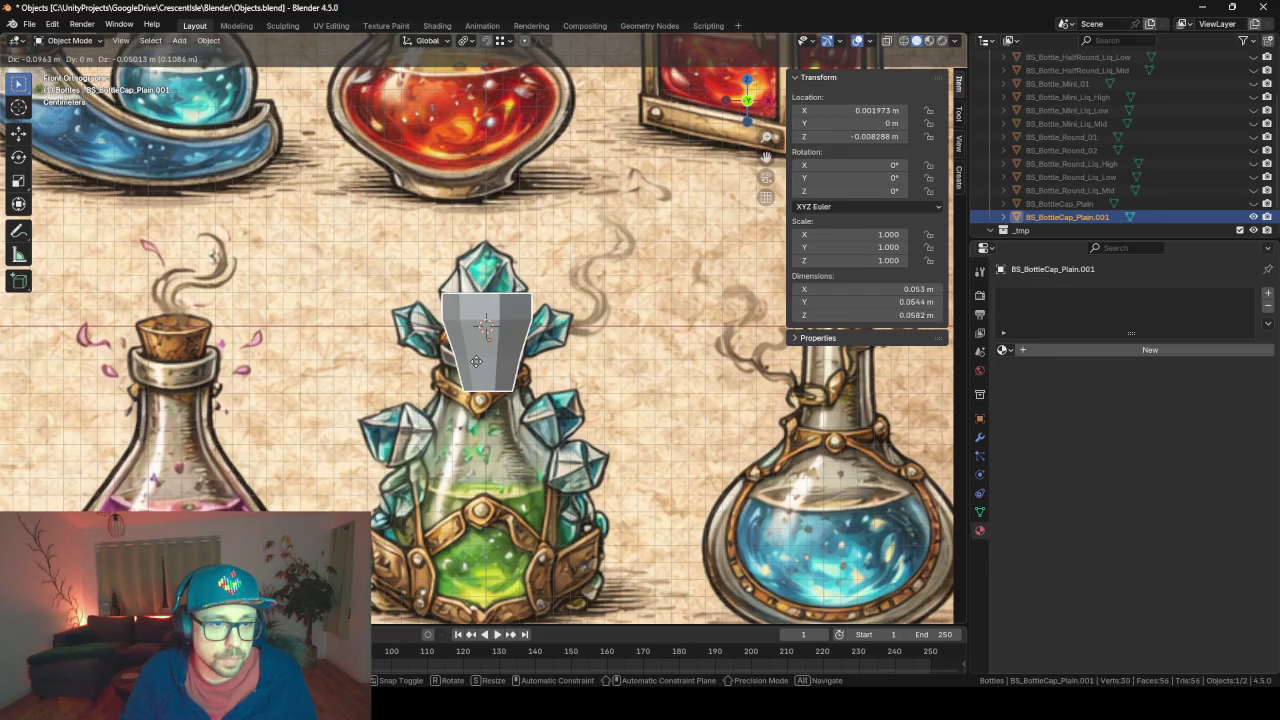
# - Extrude and scale the cap's top ring upward in wireframe into a tapered, pointed crystal tip
pyautogui.press('Tab')
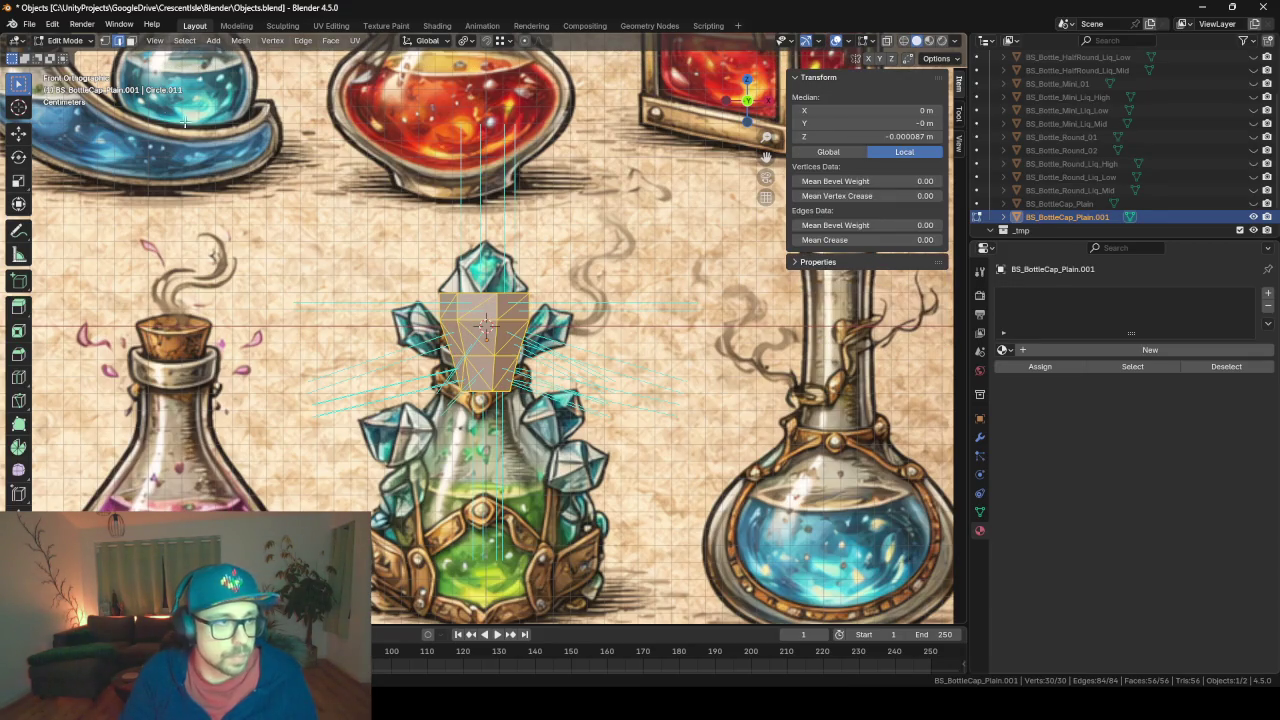
pyautogui.hotkey('shift', 'z')
pyautogui.moveTo(420, 266); pyautogui.dragTo(559, 297)
pyautogui.press('e')
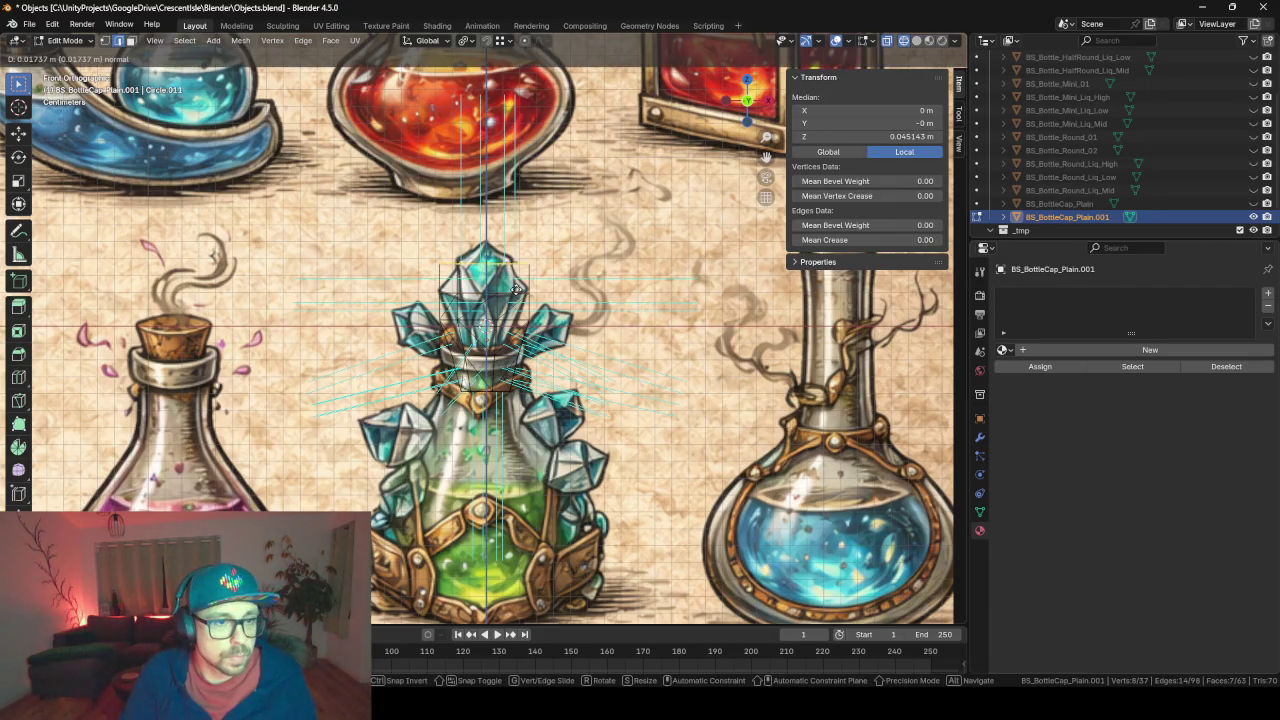
pyautogui.click(518, 292)
pyautogui.press('s')
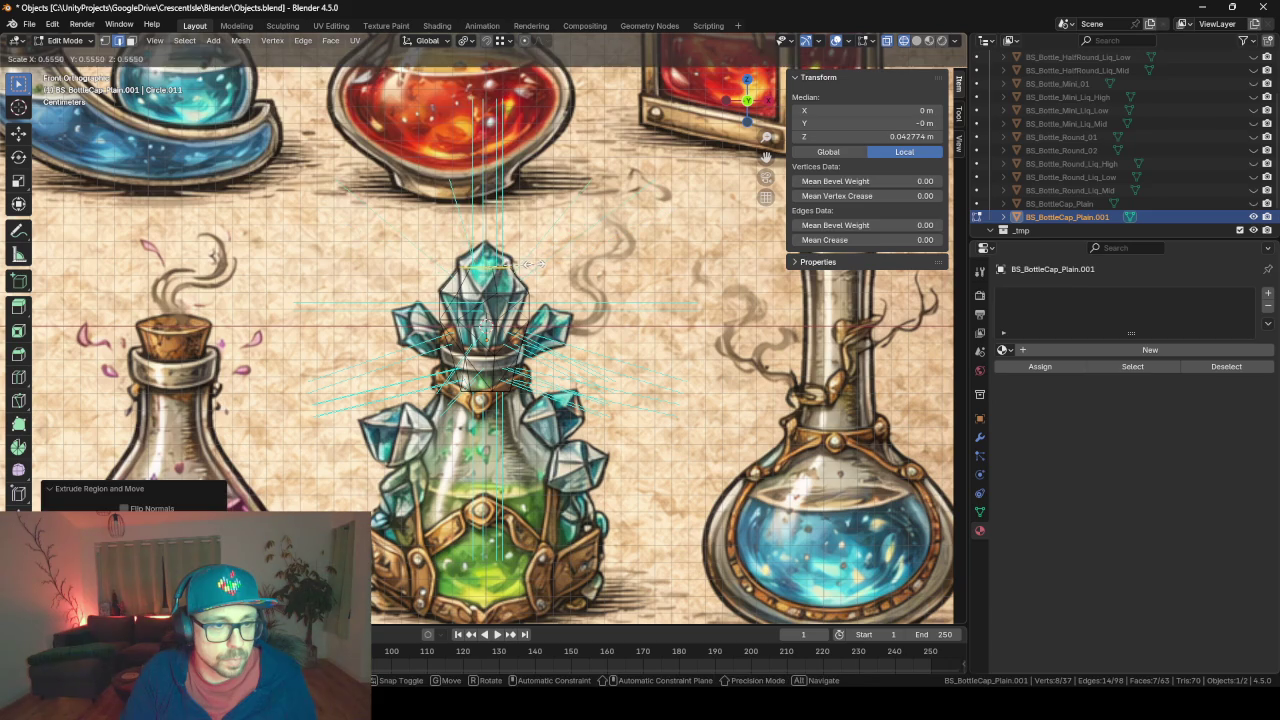
pyautogui.click(536, 266)
pyautogui.press('e')
pyautogui.click(552, 259)
pyautogui.press('e')
pyautogui.click(562, 250)
pyautogui.press('s')
pyautogui.click(501, 212)
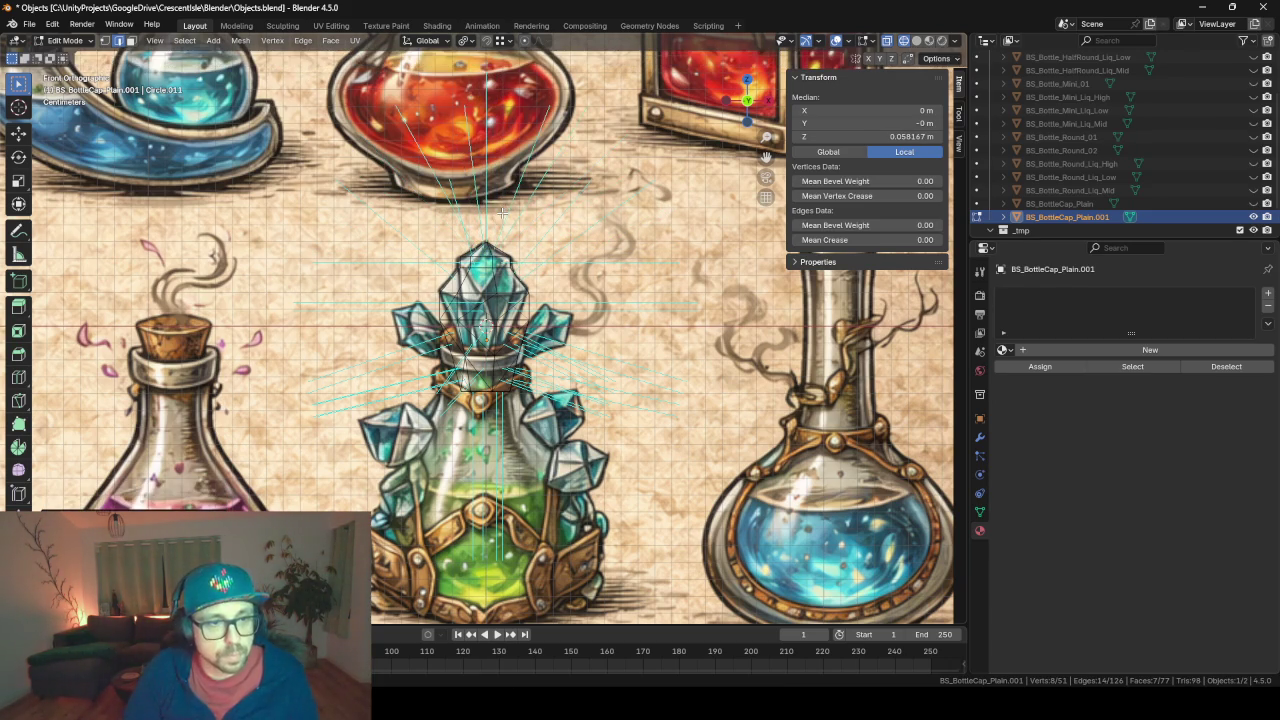
# - Merge the cap's vertices by distance, leaving 44 vertices, and view it solid again
pyautogui.press('a')
pyautogui.press('m')
pyautogui.click(490, 233)
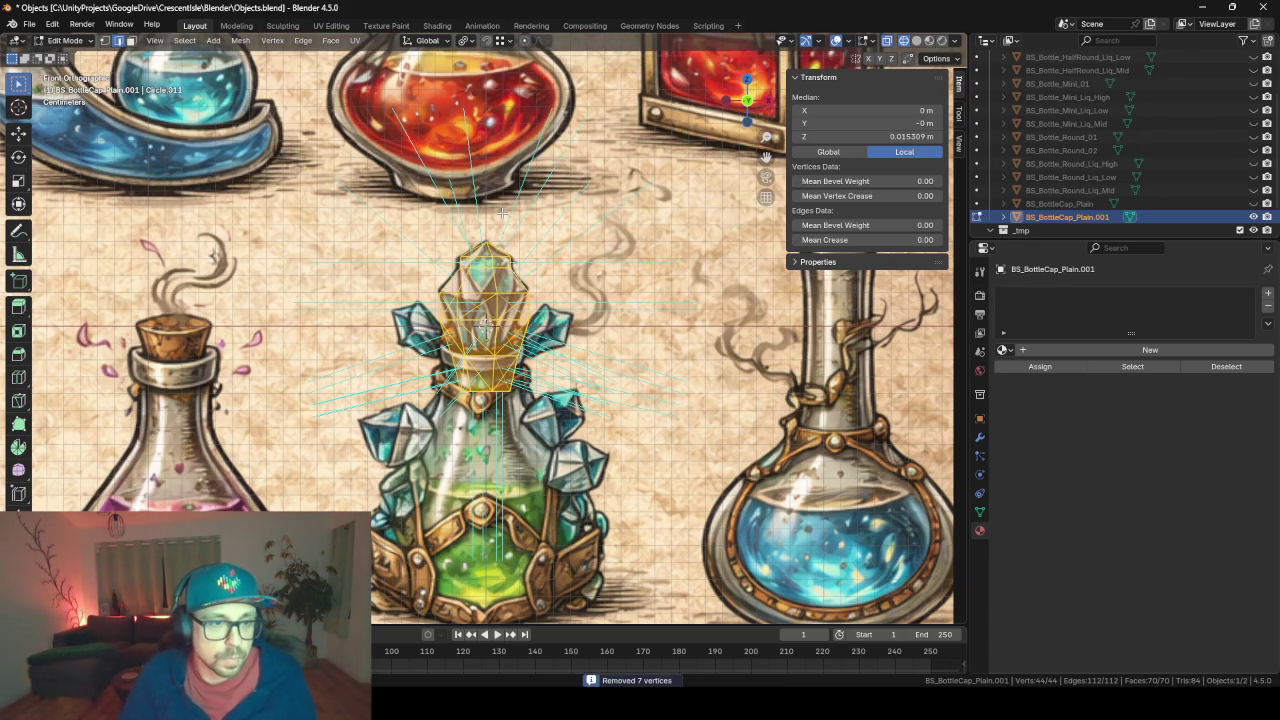
pyautogui.press('Tab')
pyautogui.moveTo(490, 233)
pyautogui.mouseDown()
pyautogui.moveTo(607, 256)
pyautogui.moveTo(564, 281)
pyautogui.moveTo(516, 254)
pyautogui.moveTo(474, 283)
pyautogui.moveTo(386, 262)
pyautogui.moveTo(504, 288)
pyautogui.moveTo(504, 270)
pyautogui.moveTo(368, 288)
pyautogui.mouseUp()
pyautogui.scroll(5, 504, 288)
pyautogui.hotkey('shift', 'z')
pyautogui.hotkey('shift', 'z')
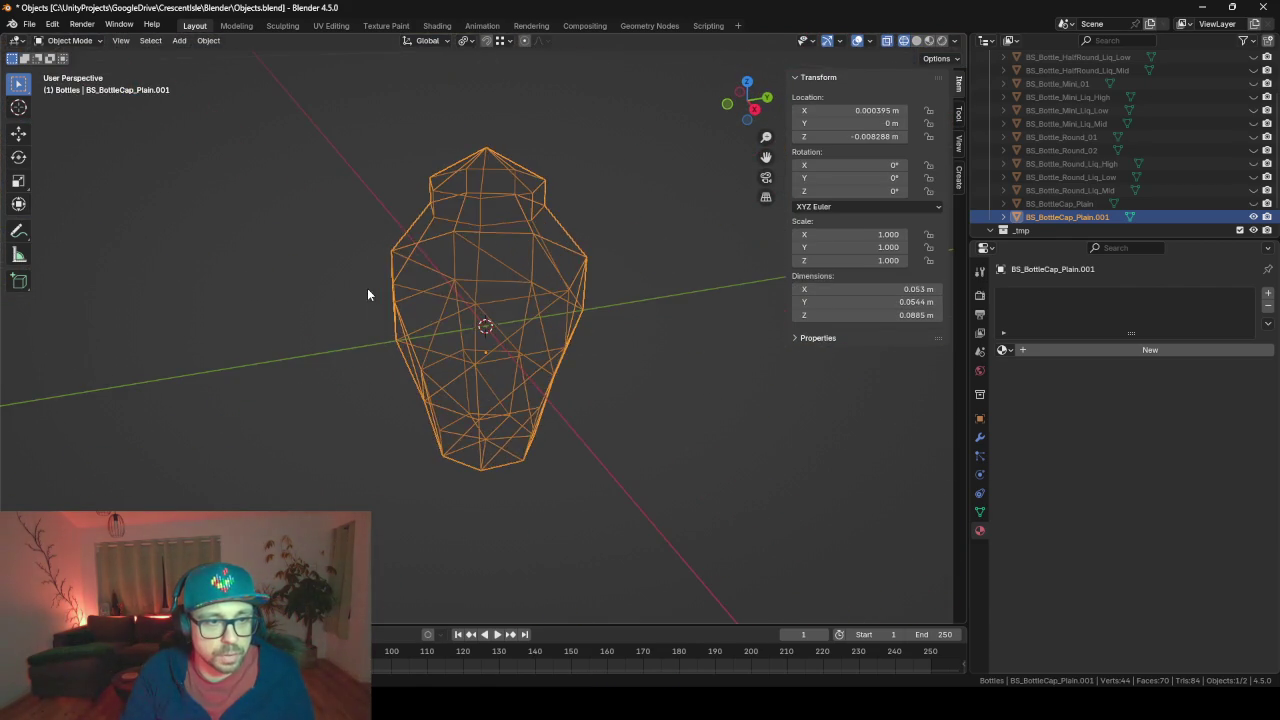
# - Triangulate all cap faces into 84 triangles with 126 edges, keeping 44 vertices
pyautogui.press('Tab')
pyautogui.hotkey('shift', 'z')
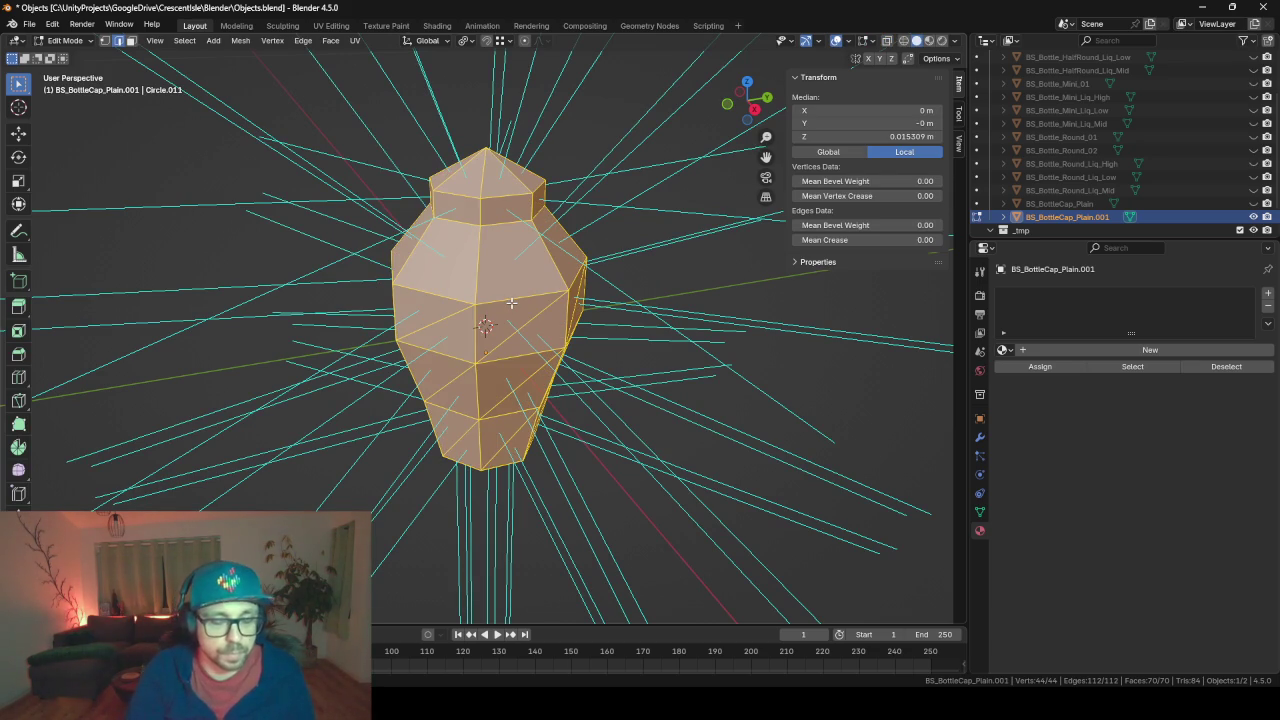
pyautogui.press('F3')
pyautogui.press('Return')
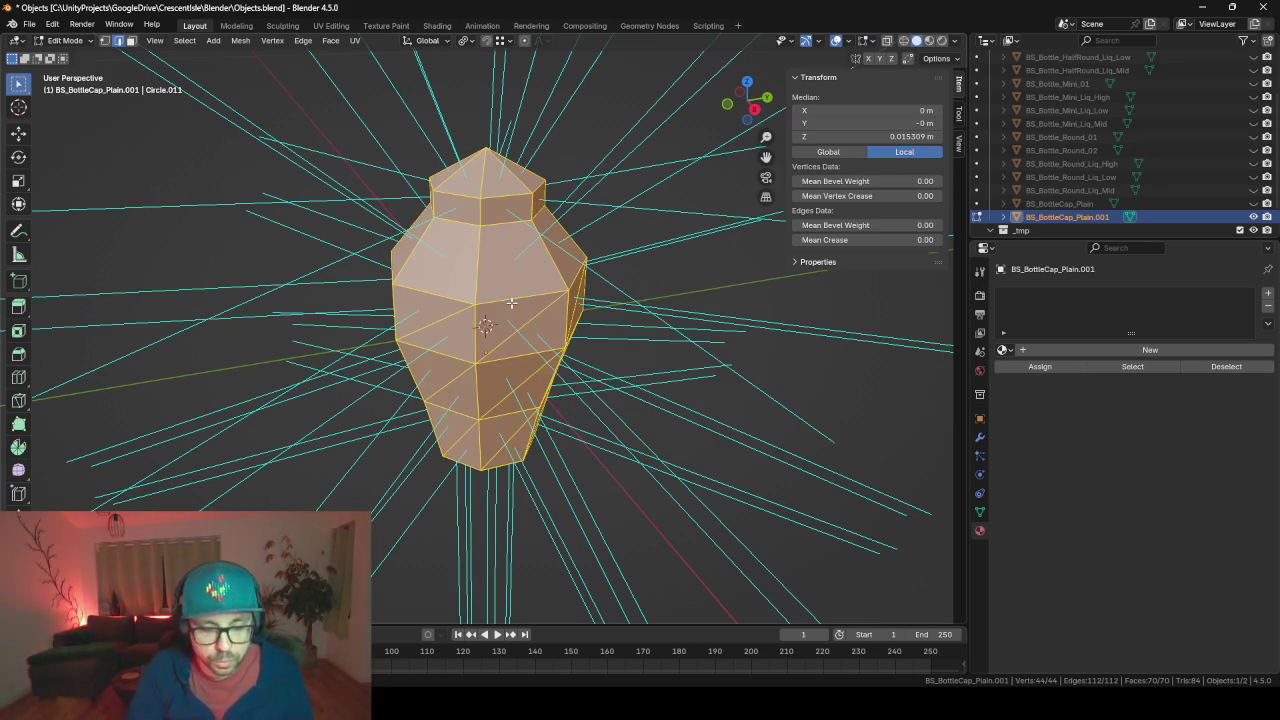
pyautogui.moveTo(493, 263)
pyautogui.mouseDown()
pyautogui.moveTo(677, 274)
pyautogui.moveTo(586, 240)
pyautogui.moveTo(521, 236)
pyautogui.moveTo(397, 259)
pyautogui.moveTo(363, 246)
pyautogui.moveTo(350, 330)
pyautogui.moveTo(355, 275)
pyautogui.mouseUp()
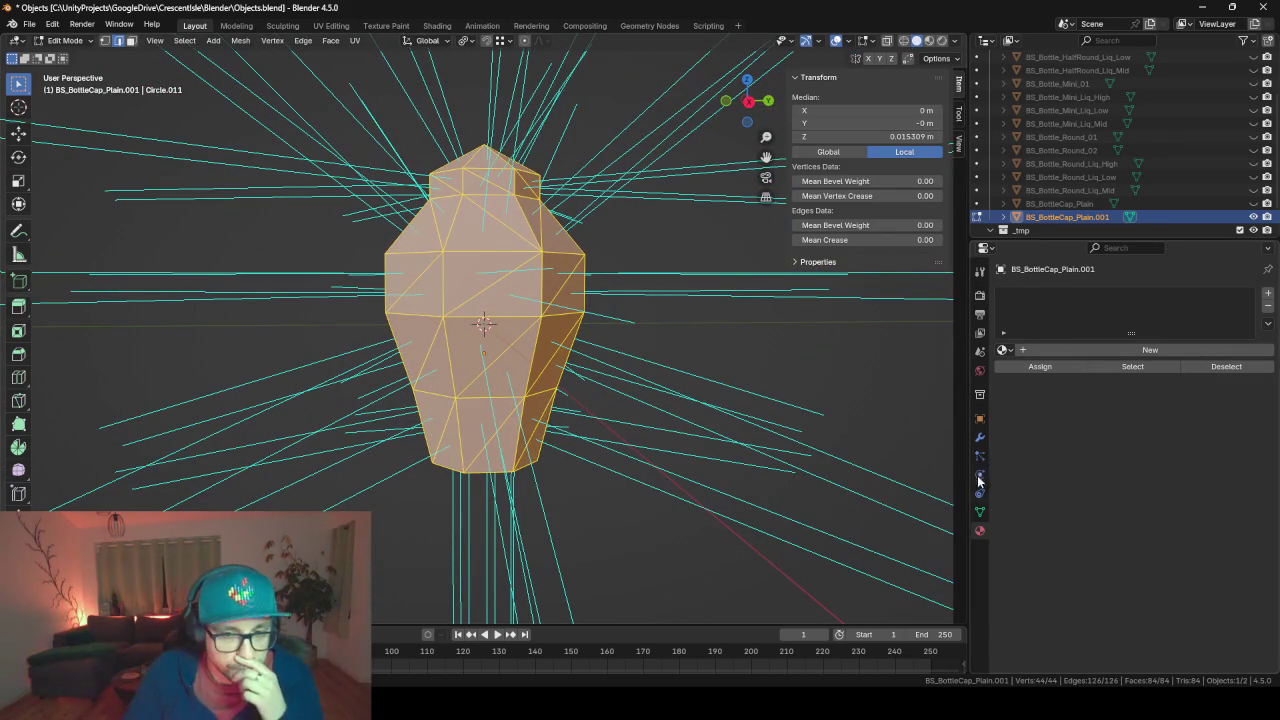
pyautogui.click(979, 437)
# - Add a Displace modifier with a new texture, Strength 0.010 and Midlevel 0.010
pyautogui.click(1018, 294)
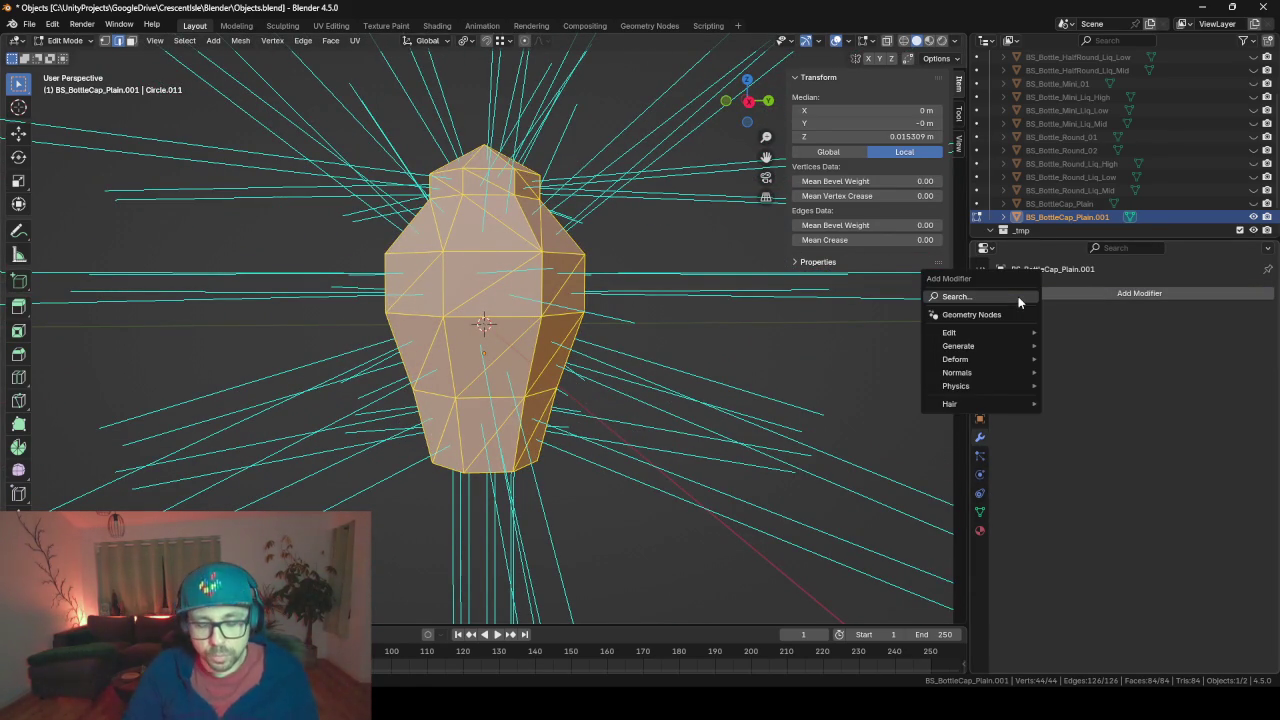
pyautogui.write('disp')
pyautogui.press('Return')
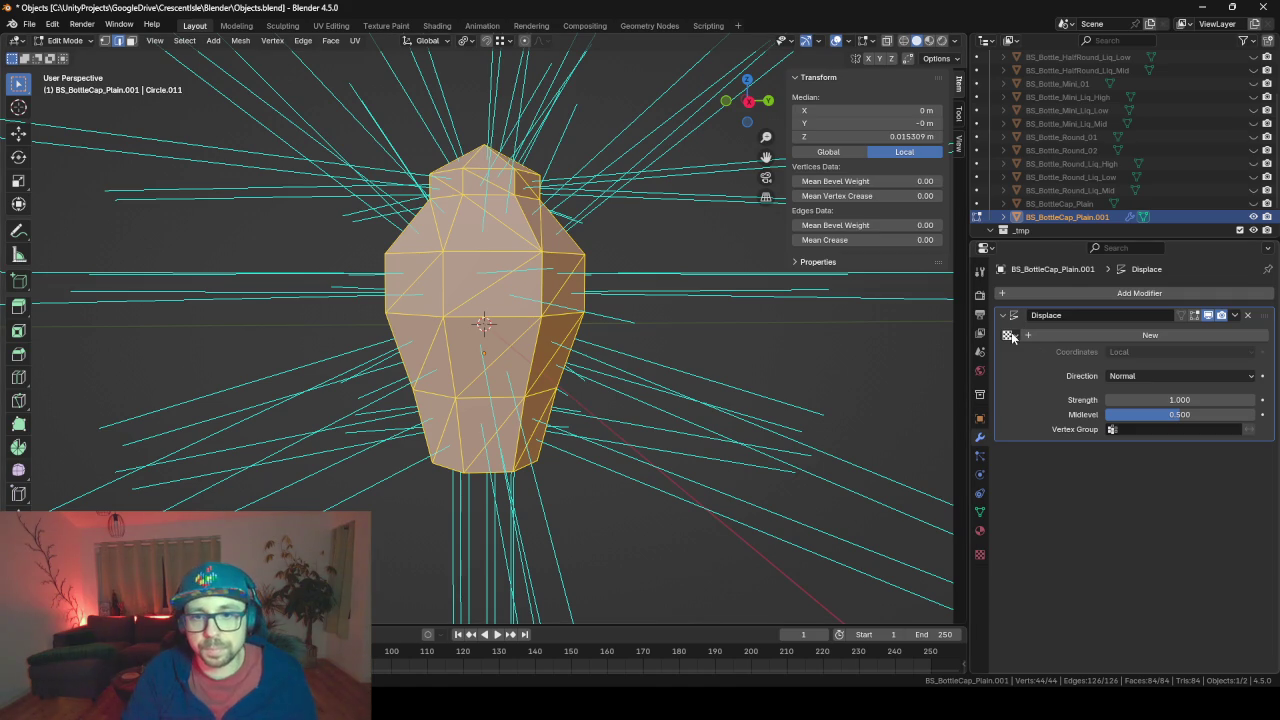
pyautogui.click(1010, 335)
pyautogui.click(1059, 334)
pyautogui.click(1059, 334)
pyautogui.click(1153, 399)
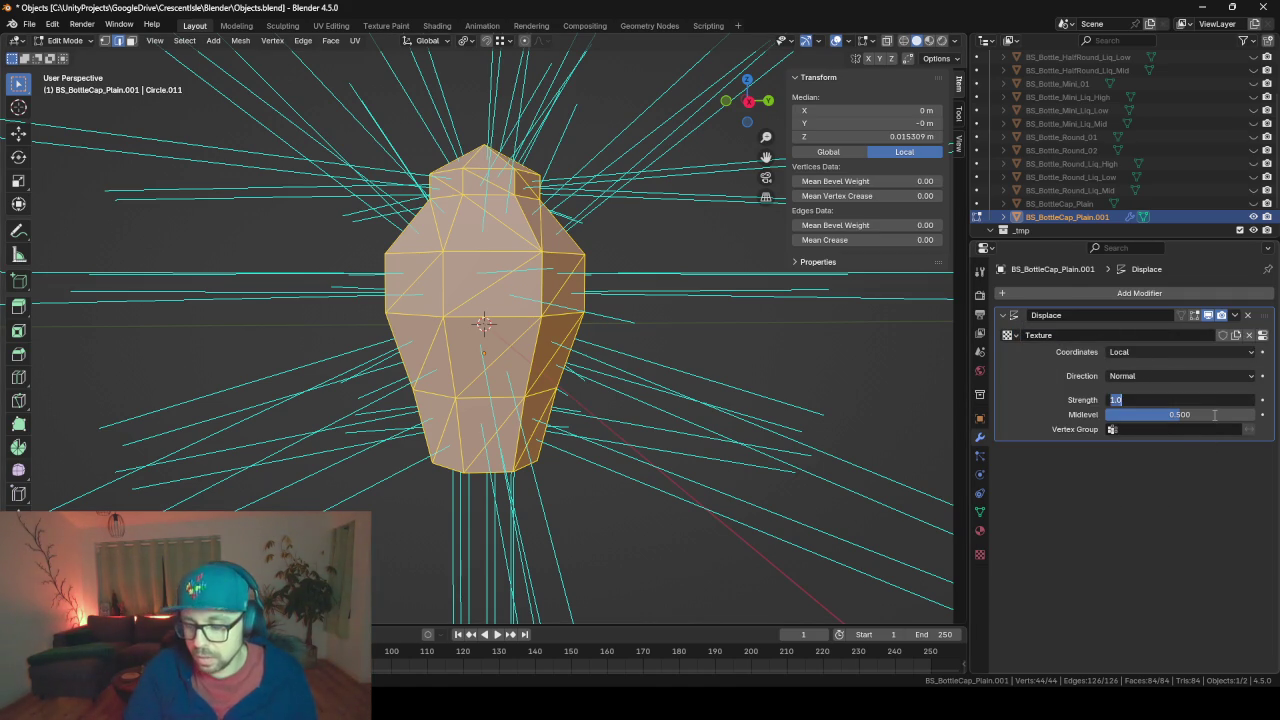
pyautogui.write('.01')
pyautogui.write('0.010')
pyautogui.press('Return')
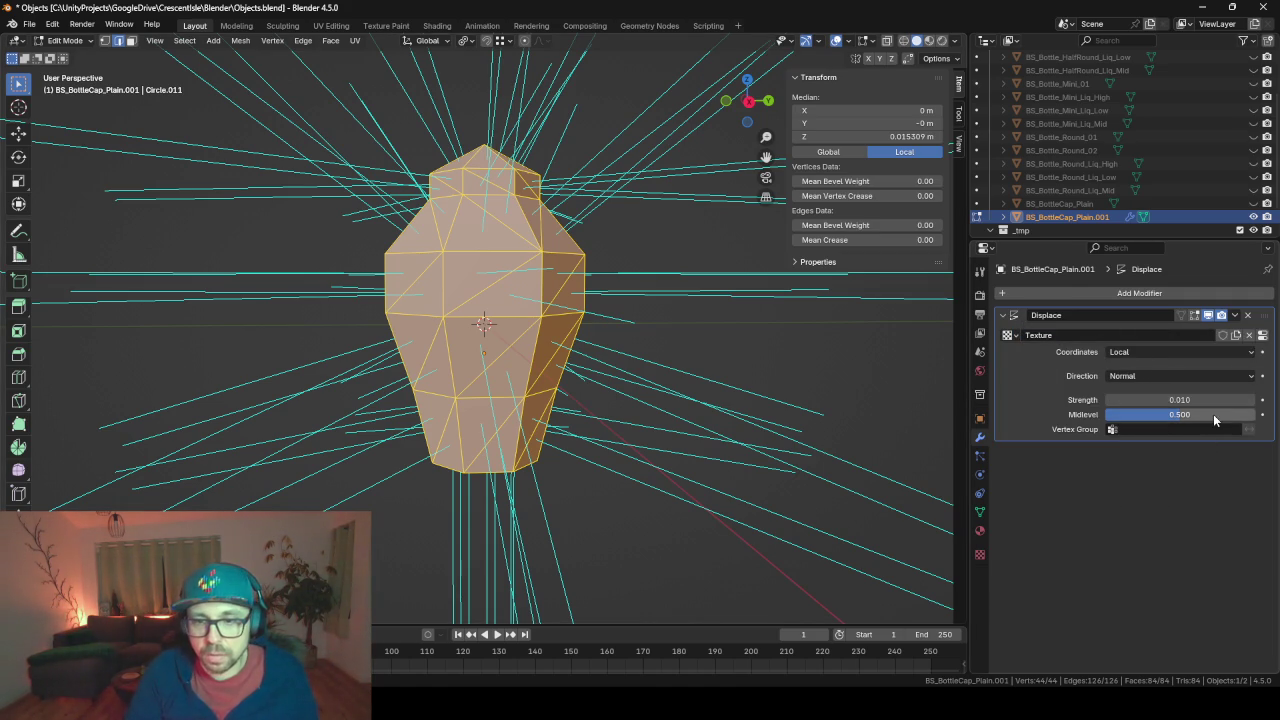
pyautogui.click(1214, 414)
pyautogui.write('0.01')
pyautogui.press('Return')
# - Set the displacement texture type to Noise and preview the roughened cap
pyautogui.click(980, 555)
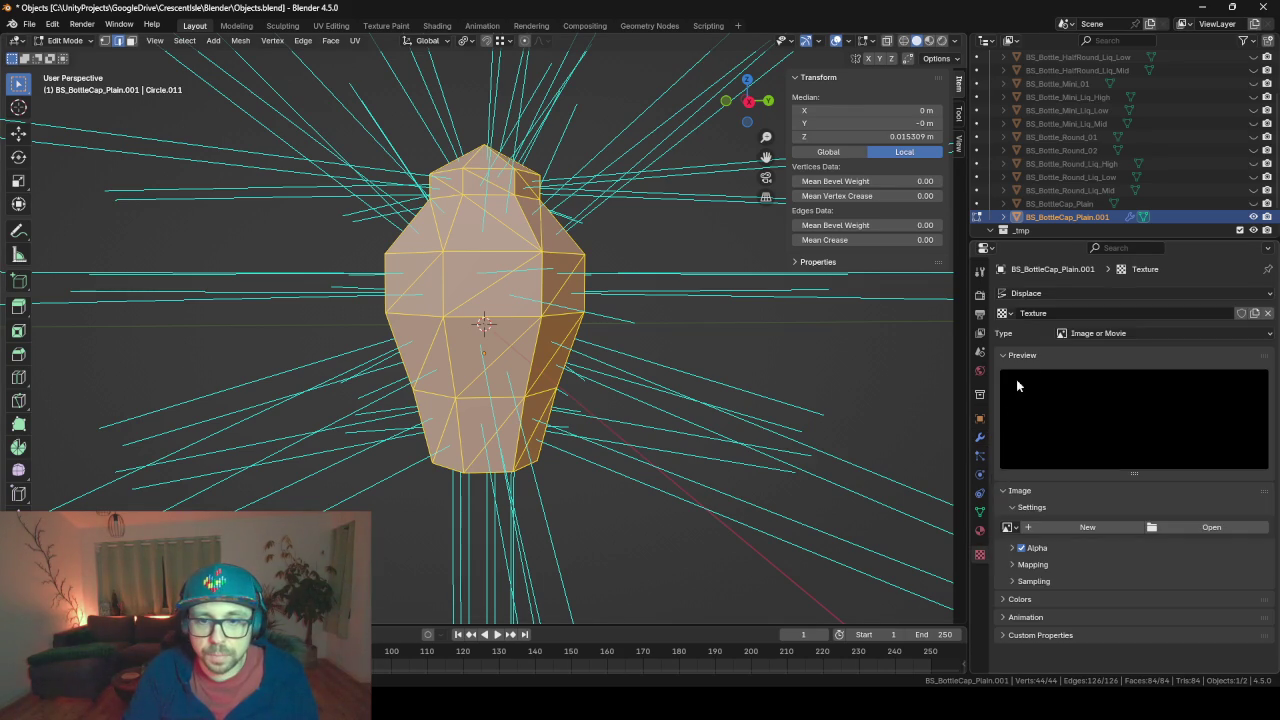
pyautogui.click(1140, 332)
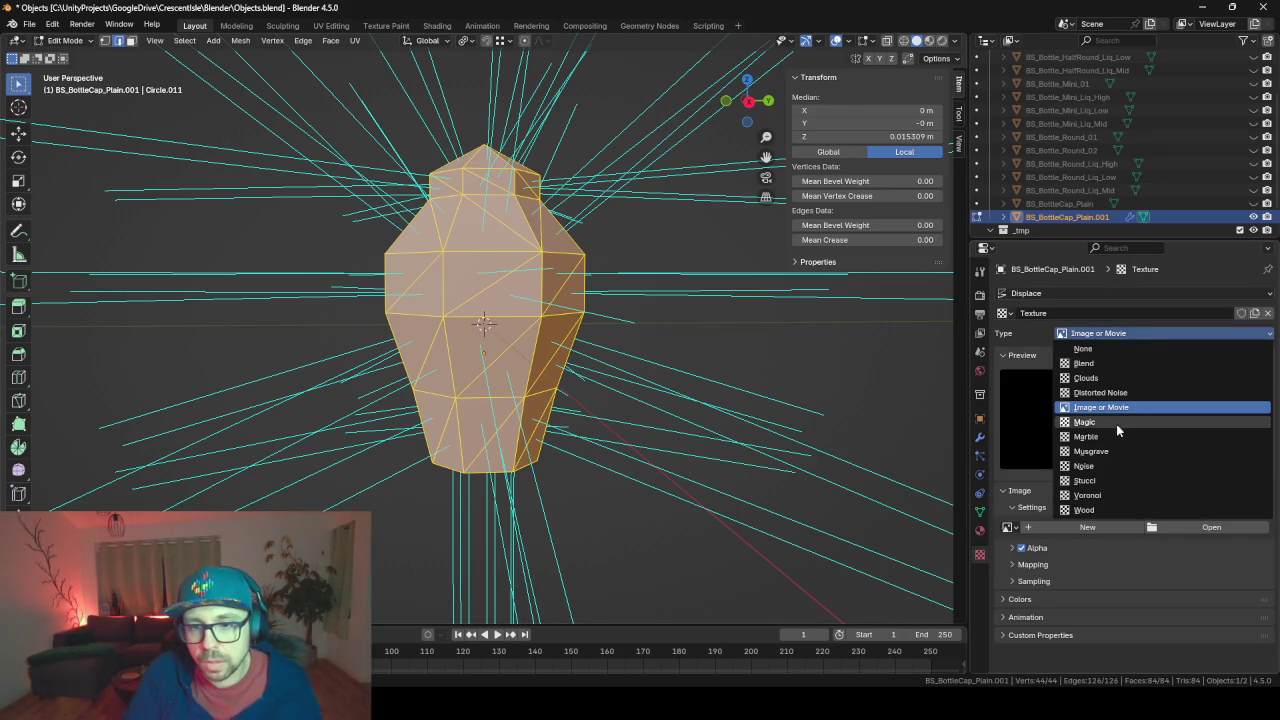
pyautogui.click(1117, 464)
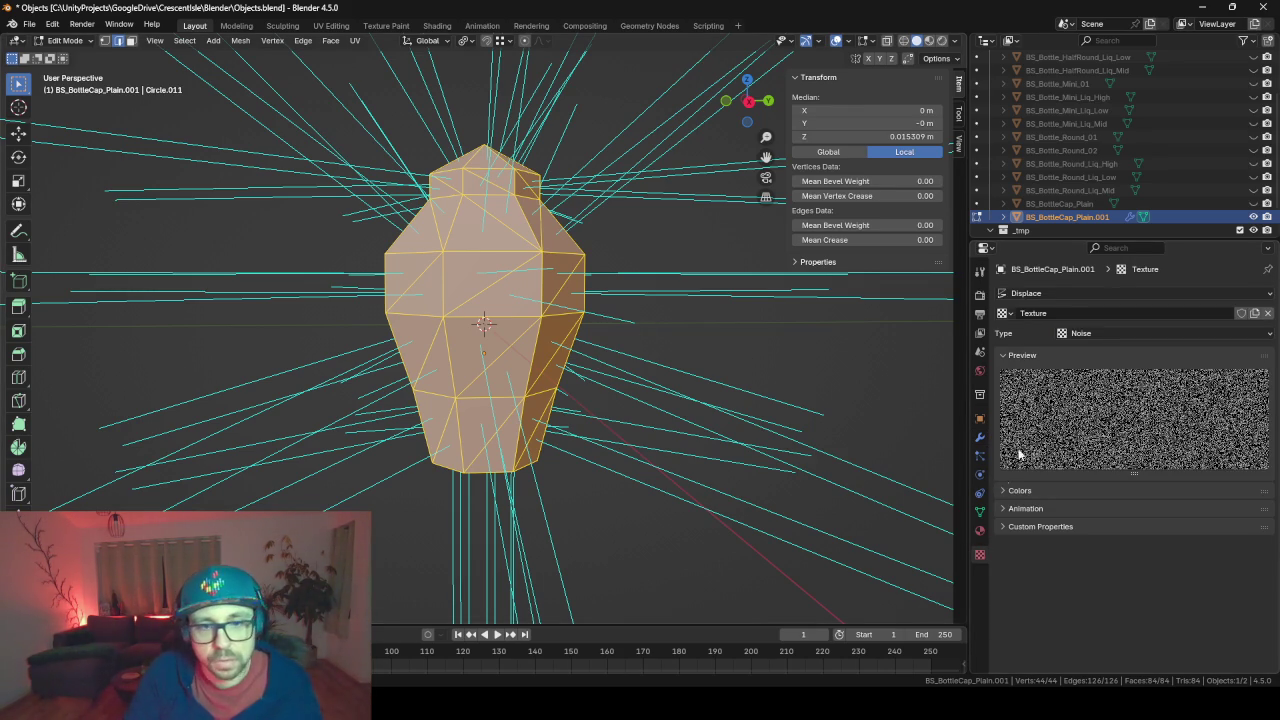
pyautogui.press('Tab')
pyautogui.moveTo(687, 385)
pyautogui.mouseDown()
pyautogui.moveTo(506, 334)
pyautogui.moveTo(600, 343)
pyautogui.moveTo(213, 321)
pyautogui.moveTo(427, 372)
pyautogui.moveTo(473, 337)
pyautogui.moveTo(565, 308)
pyautogui.moveTo(667, 351)
pyautogui.moveTo(518, 340)
pyautogui.mouseUp()
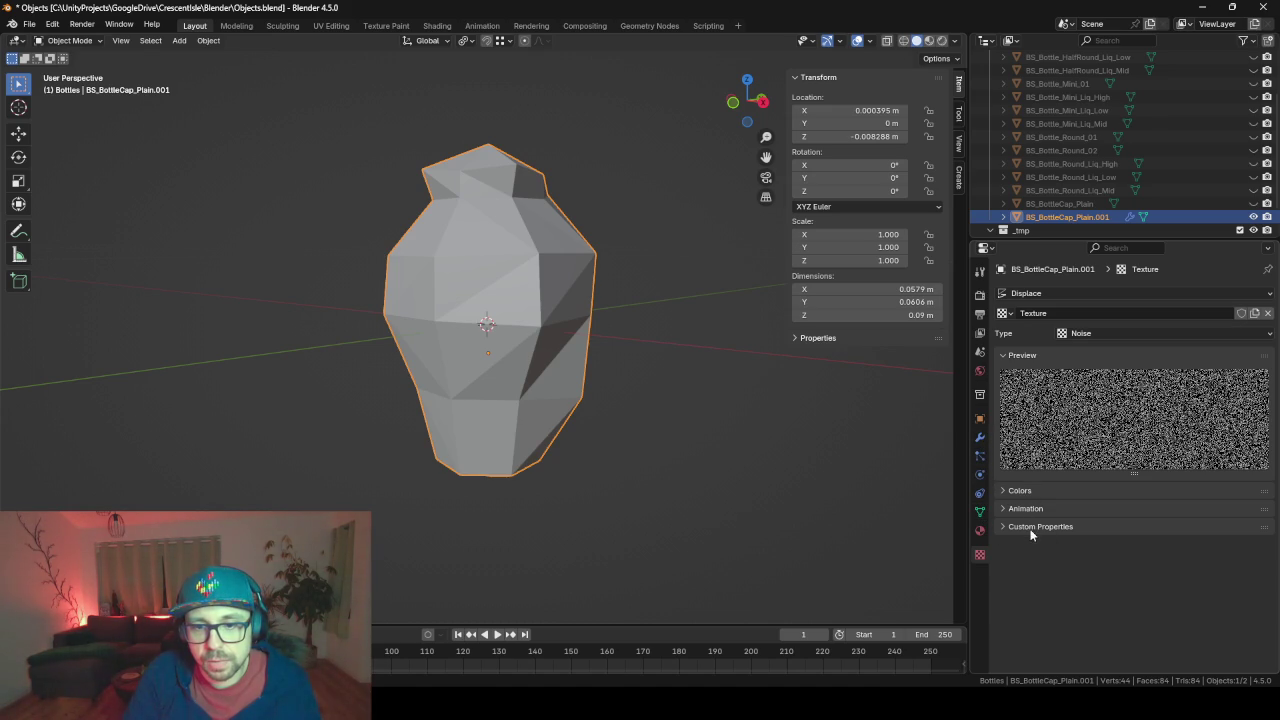
# - Lower the noise texture's Brightness to 0.880
pyautogui.click(1025, 491)
pyautogui.moveTo(1160, 571)
pyautogui.mouseDown()
pyautogui.moveTo(1190, 571)
pyautogui.moveTo(1135, 571)
pyautogui.mouseUp()
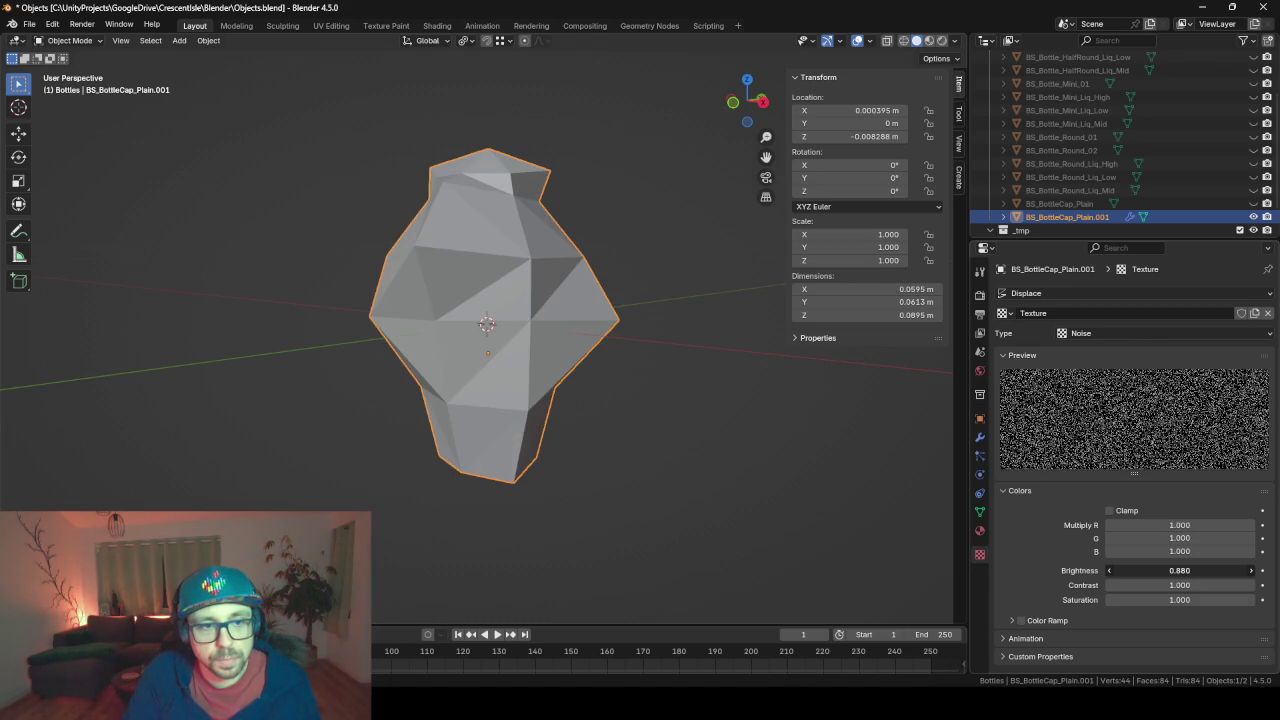
pyautogui.moveTo(498, 410)
pyautogui.mouseDown()
pyautogui.moveTo(649, 433)
pyautogui.moveTo(780, 412)
pyautogui.moveTo(694, 353)
pyautogui.moveTo(550, 339)
pyautogui.moveTo(344, 354)
pyautogui.moveTo(340, 288)
pyautogui.moveTo(345, 374)
pyautogui.moveTo(436, 488)
pyautogui.moveTo(541, 489)
pyautogui.moveTo(578, 441)
pyautogui.moveTo(557, 446)
pyautogui.mouseUp()
# - Change the Displace modifier to Strength 0.005 and Midlevel 0.015
pyautogui.click(980, 437)
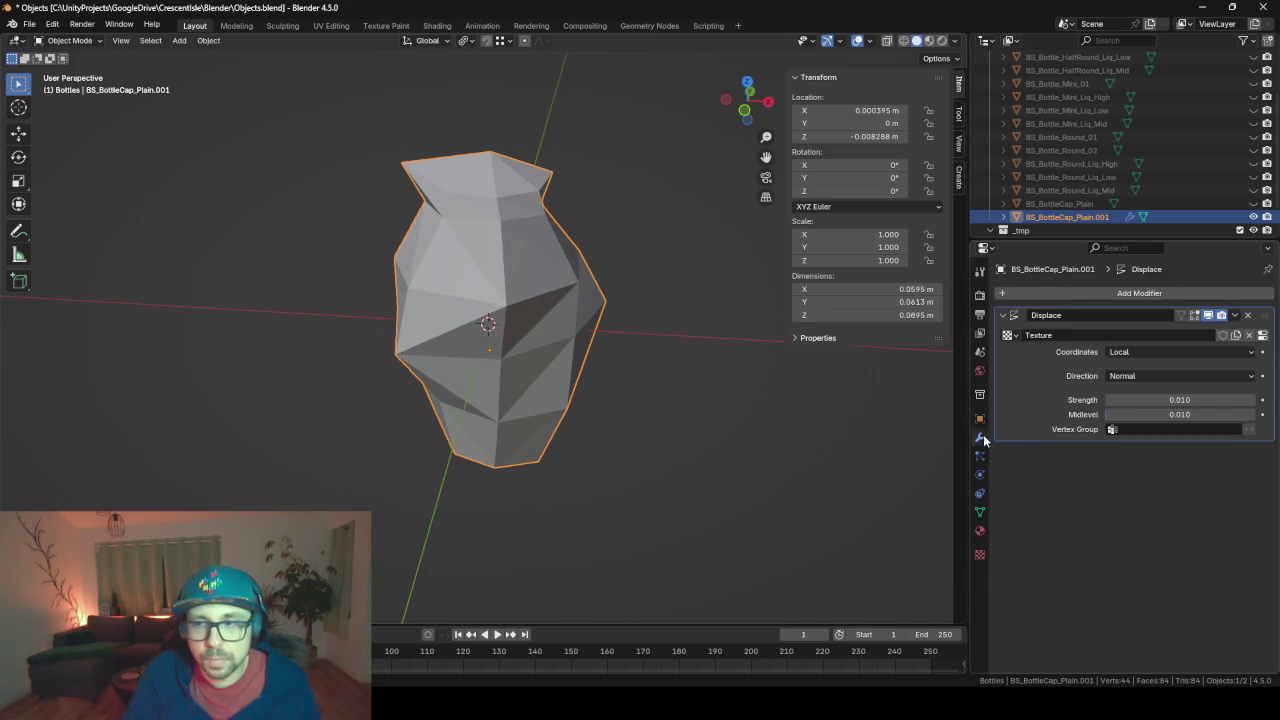
pyautogui.click(1183, 399)
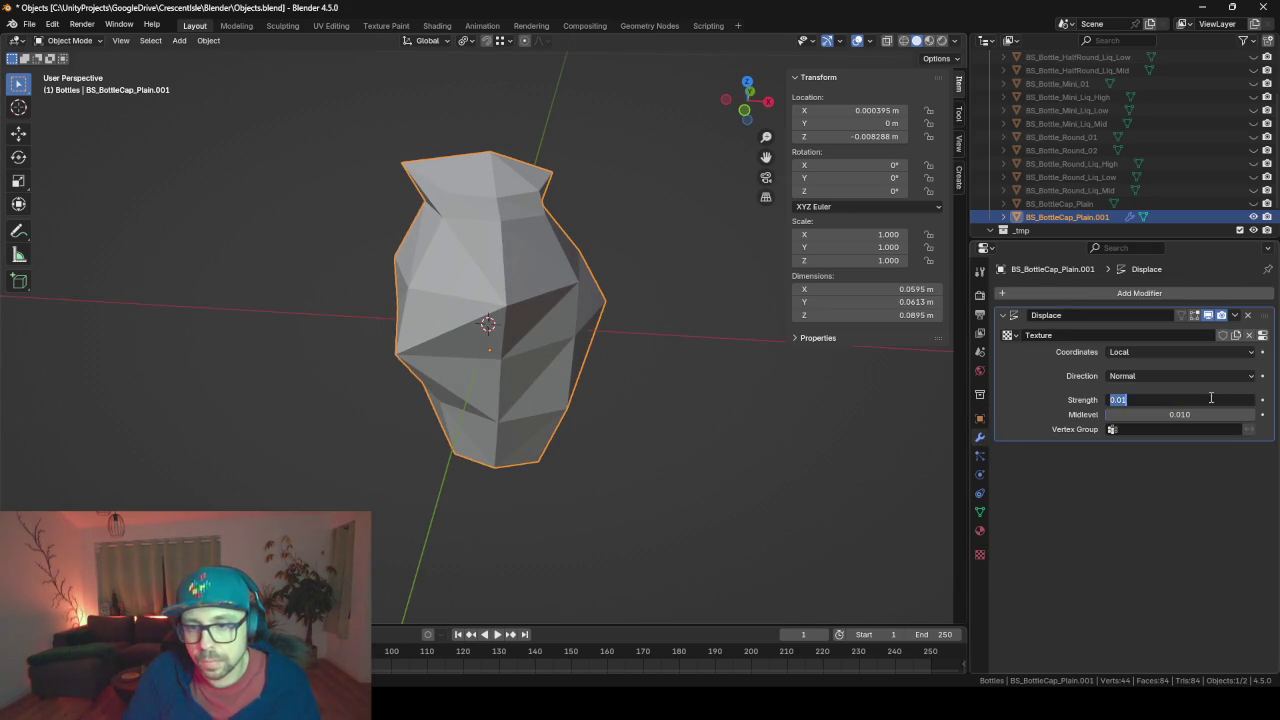
pyautogui.press('BackSpace')
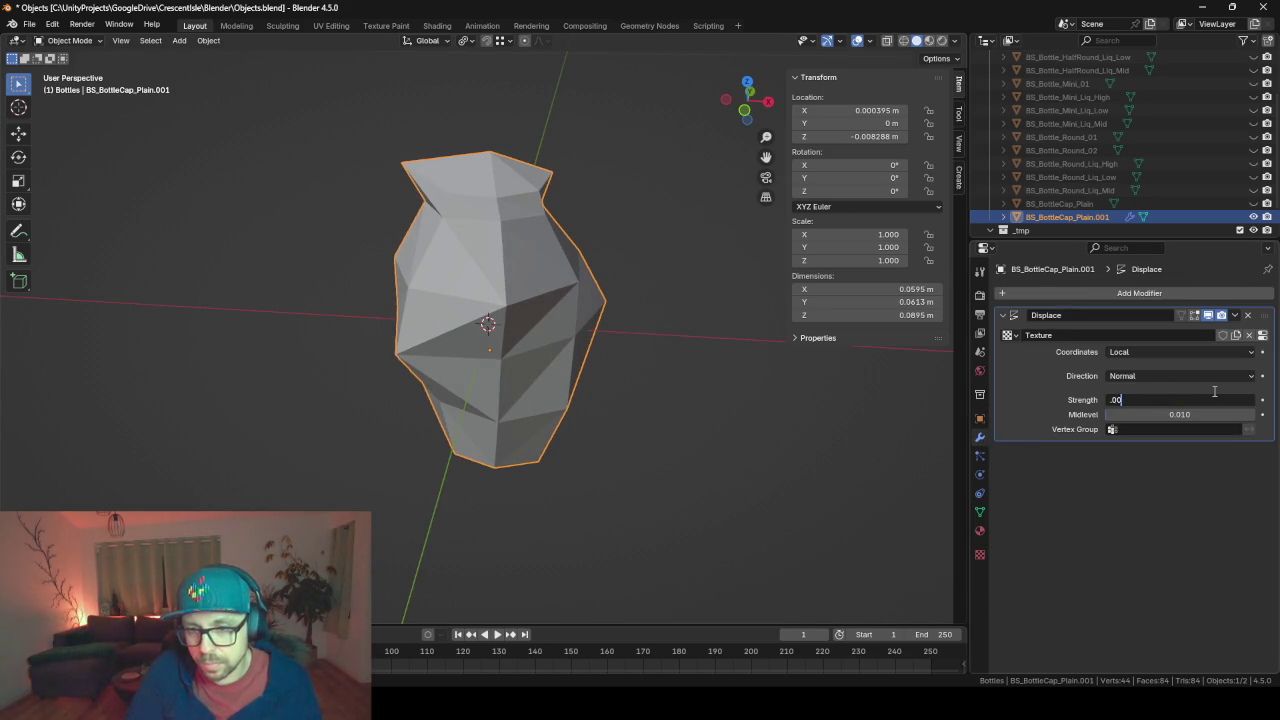
pyautogui.write('5')
pyautogui.press('Return')
pyautogui.moveTo(79, 365)
pyautogui.mouseDown()
pyautogui.moveTo(220, 324)
pyautogui.moveTo(371, 312)
pyautogui.moveTo(577, 320)
pyautogui.moveTo(663, 332)
pyautogui.moveTo(586, 341)
pyautogui.moveTo(391, 315)
pyautogui.moveTo(288, 318)
pyautogui.moveTo(720, 430)
pyautogui.mouseUp()
pyautogui.click(1196, 412)
pyautogui.press('BackSpace')
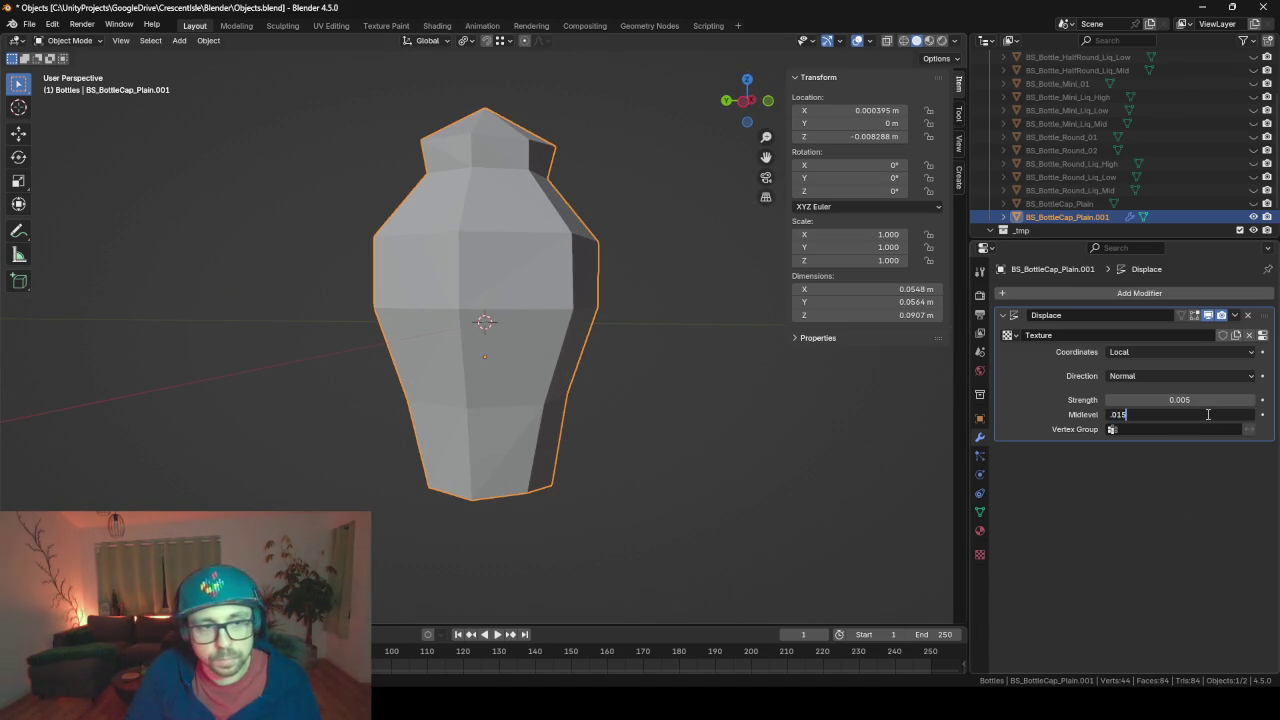
pyautogui.press('Return')
pyautogui.moveTo(380, 331)
pyautogui.mouseDown()
pyautogui.moveTo(623, 380)
pyautogui.moveTo(753, 376)
pyautogui.moveTo(332, 290)
pyautogui.moveTo(336, 313)
pyautogui.moveTo(480, 365)
pyautogui.mouseUp()
pyautogui.scroll(-4, 524, 360)
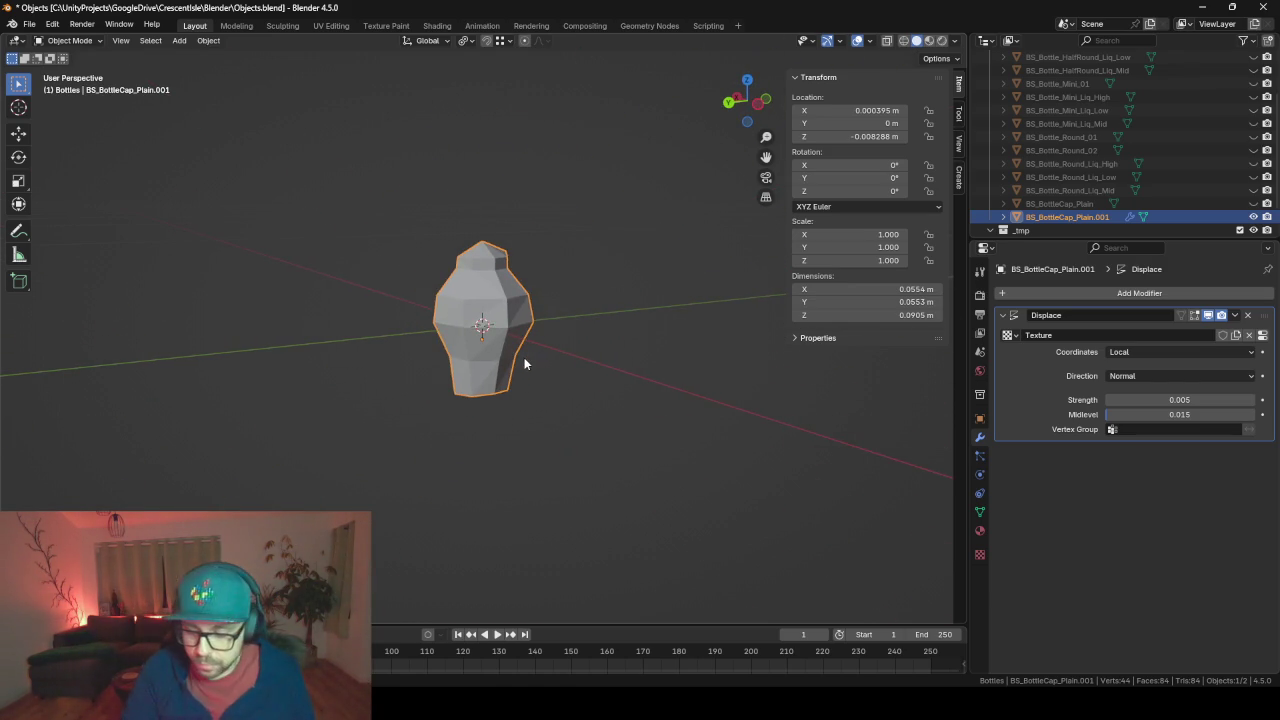
# - Compare the cap against the reference drawing and flasks sheet from front and orthographic views
pyautogui.press('KP_1')
pyautogui.scroll(1, 524, 364)
pyautogui.moveTo(451, 364); pyautogui.dragTo(491, 361)
pyautogui.press('KP_1')
pyautogui.scroll(1, 491, 365)
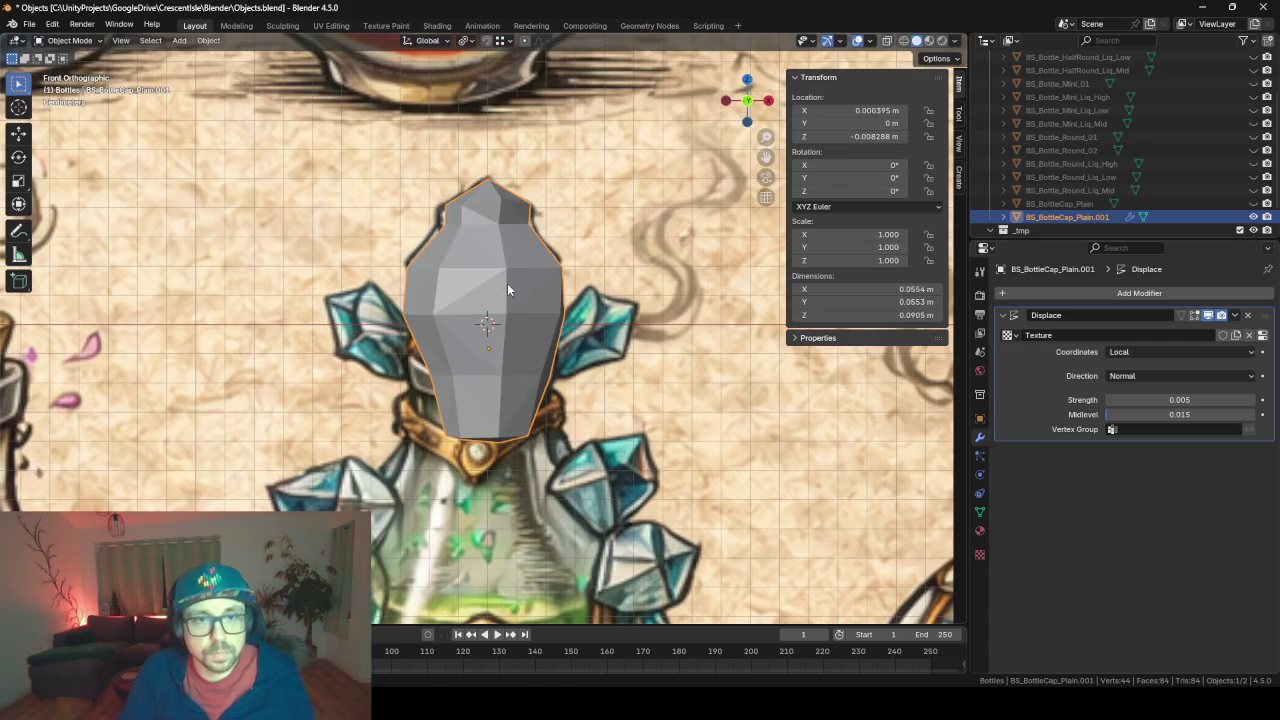
pyautogui.moveTo(678, 196)
pyautogui.mouseDown()
pyautogui.moveTo(634, 240)
pyautogui.moveTo(700, 254)
pyautogui.mouseUp()
pyautogui.scroll(-6, 629, 229)
pyautogui.press('KP_5')
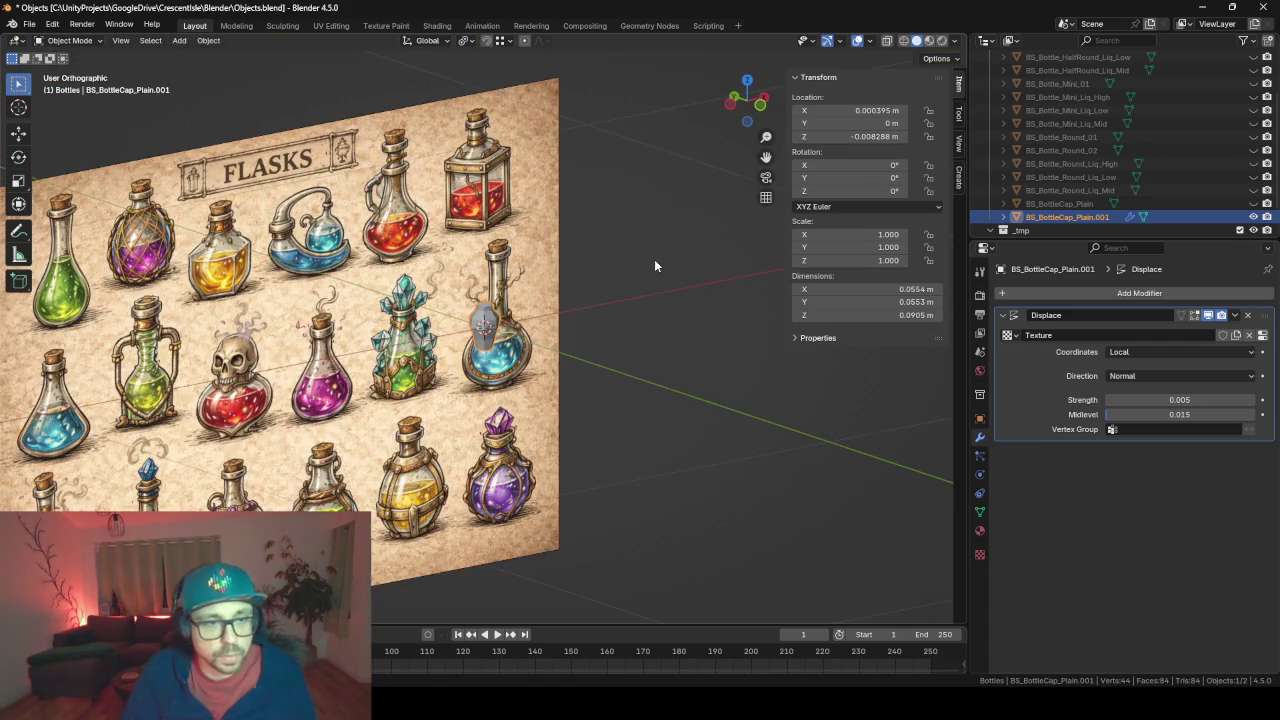
pyautogui.scroll(5, 654, 262)
pyautogui.moveTo(518, 260)
pyautogui.mouseDown()
pyautogui.moveTo(680, 262)
pyautogui.moveTo(420, 263)
pyautogui.moveTo(580, 267)
pyautogui.mouseUp()
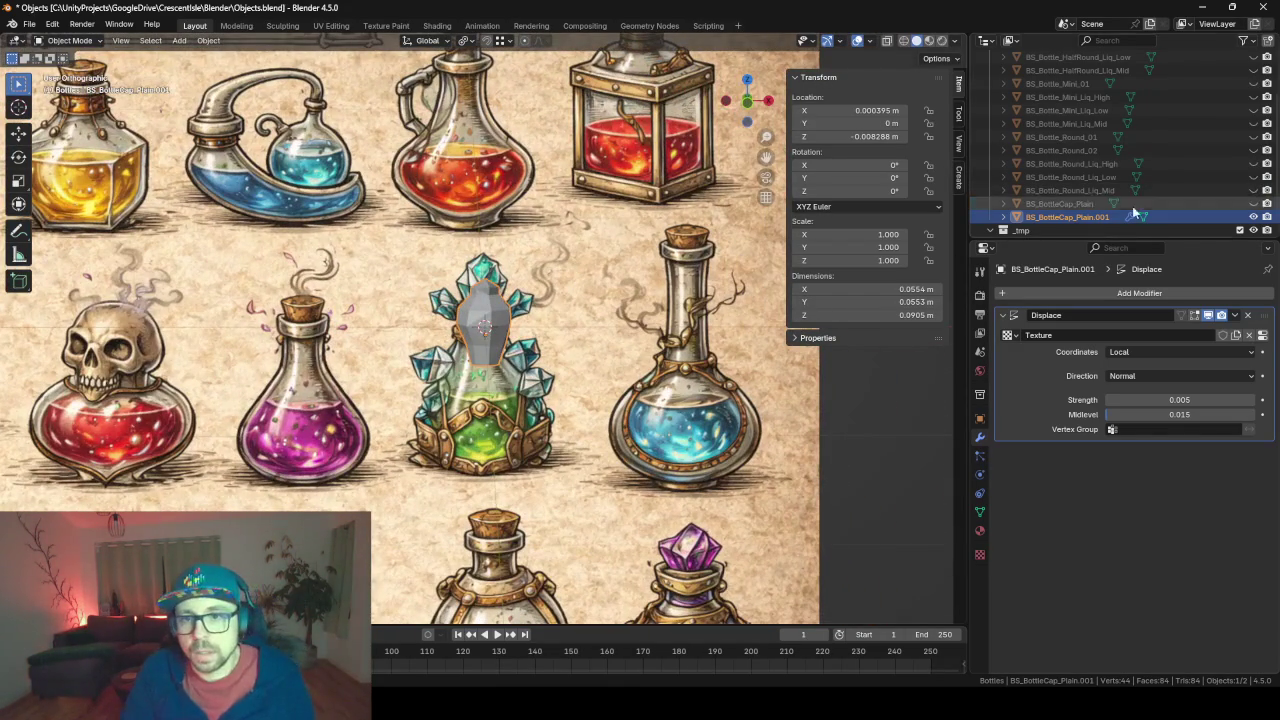
# - Rename the cap to BS_BottleCap_Crystal and reset its location to 0, 0, 0
pyautogui.click(1087, 220)
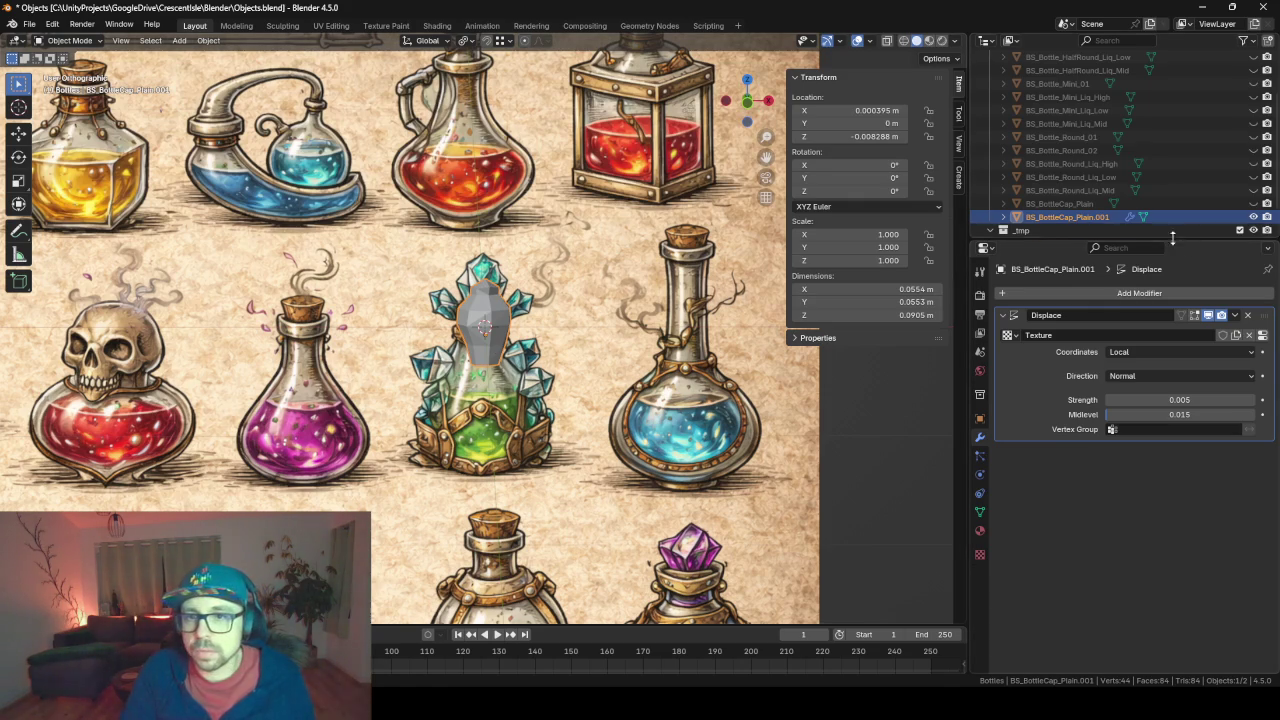
pyautogui.scroll(-1, 1100, 200)
pyautogui.doubleClick(1067, 191)
pyautogui.doubleClick(1100, 191)
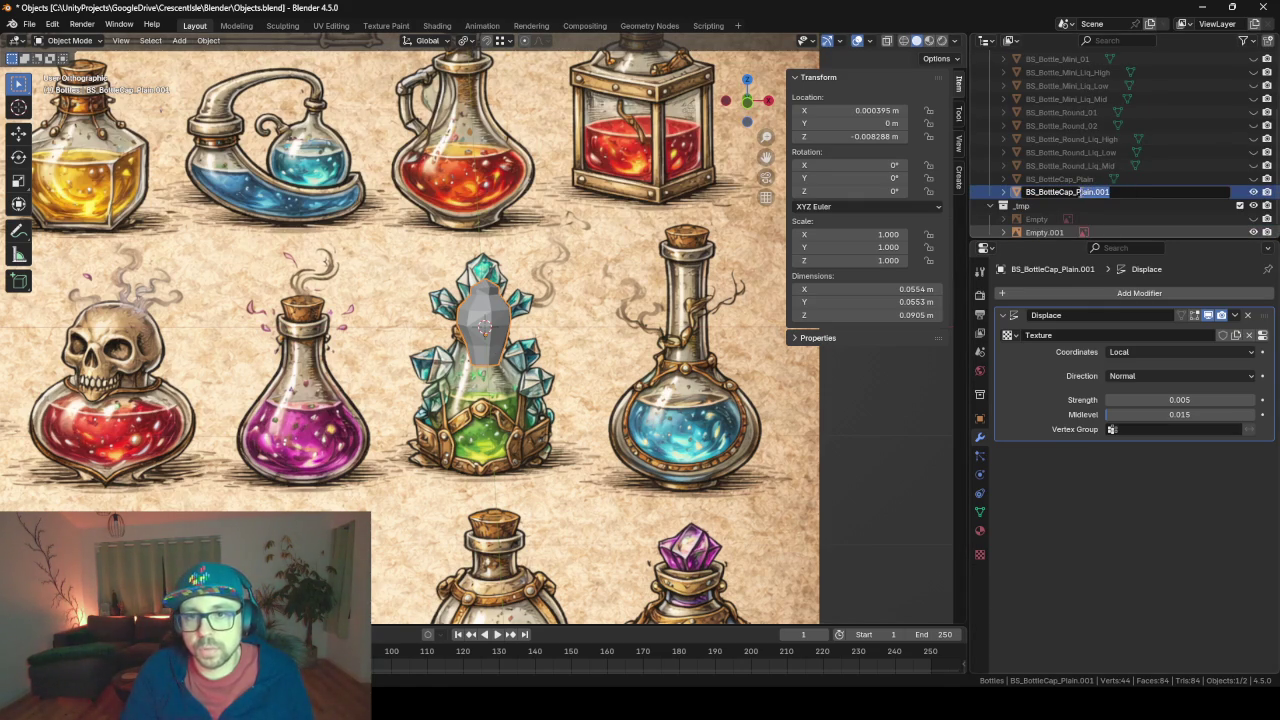
pyautogui.write('cRYST')
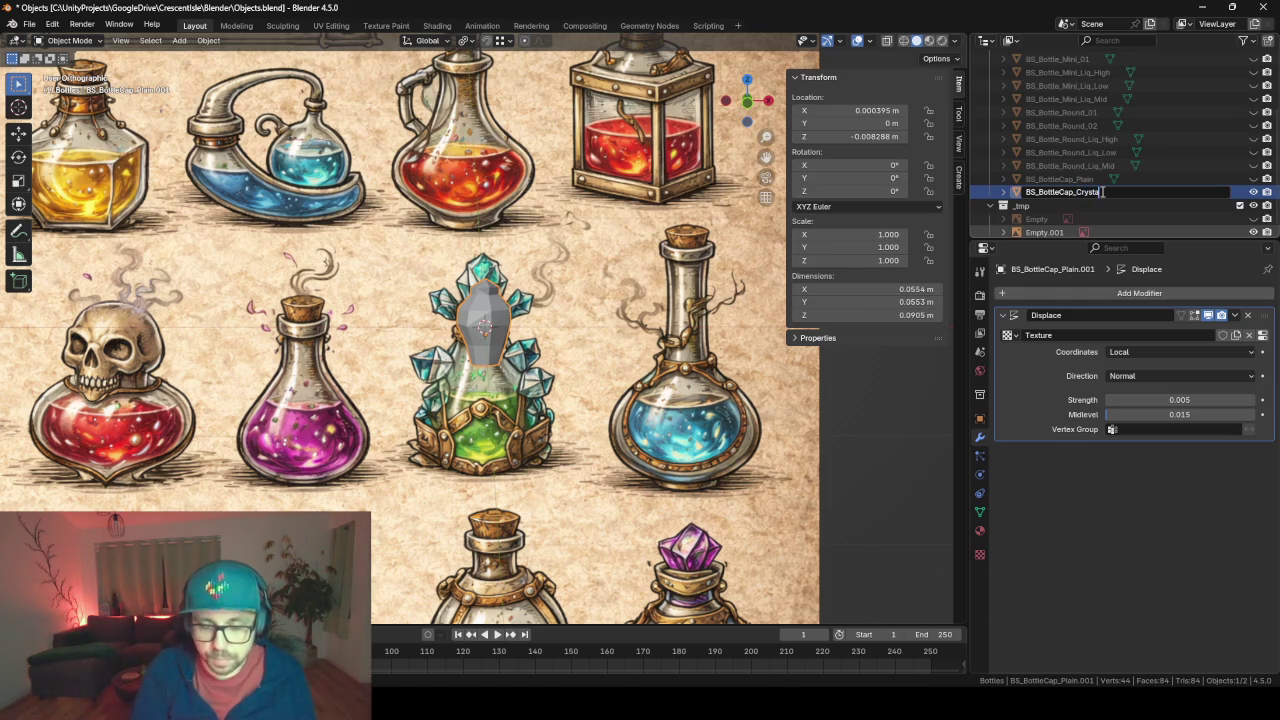
pyautogui.press('Return')
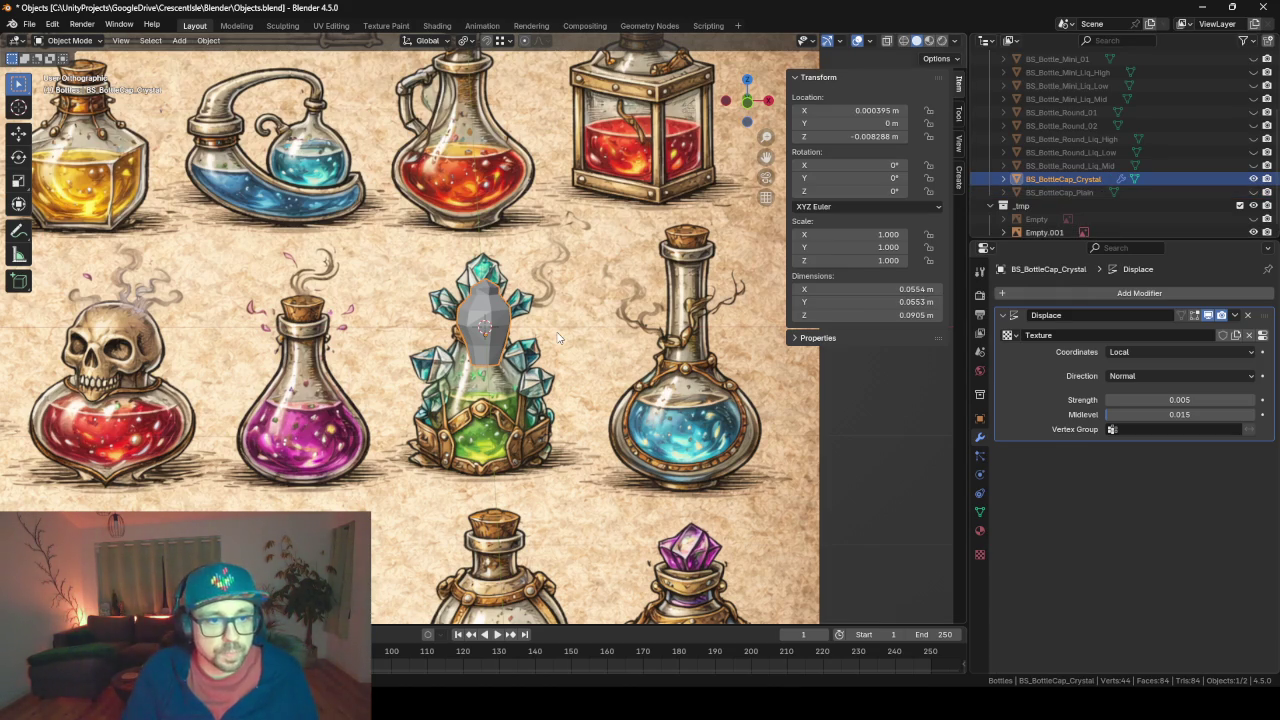
pyautogui.hotkey('alt', 'g')
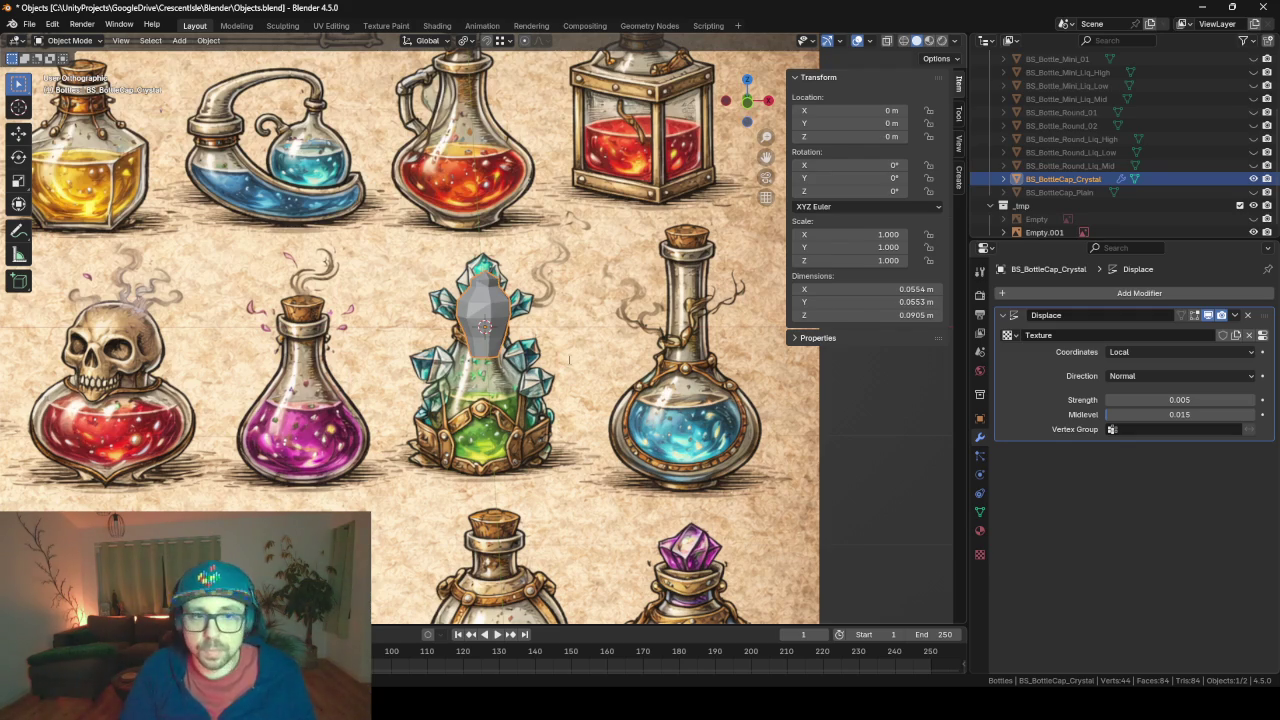
# - Export the bottles to Objects_Bottles.fbx and unhide BS_BottleCap_Plain in the Outliner
pyautogui.press('F3')
pyautogui.press('Return')
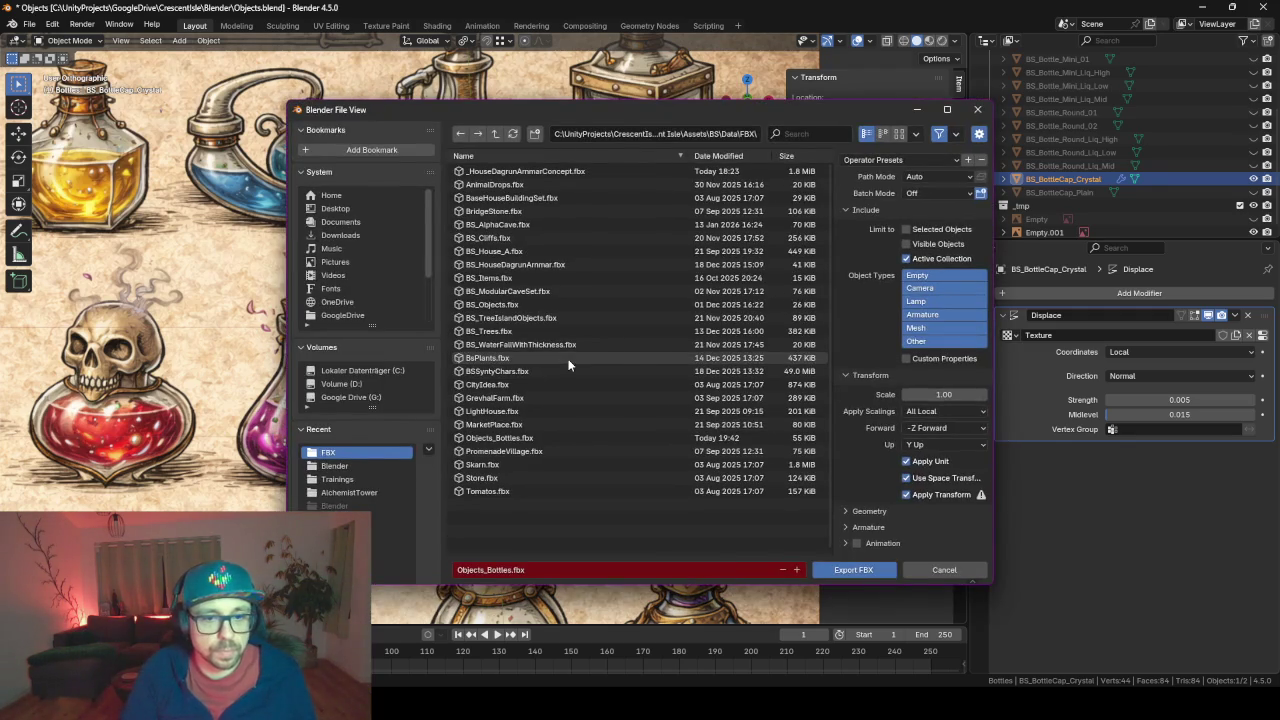
pyautogui.press('Return')
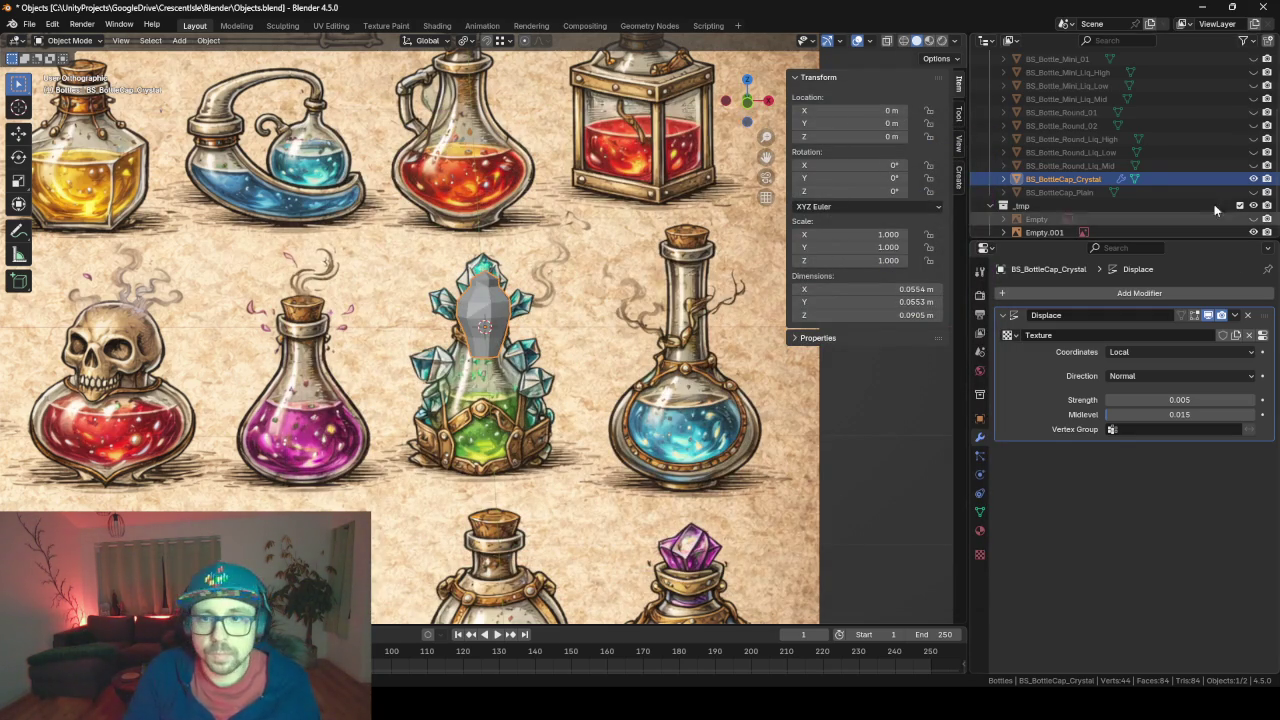
pyautogui.click(1254, 193)
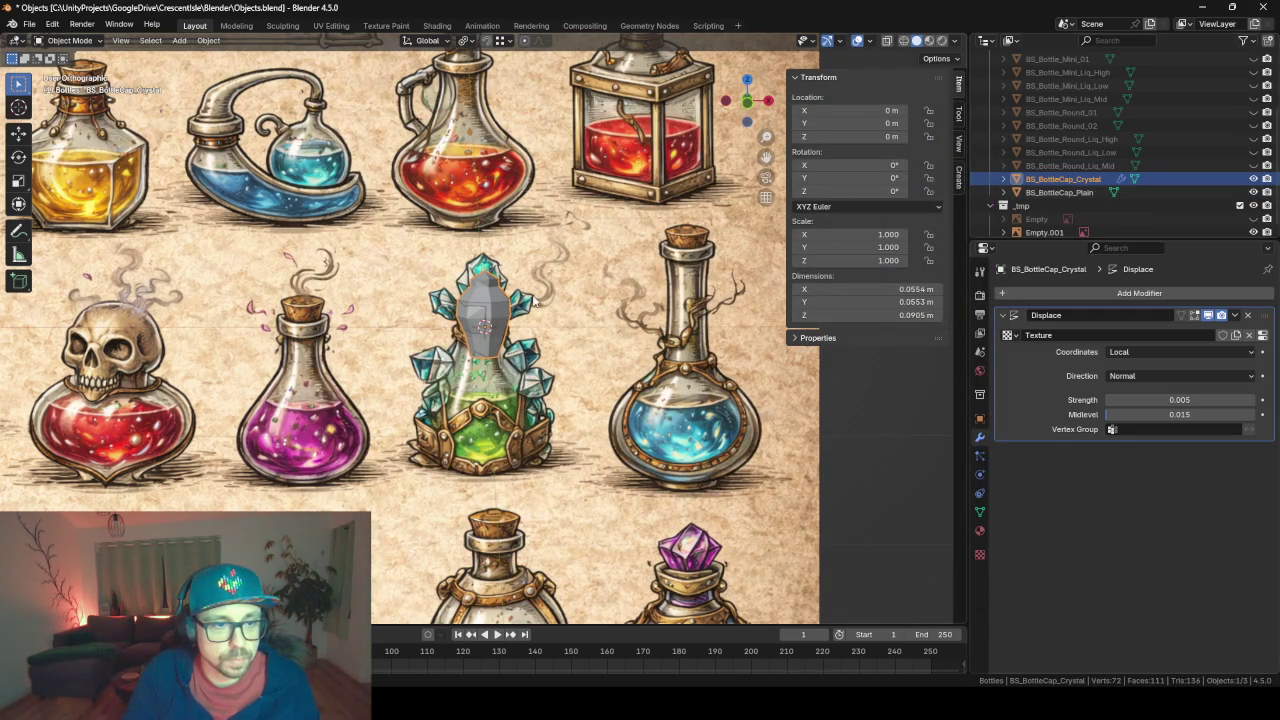
pyautogui.moveTo(462, 376); pyautogui.dragTo(484, 395)
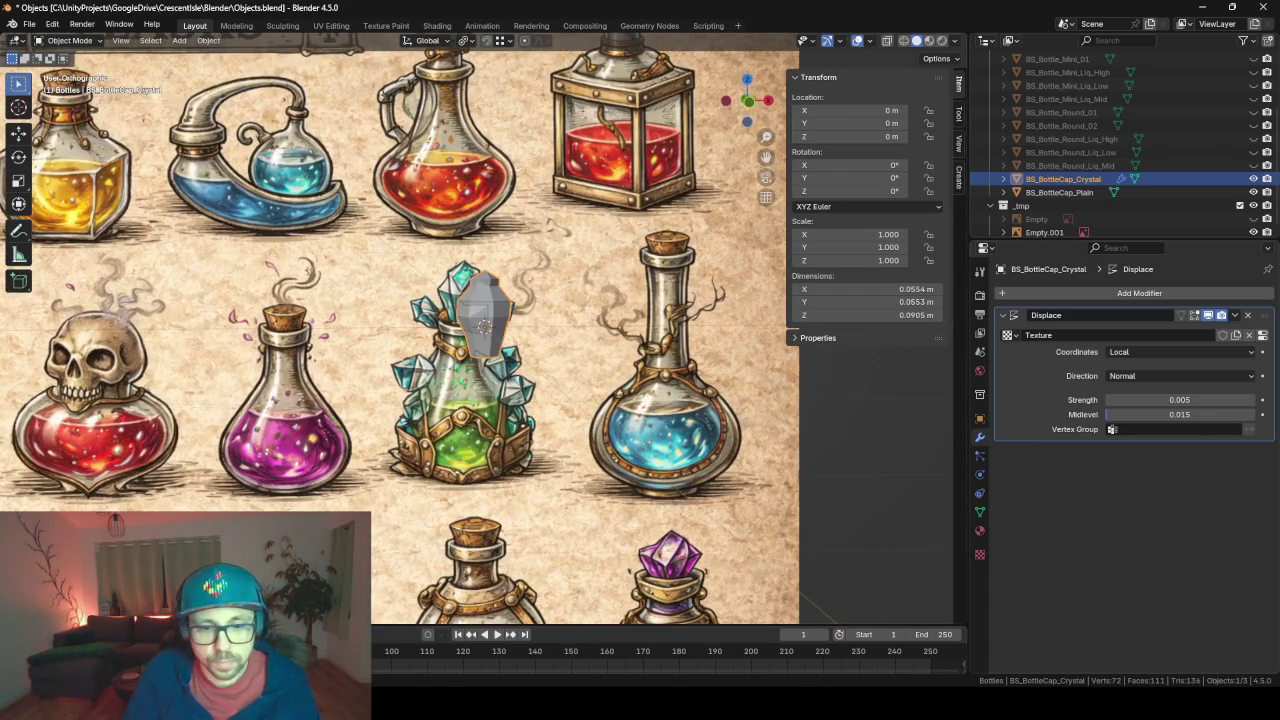
pyautogui.hotkey('alt', 'Tab')
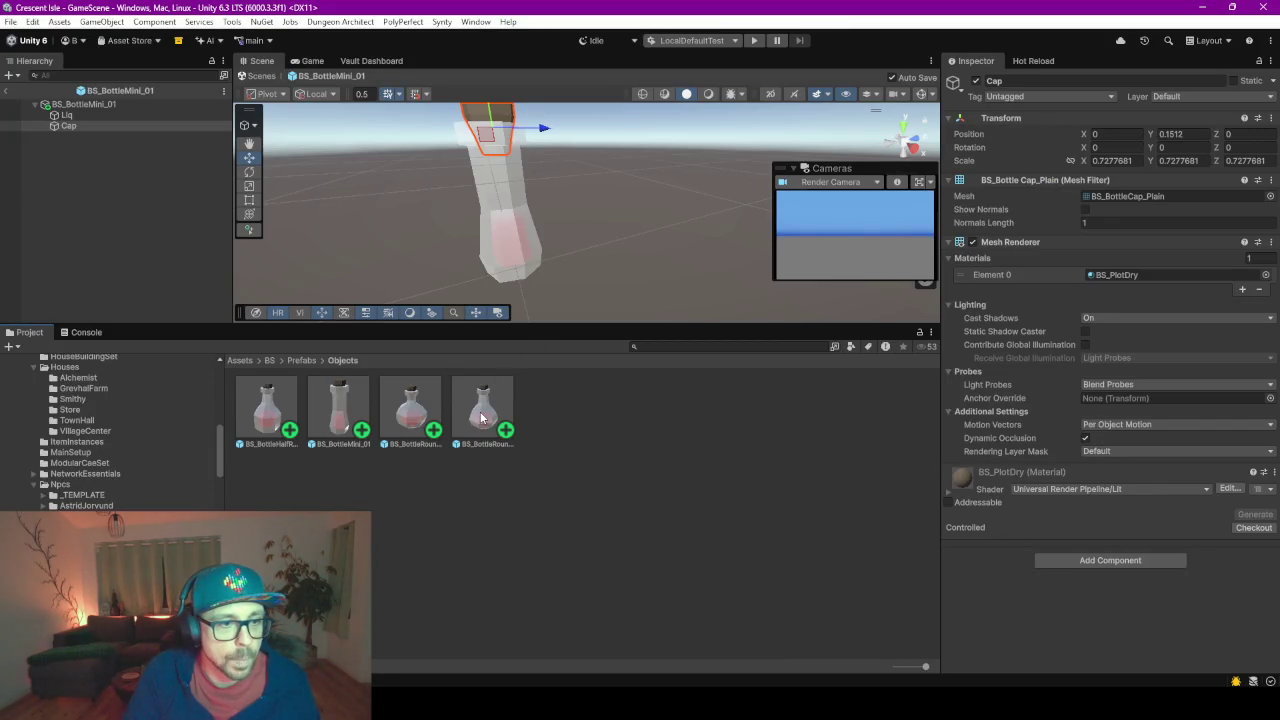
# - In the BS_BottleHalfRound_01 prefab, swap the Cap's mesh to BS_BottleCap_Crystal
pyautogui.click(278, 397)
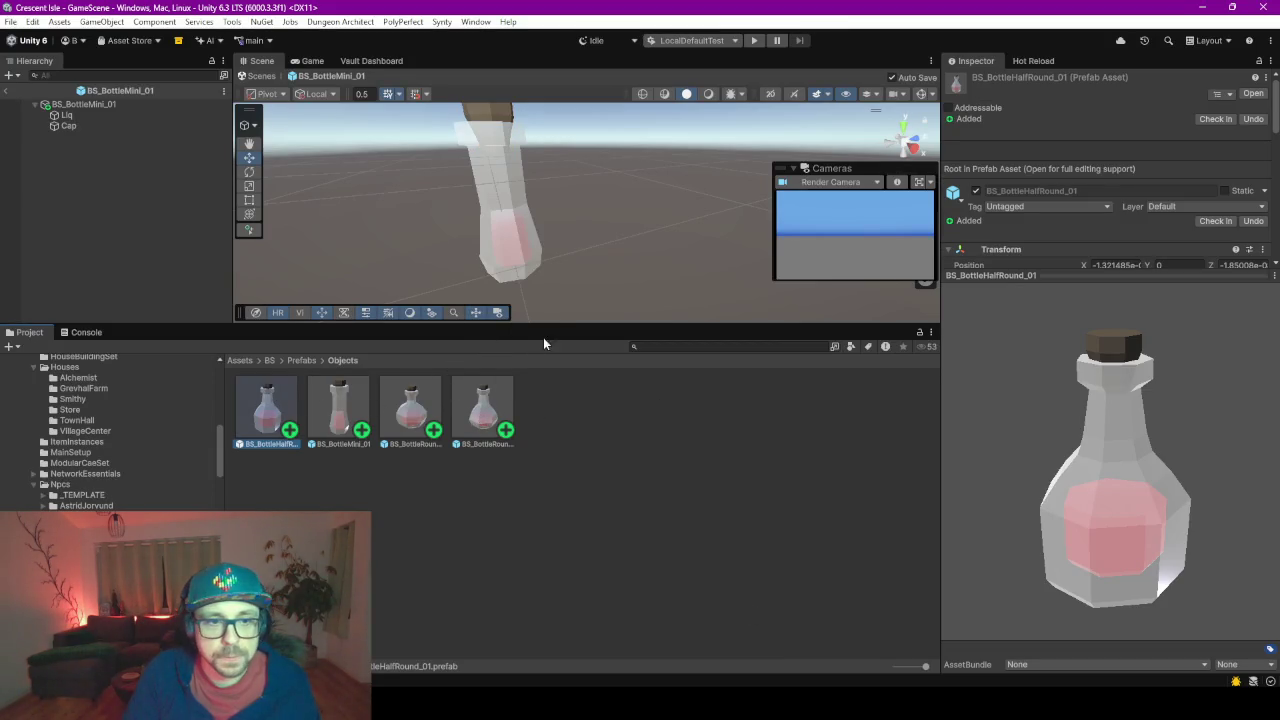
pyautogui.doubleClick(260, 425)
pyautogui.click(70, 125)
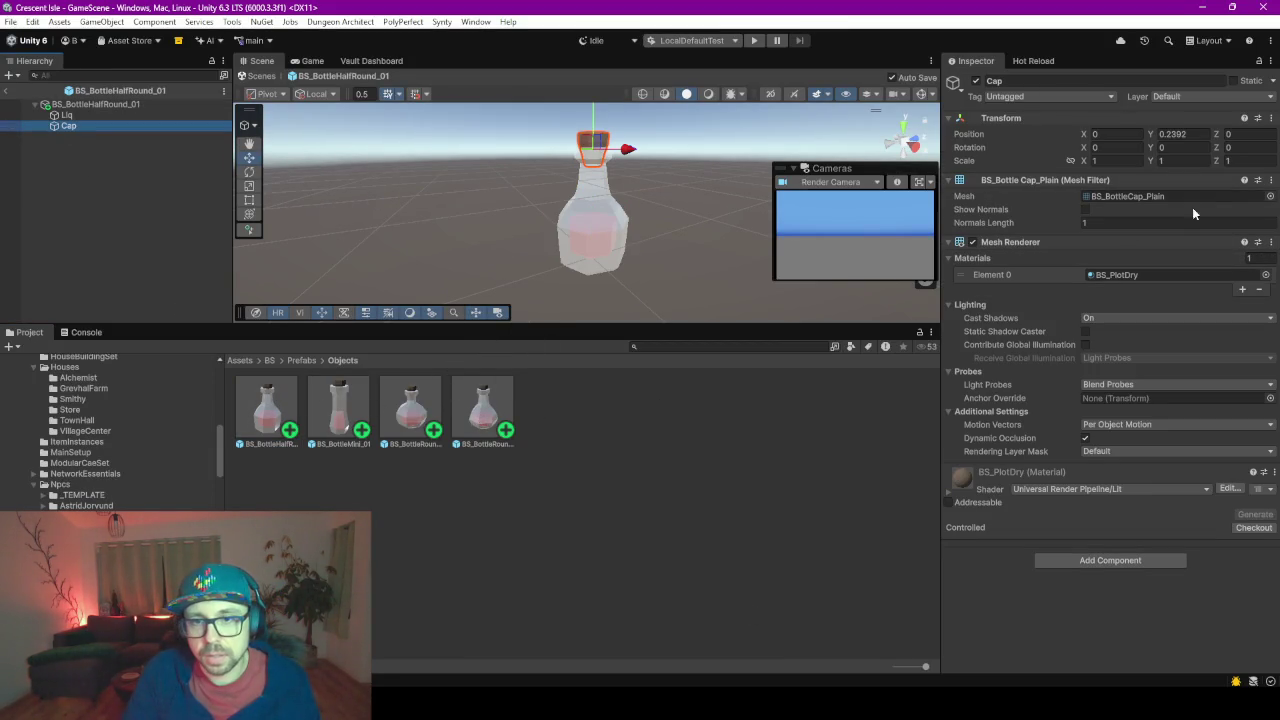
pyautogui.click(1270, 197)
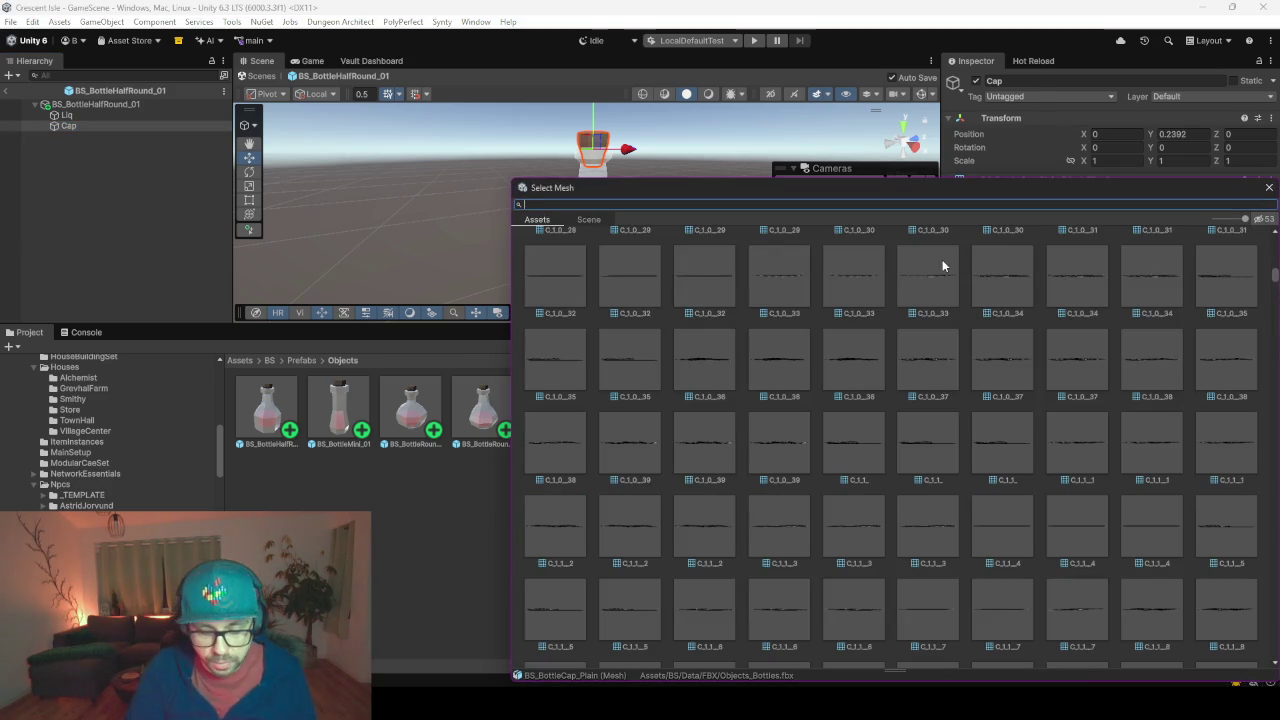
pyautogui.write('capcry')
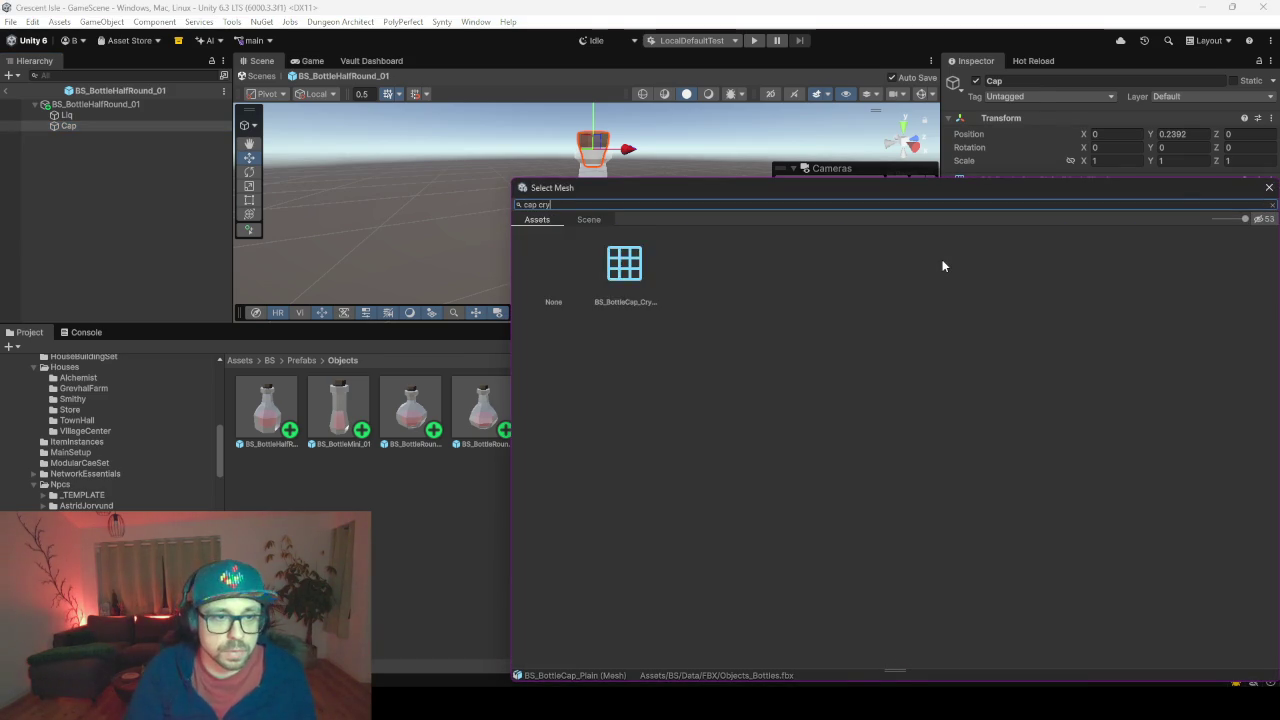
pyautogui.click(608, 261)
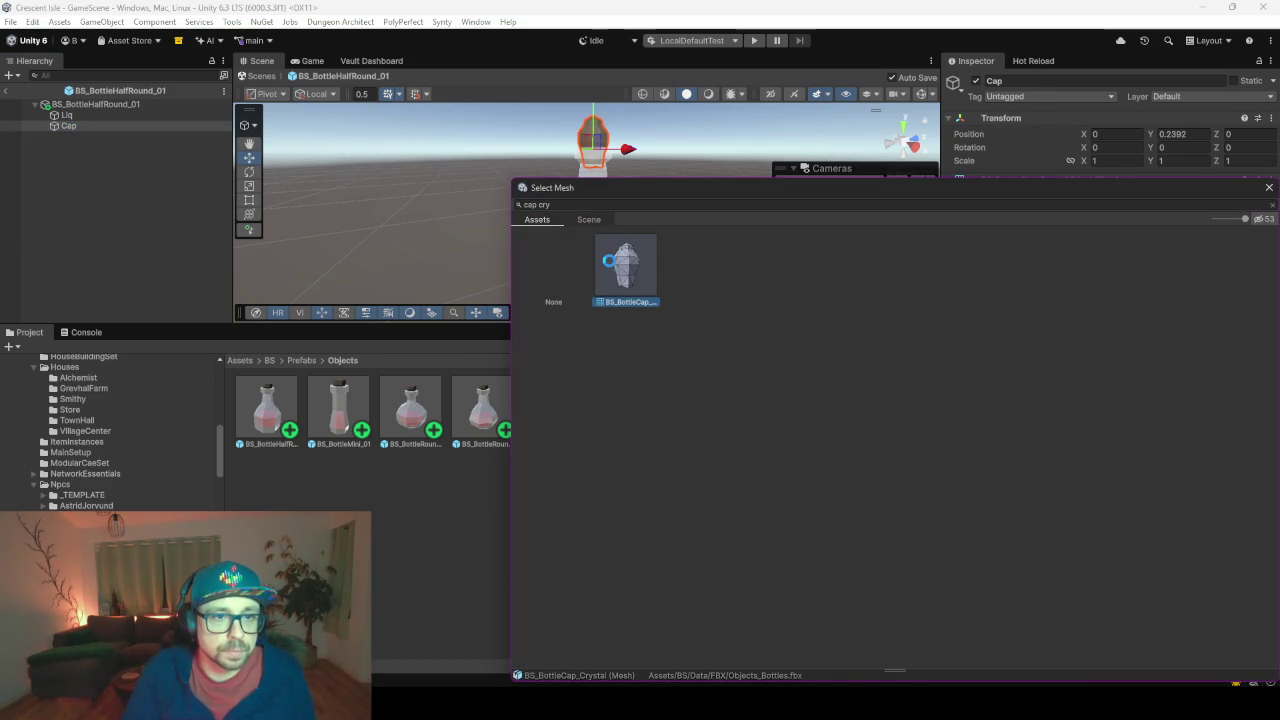
pyautogui.click(614, 176)
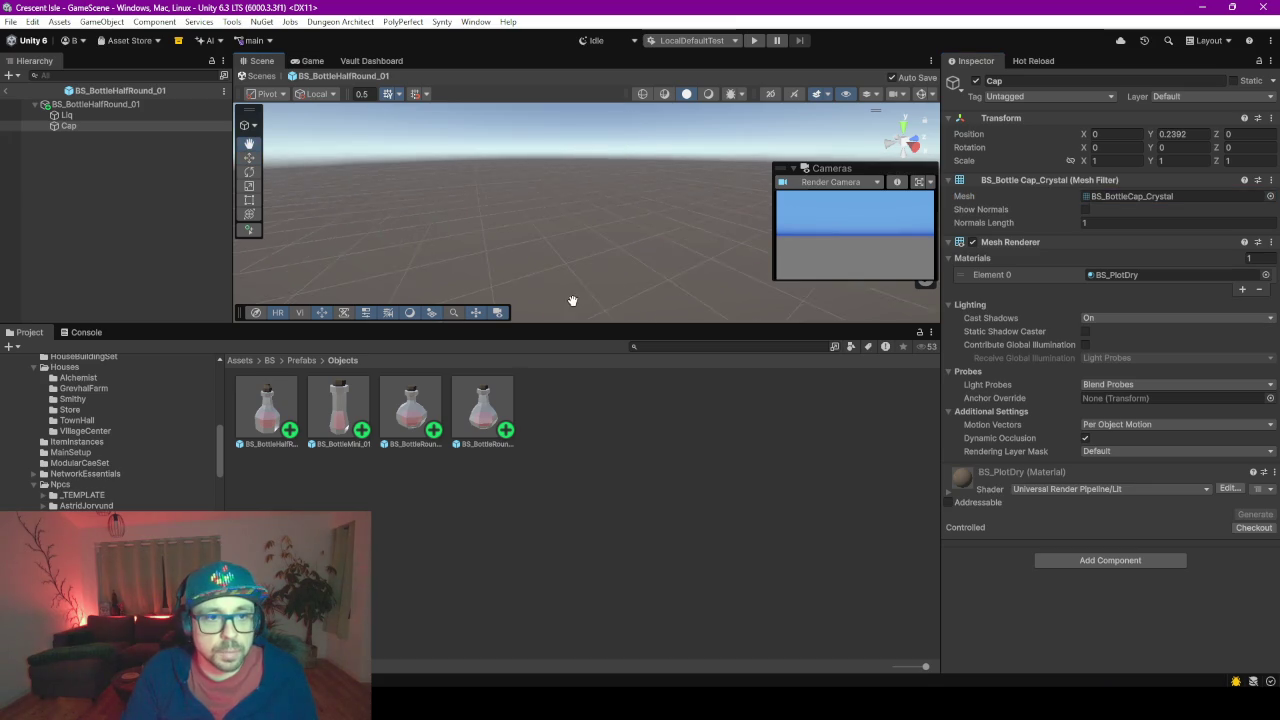
# - Frame the crystal cap and enlarge the panels to browse the Materials folder
pyautogui.press('f')
pyautogui.doubleClick(87, 127)
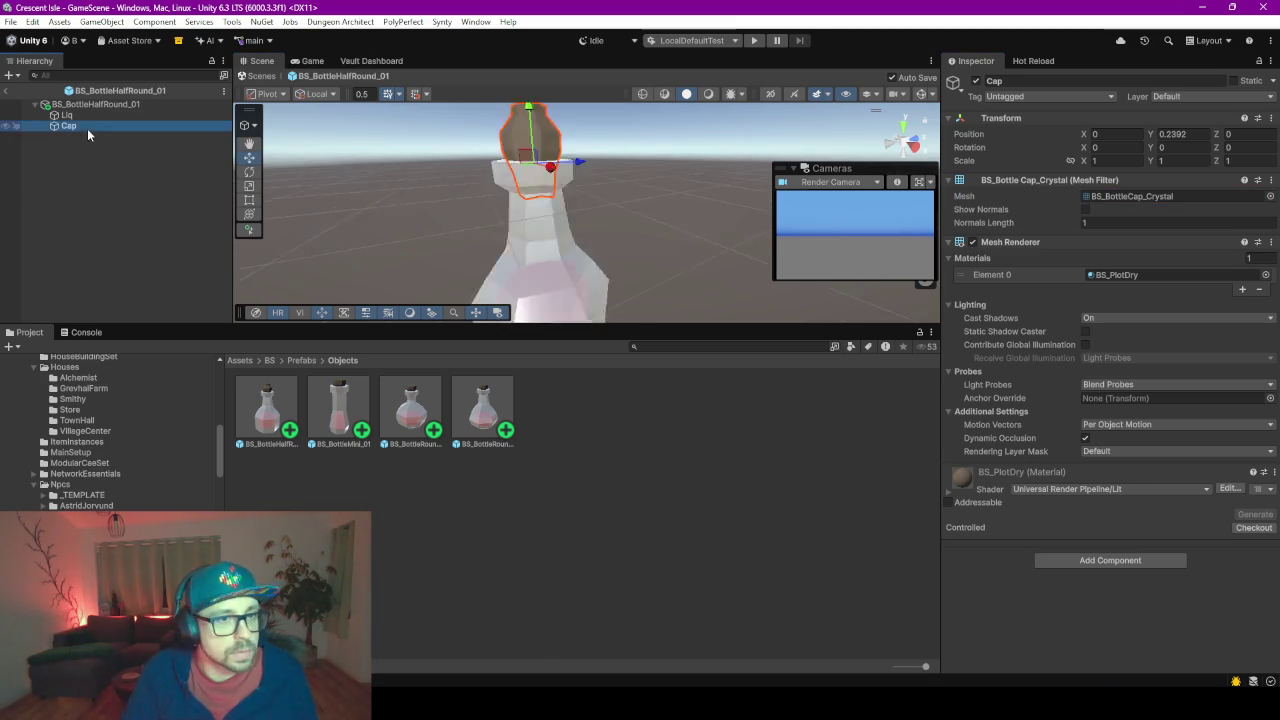
pyautogui.click(549, 326)
pyautogui.moveTo(548, 325)
pyautogui.mouseDown()
pyautogui.moveTo(552, 366)
pyautogui.moveTo(506, 483)
pyautogui.mouseUp()
pyautogui.scroll(5, 110, 490)
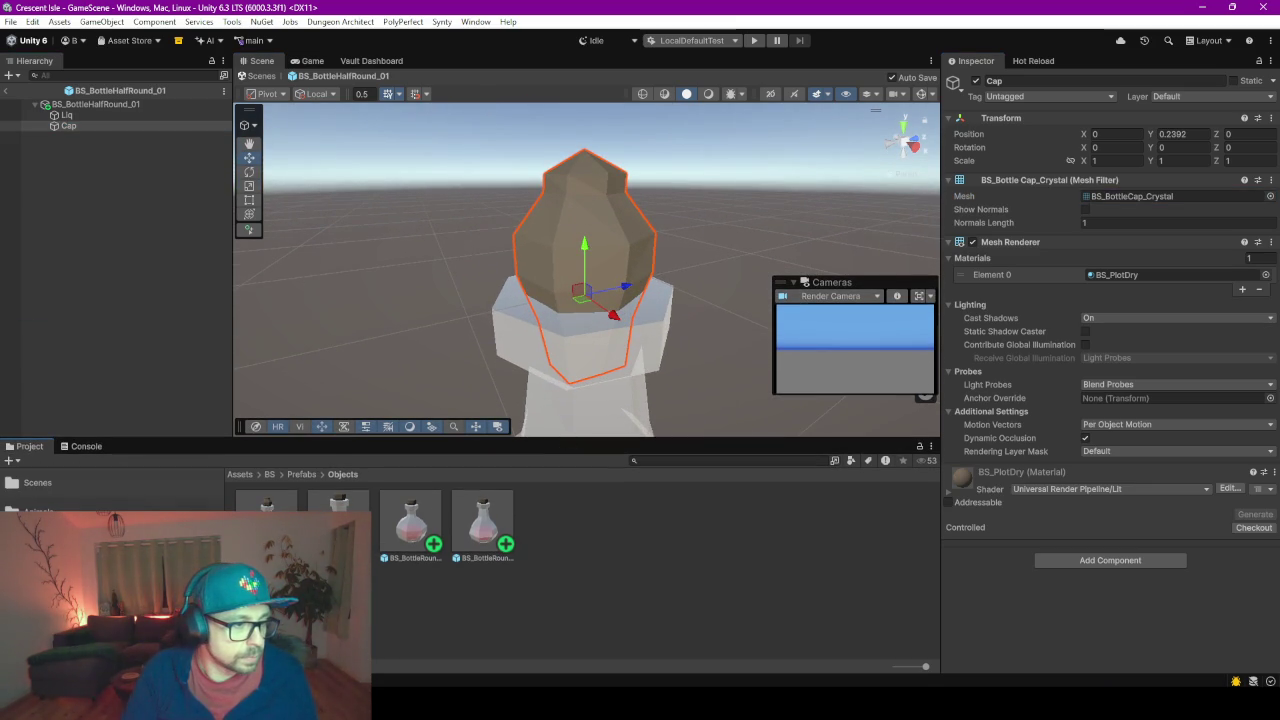
pyautogui.scroll(-5, 110, 490)
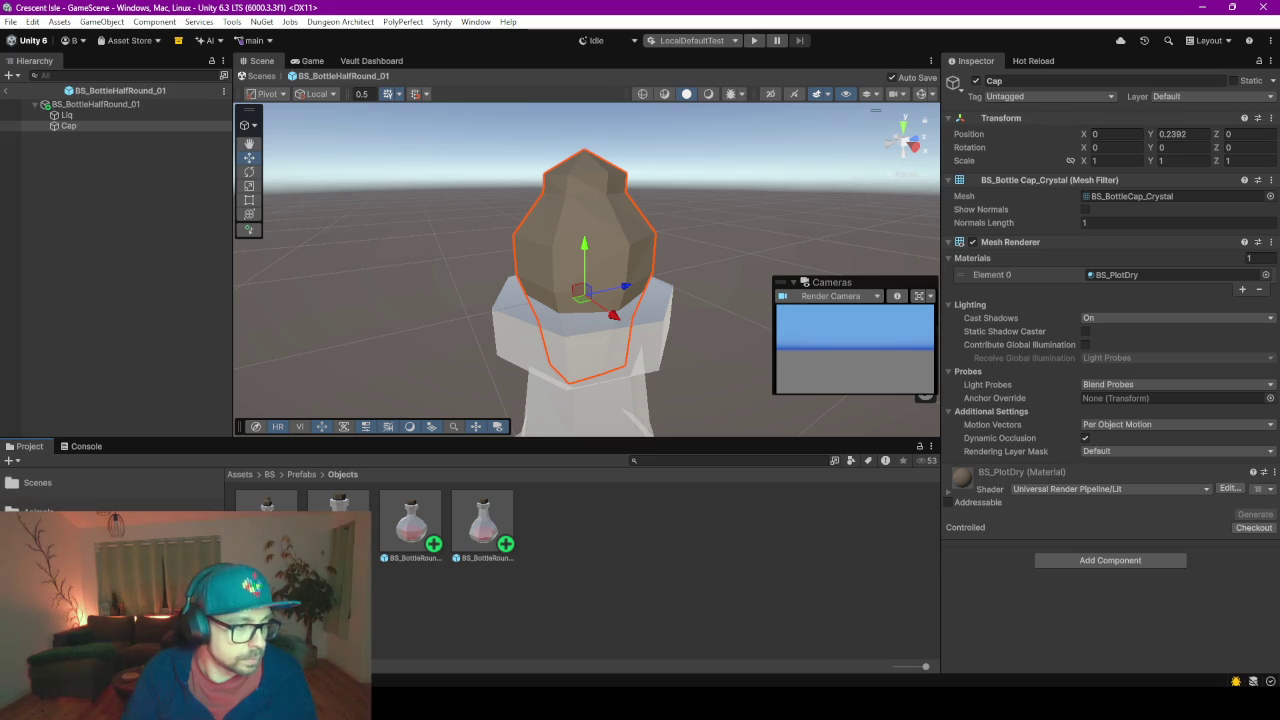
pyautogui.scroll(3, 118, 505)
pyautogui.moveTo(141, 441); pyautogui.dragTo(170, 238)
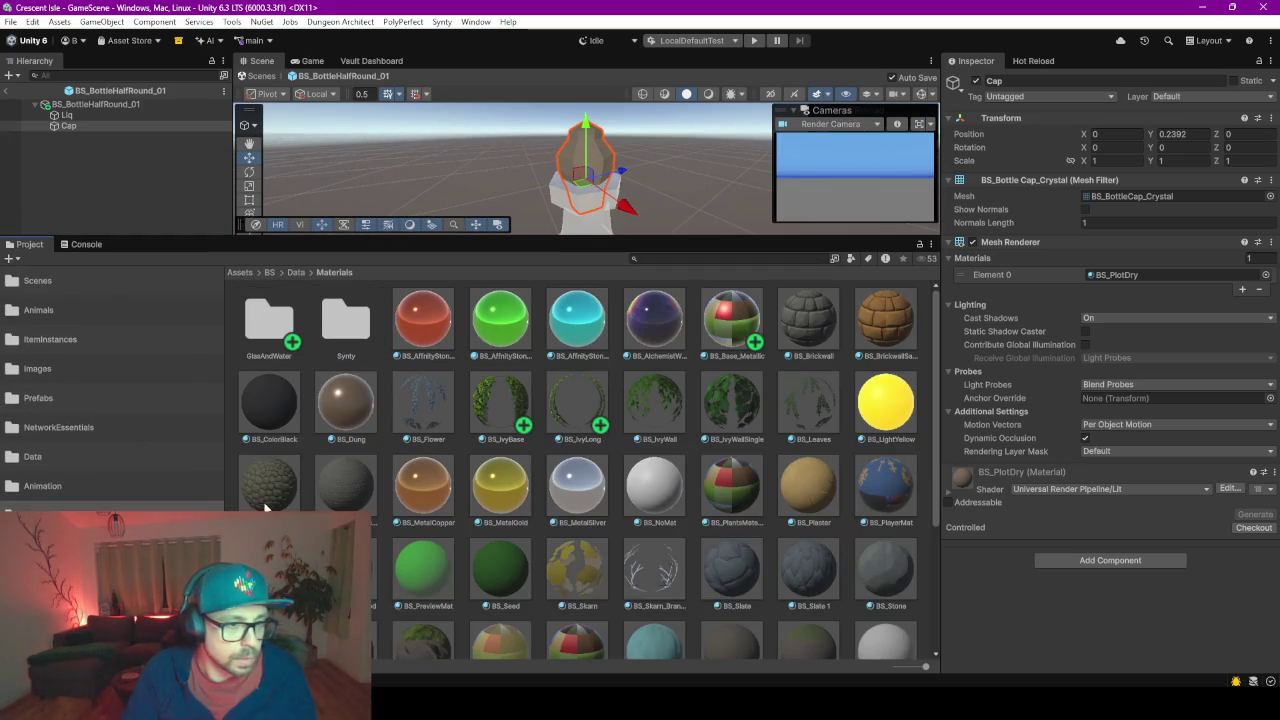
# - Assign the cyan BS_AffinityStoneLight material to the crystal cap
pyautogui.moveTo(555, 236); pyautogui.dragTo(555, 402)
pyautogui.moveTo(577, 485); pyautogui.dragTo(591, 233)
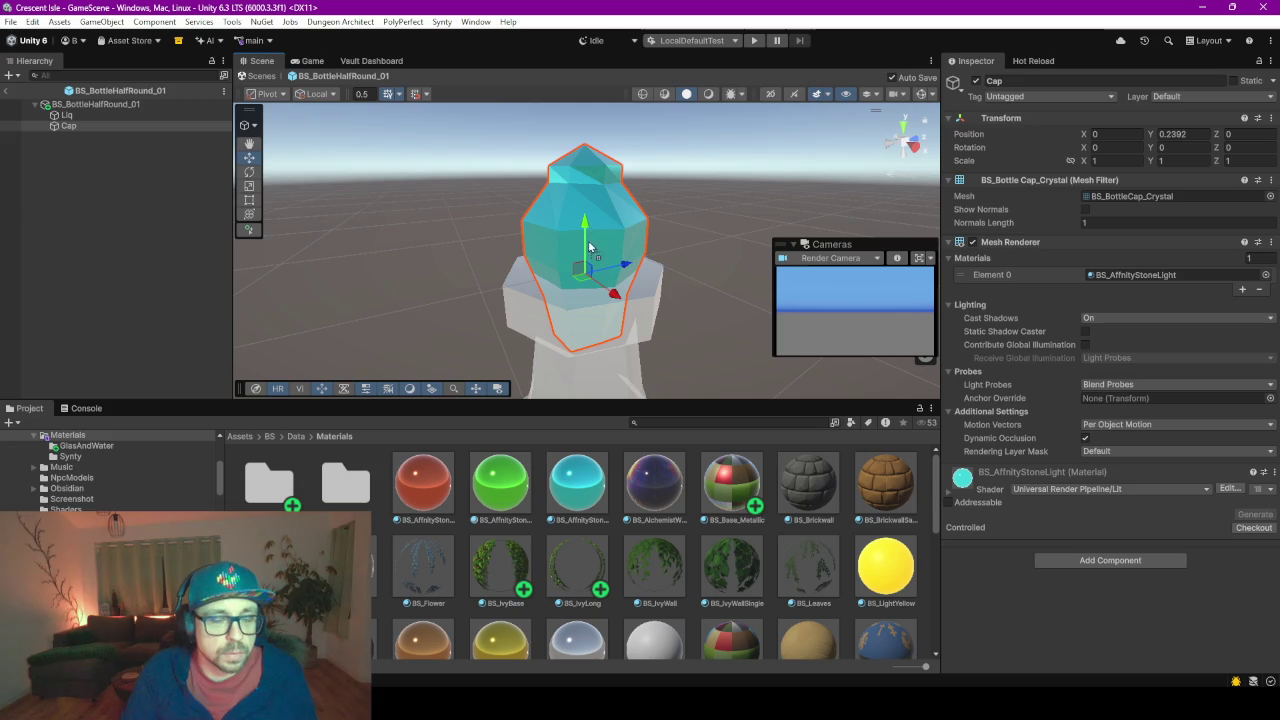
pyautogui.scroll(2, 762, 222)
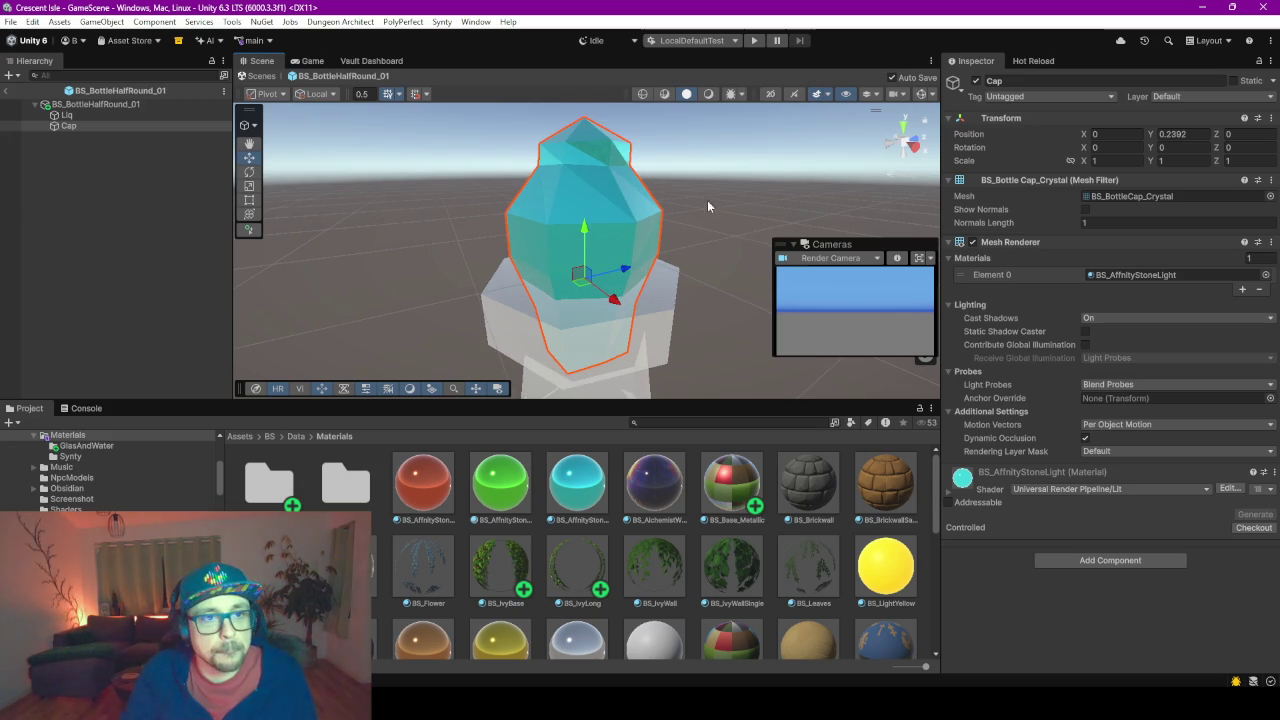
pyautogui.moveTo(712, 203); pyautogui.dragTo(740, 209)
pyautogui.click(558, 510)
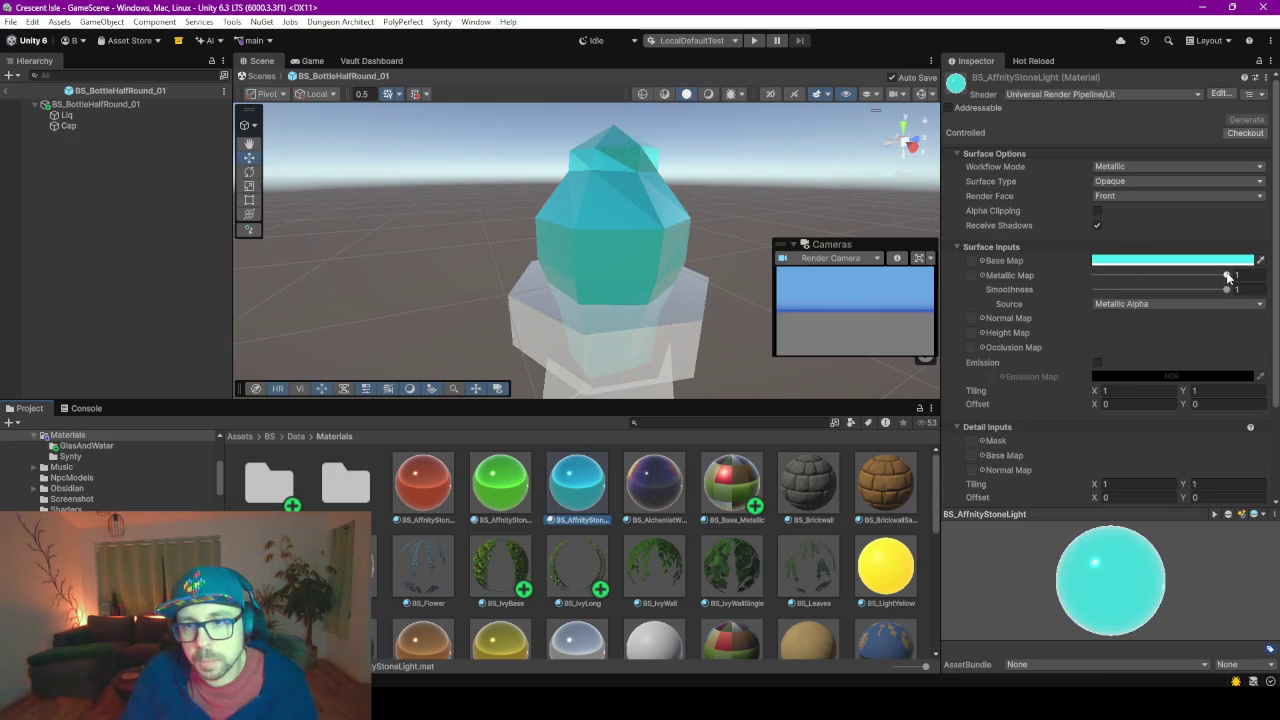
pyautogui.moveTo(830, 205)
pyautogui.keyDown('alt'); pyautogui.mouseDown()
pyautogui.moveTo(726, 223)
pyautogui.moveTo(724, 277)
pyautogui.moveTo(600, 240)
pyautogui.moveTo(560, 209)
pyautogui.moveTo(580, 260)
pyautogui.moveTo(560, 246)
pyautogui.mouseUp(); pyautogui.keyUp('alt')
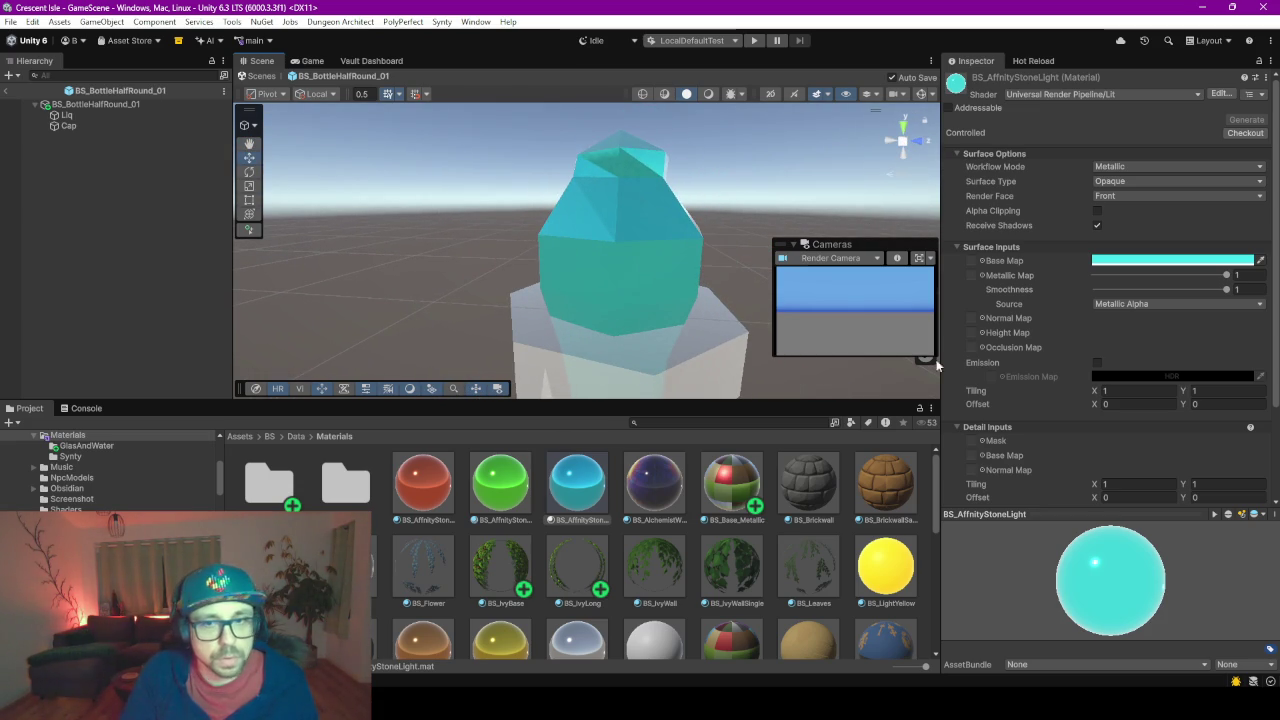
# - Try the material as Transparent, revert its Surface Type to Opaque, and return to GameScene
pyautogui.click(1168, 262)
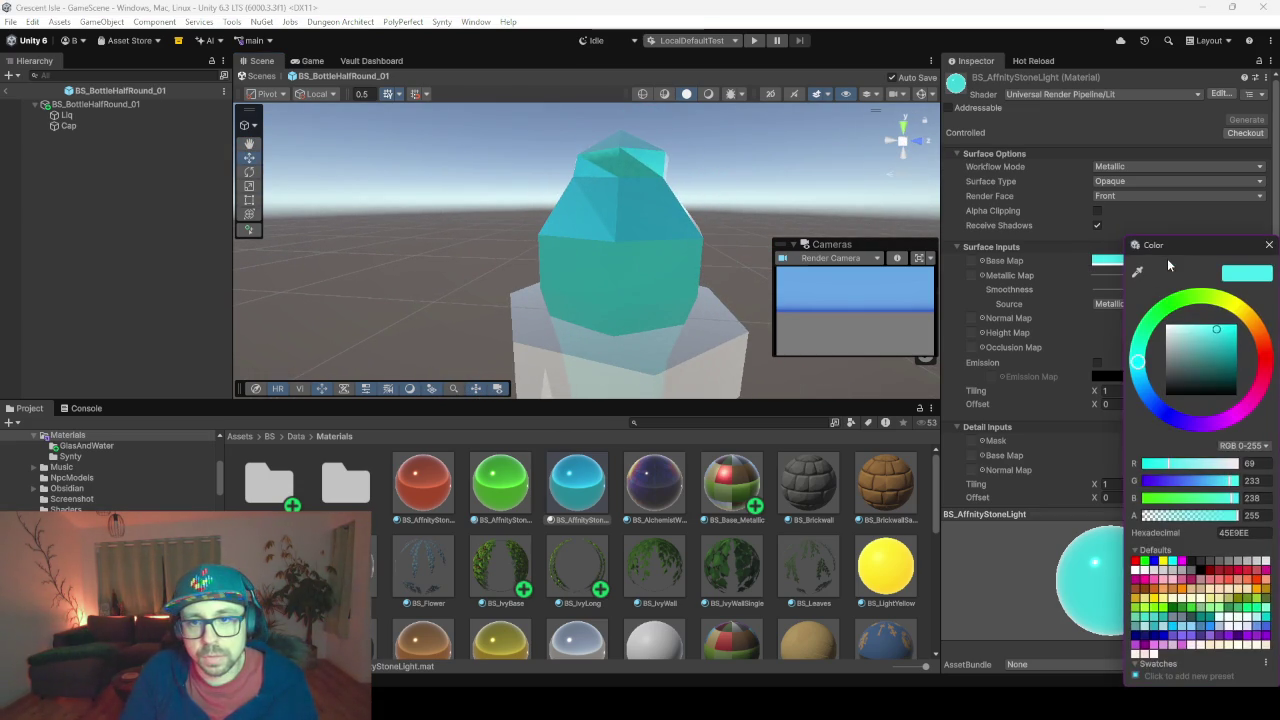
pyautogui.click(1123, 182)
pyautogui.moveTo(696, 310)
pyautogui.mouseDown()
pyautogui.moveTo(786, 244)
pyautogui.moveTo(717, 286)
pyautogui.moveTo(645, 260)
pyautogui.mouseUp()
pyautogui.scroll(3, 562, 335)
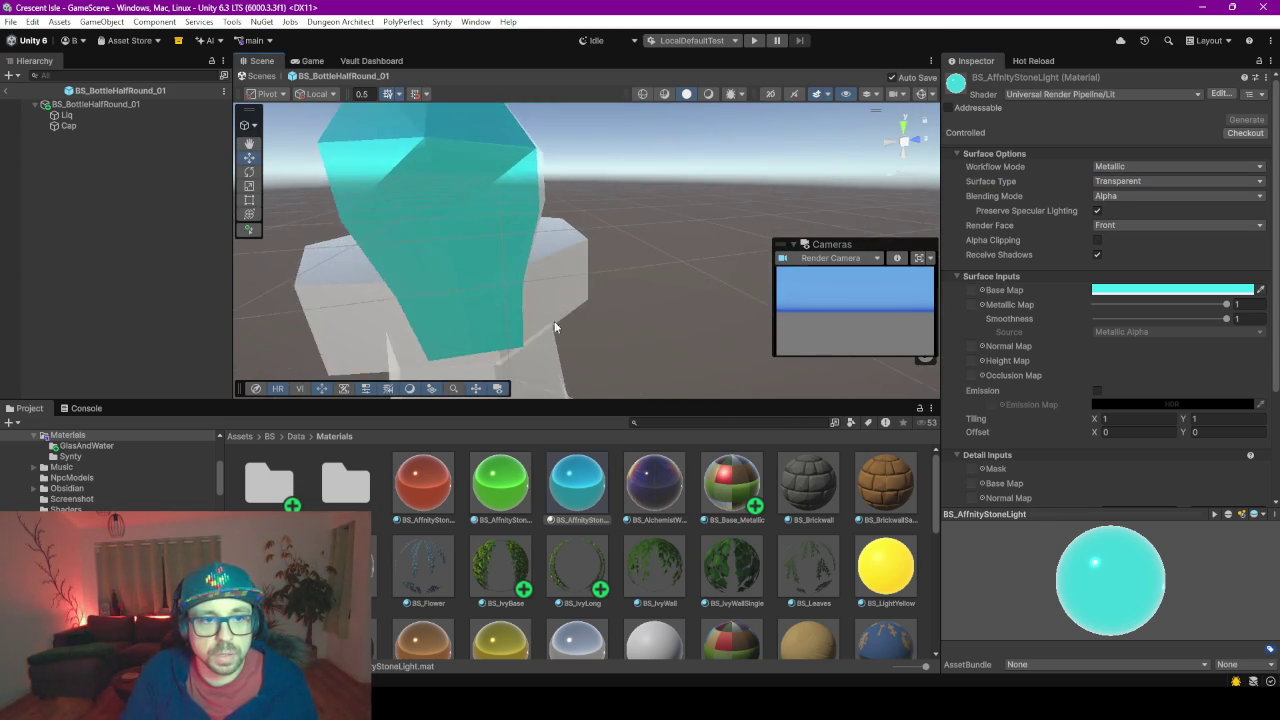
pyautogui.scroll(-3, 552, 300)
pyautogui.moveTo(542, 273)
pyautogui.mouseDown()
pyautogui.moveTo(716, 256)
pyautogui.moveTo(868, 185)
pyautogui.moveTo(722, 259)
pyautogui.moveTo(735, 255)
pyautogui.mouseUp()
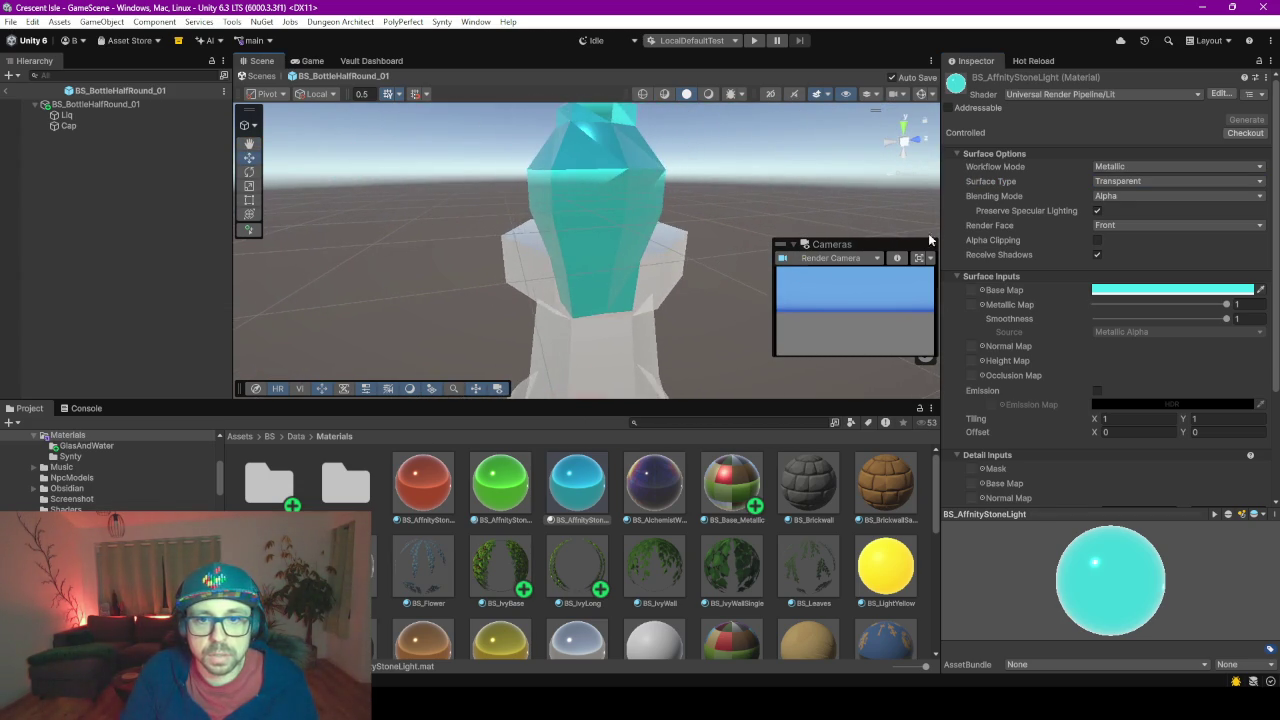
pyautogui.click(1097, 212)
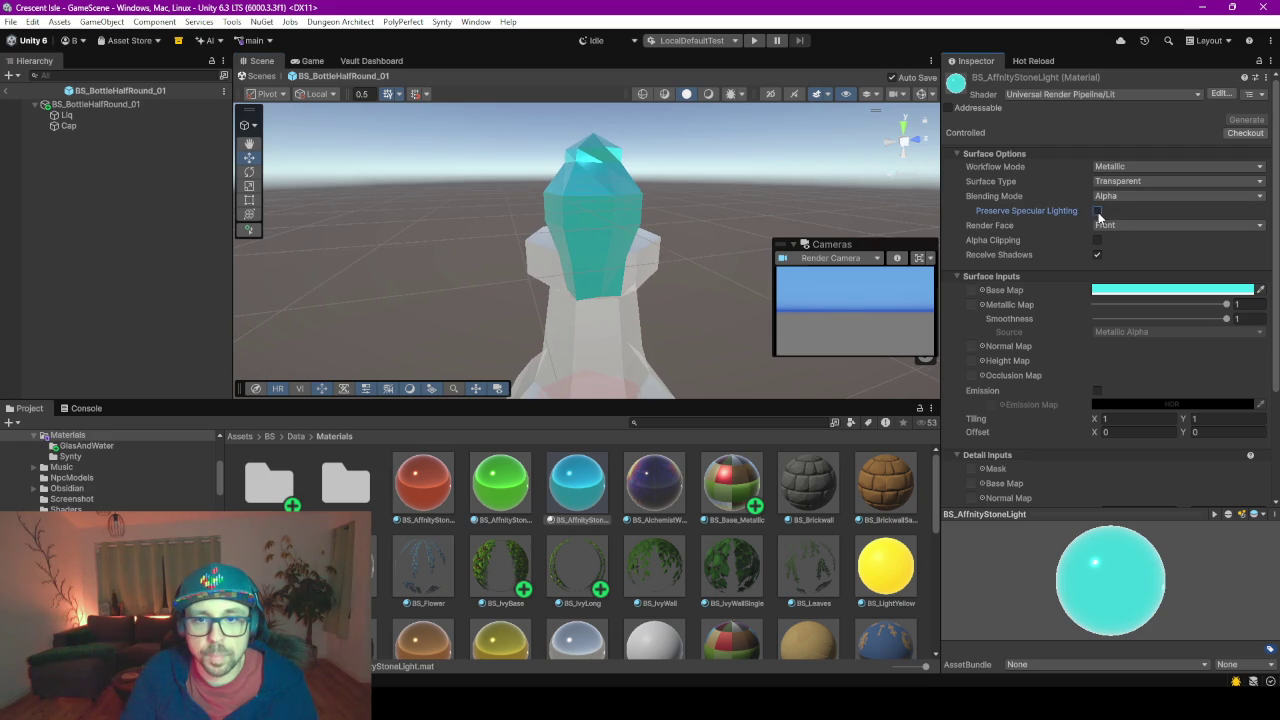
pyautogui.click(1125, 181)
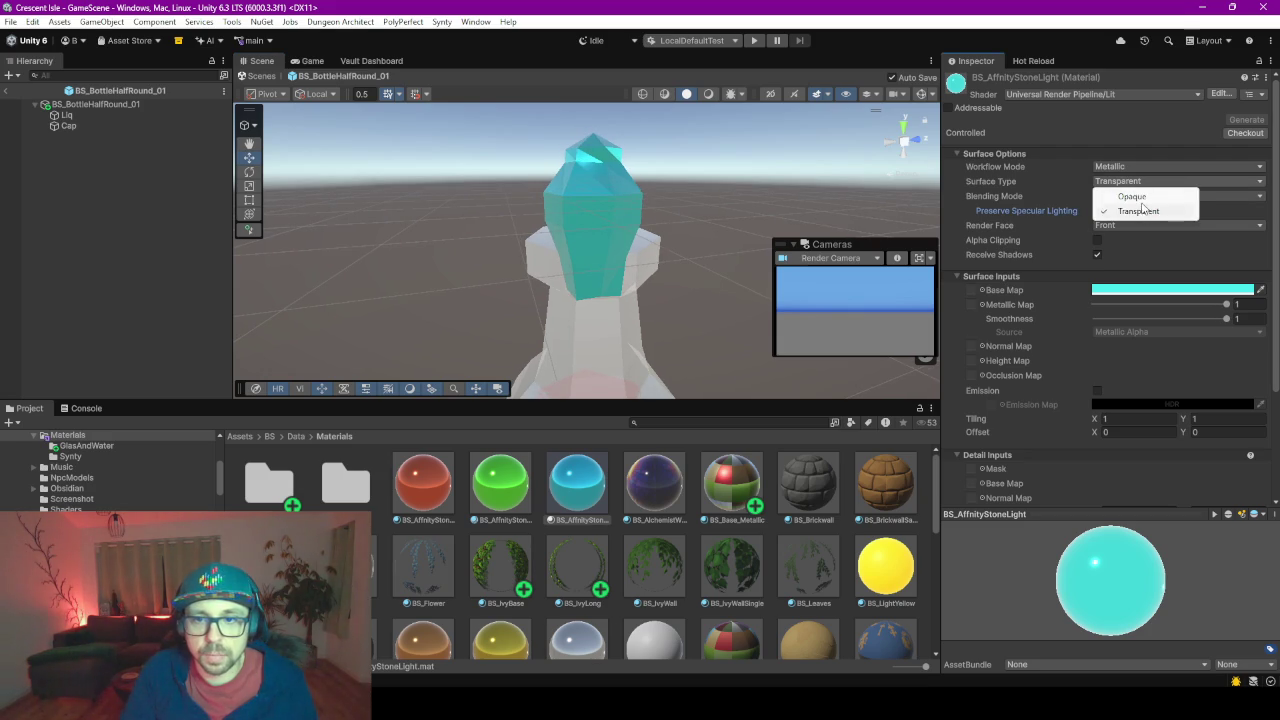
pyautogui.click(1160, 196)
pyautogui.moveTo(673, 243); pyautogui.dragTo(548, 278)
pyautogui.scroll(-5, 562, 250)
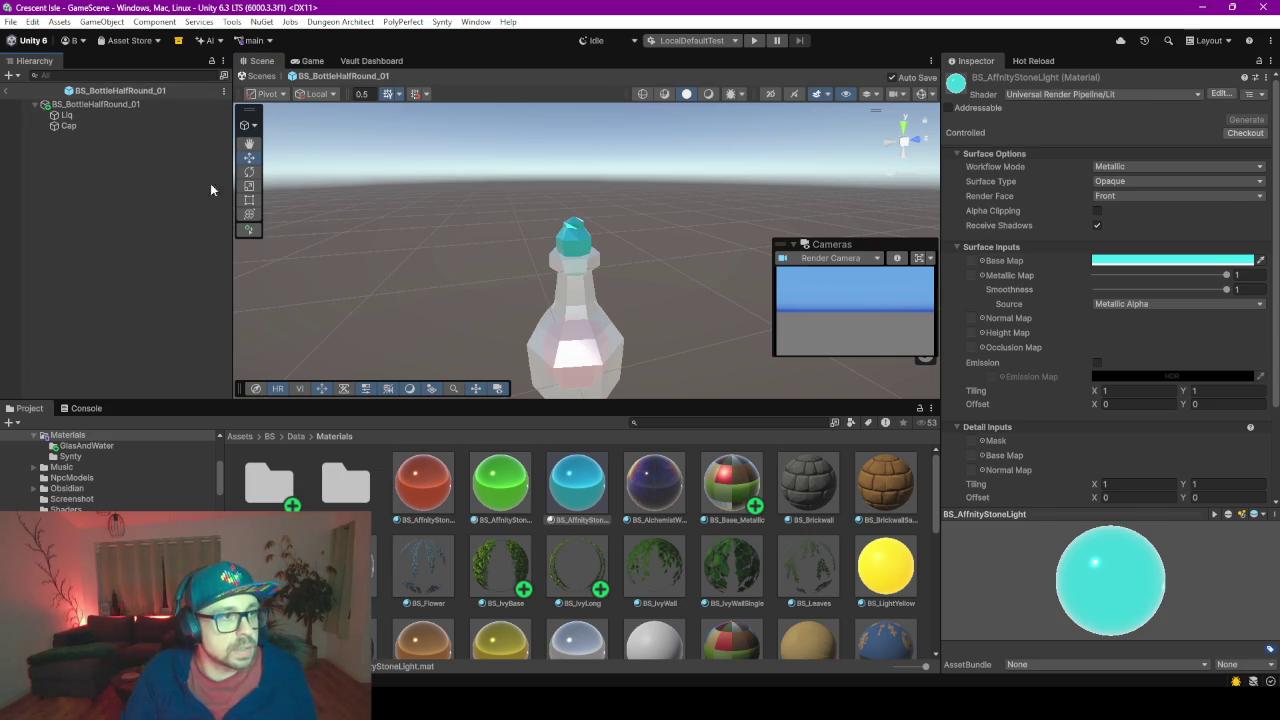
pyautogui.click(5, 90)
# - Drag BS_BottleHalfRound_01 prefab copies into the house onto the shelf and table
pyautogui.scroll(5, 594, 213)
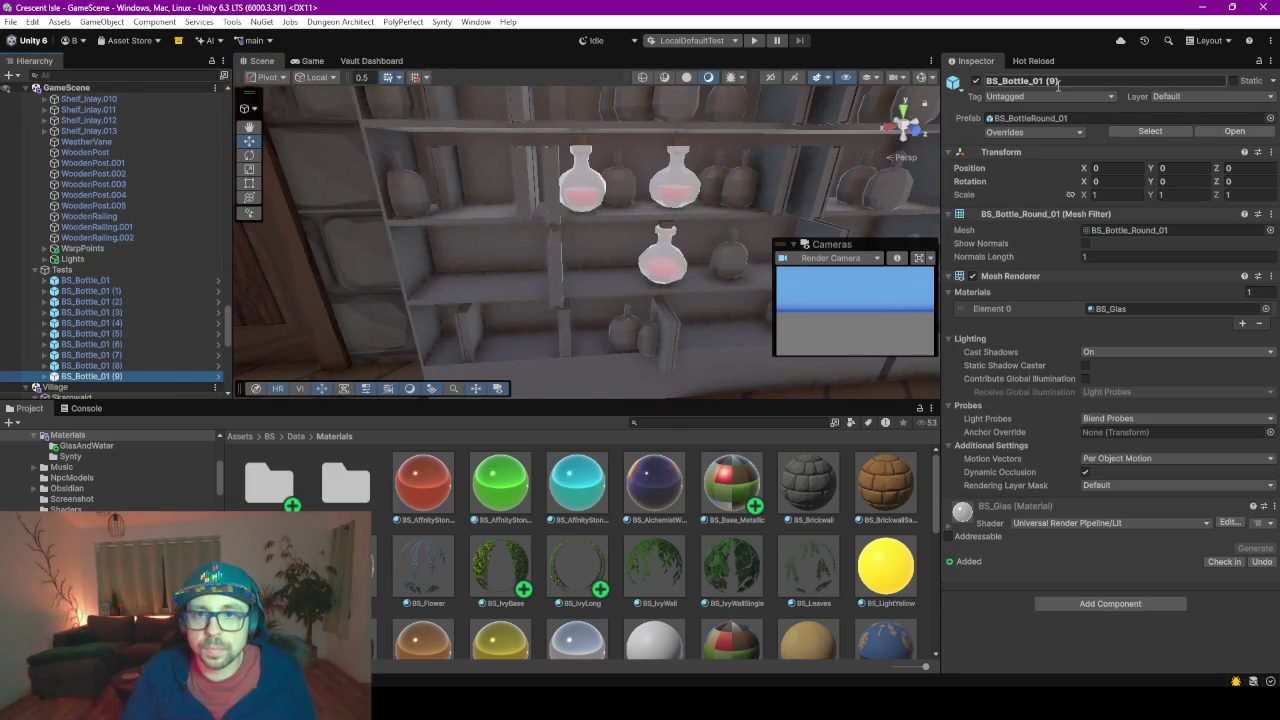
pyautogui.click(1060, 118)
pyautogui.moveTo(263, 494)
pyautogui.mouseDown()
pyautogui.moveTo(607, 198)
pyautogui.moveTo(637, 285)
pyautogui.moveTo(615, 308)
pyautogui.moveTo(695, 342)
pyautogui.moveTo(688, 285)
pyautogui.moveTo(607, 286)
pyautogui.moveTo(621, 286)
pyautogui.mouseUp()
pyautogui.scroll(5, 660, 298)
pyautogui.scroll(-6, 630, 248)
pyautogui.moveTo(662, 242)
pyautogui.mouseDown()
pyautogui.moveTo(480, 238)
pyautogui.moveTo(567, 282)
pyautogui.moveTo(538, 314)
pyautogui.mouseUp()
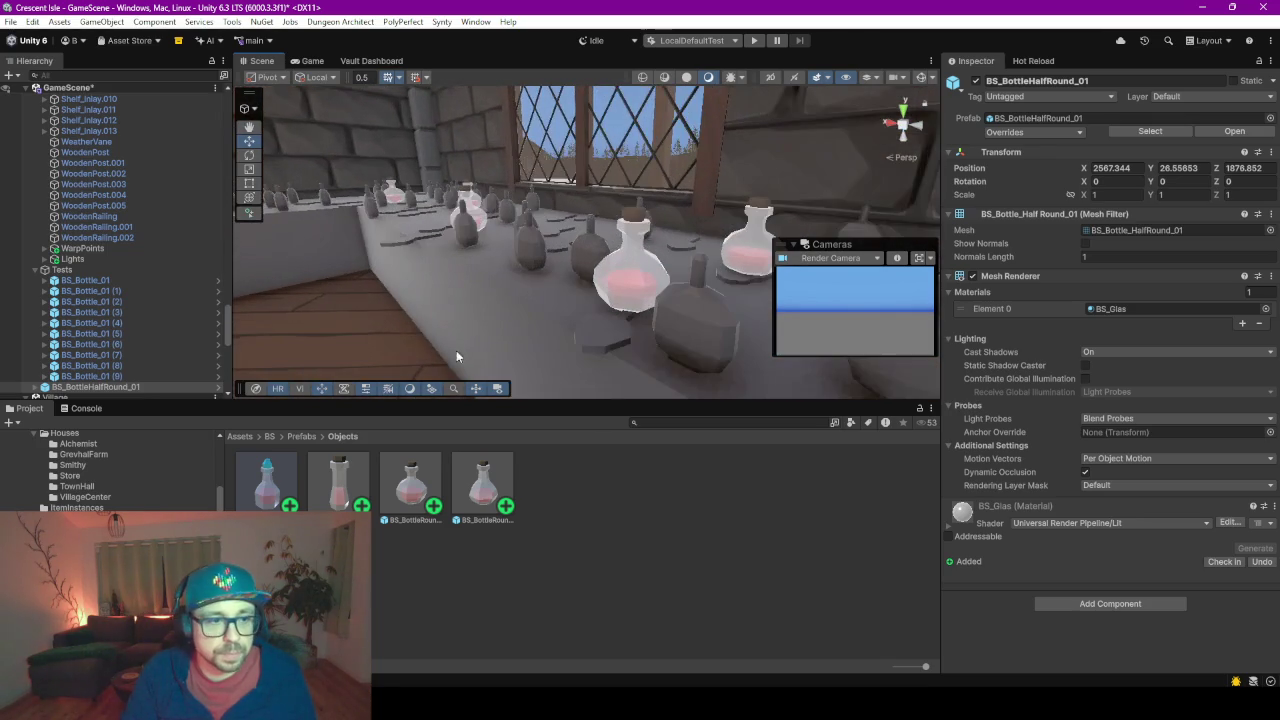
pyautogui.moveTo(281, 497)
pyautogui.mouseDown()
pyautogui.moveTo(592, 290)
pyautogui.moveTo(680, 263)
pyautogui.moveTo(586, 258)
pyautogui.mouseUp()
pyautogui.moveTo(286, 497)
pyautogui.mouseDown()
pyautogui.moveTo(285, 290)
pyautogui.moveTo(660, 262)
pyautogui.moveTo(560, 300)
pyautogui.mouseUp()
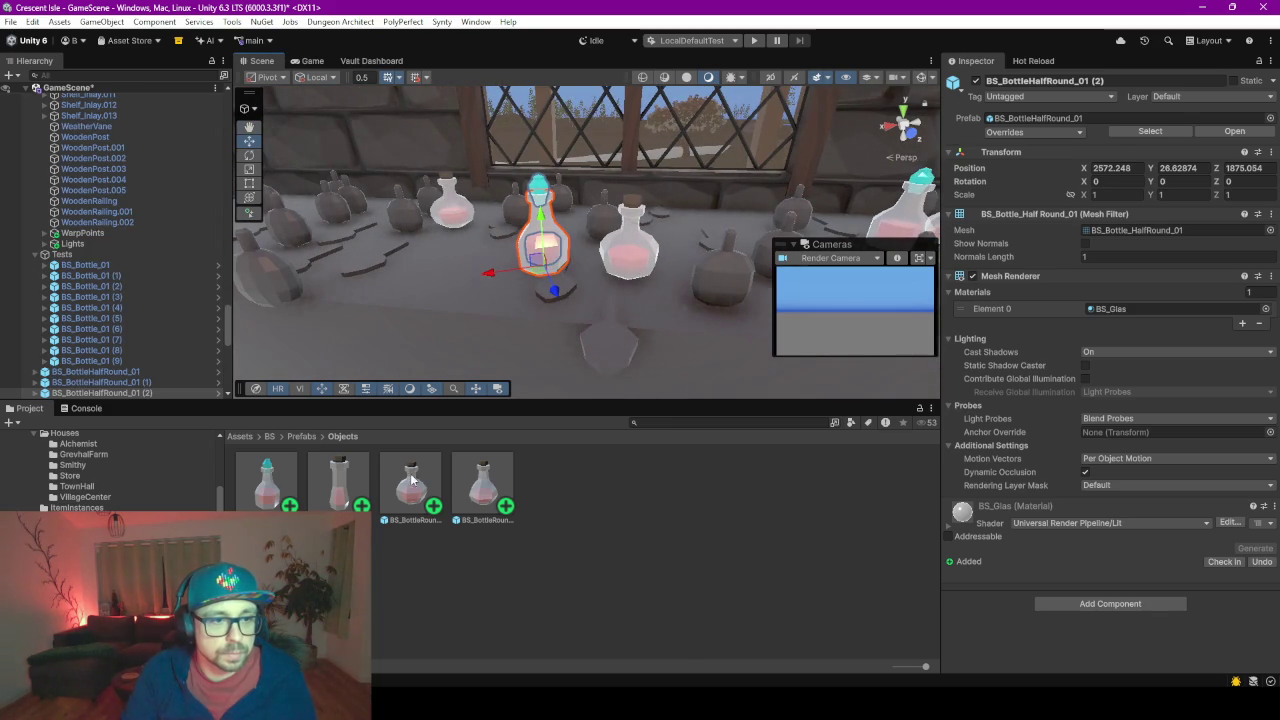
# - Duplicate a half-round bottle to a new spot along the long counter
pyautogui.click(456, 272)
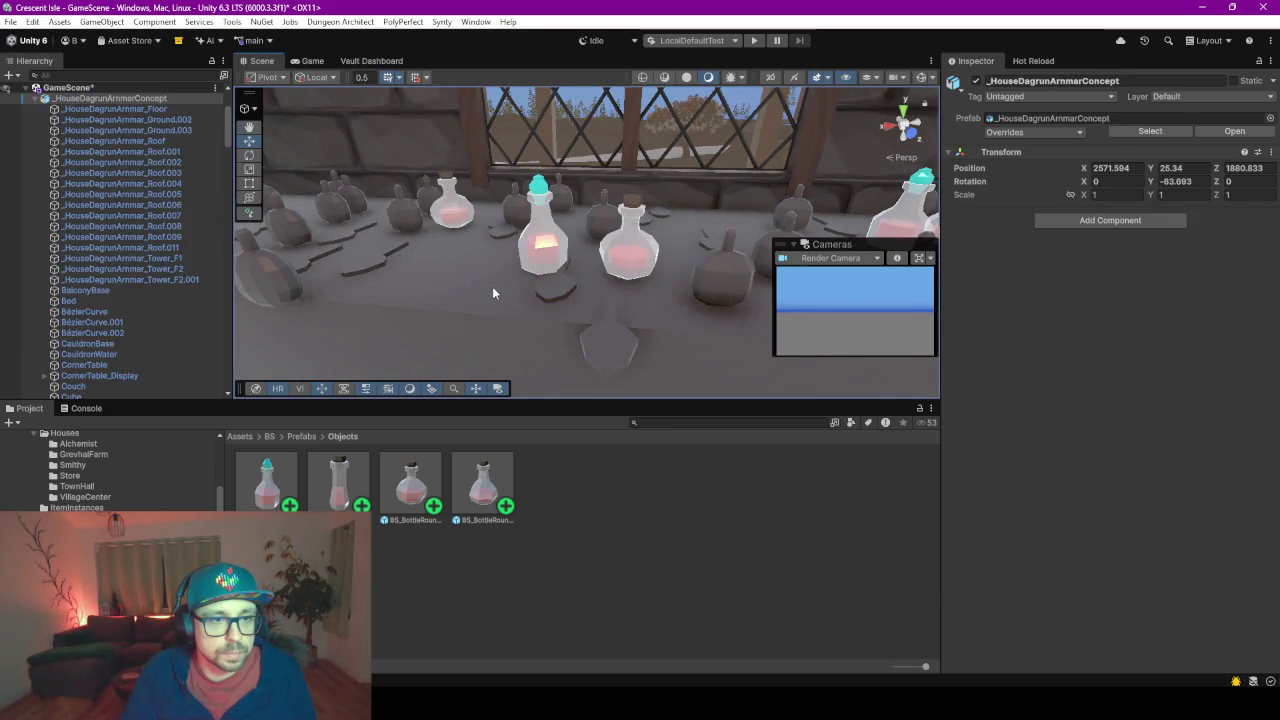
pyautogui.moveTo(541, 351)
pyautogui.mouseDown()
pyautogui.moveTo(569, 330)
pyautogui.moveTo(702, 338)
pyautogui.moveTo(512, 270)
pyautogui.moveTo(530, 262)
pyautogui.mouseUp()
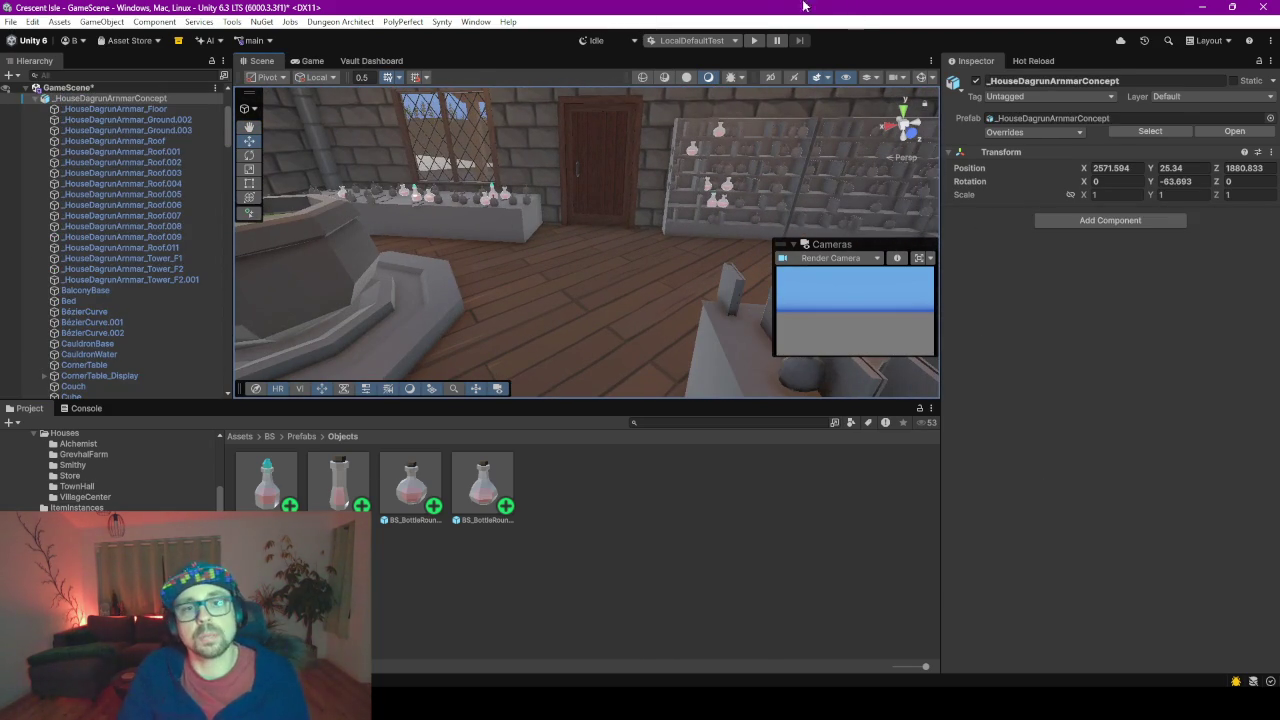
pyautogui.moveTo(460, 318)
pyautogui.mouseDown()
pyautogui.moveTo(592, 282)
pyautogui.moveTo(750, 205)
pyautogui.mouseUp()
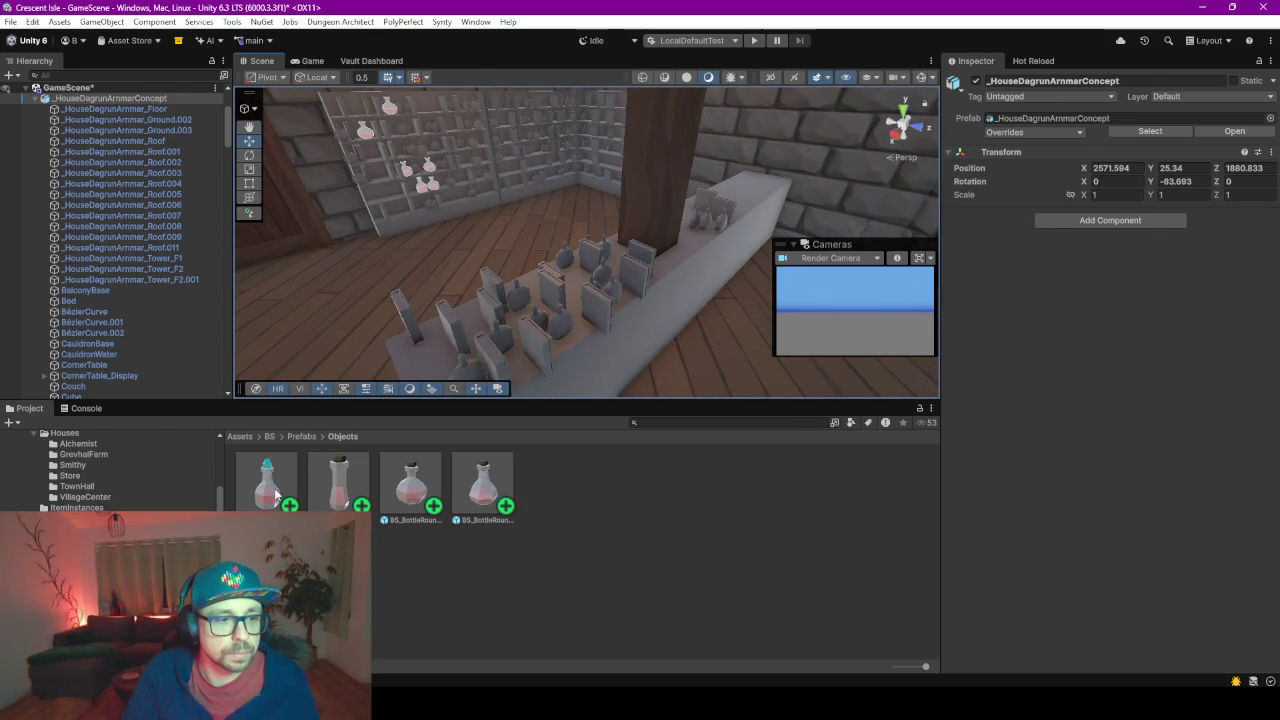
pyautogui.click(695, 235)
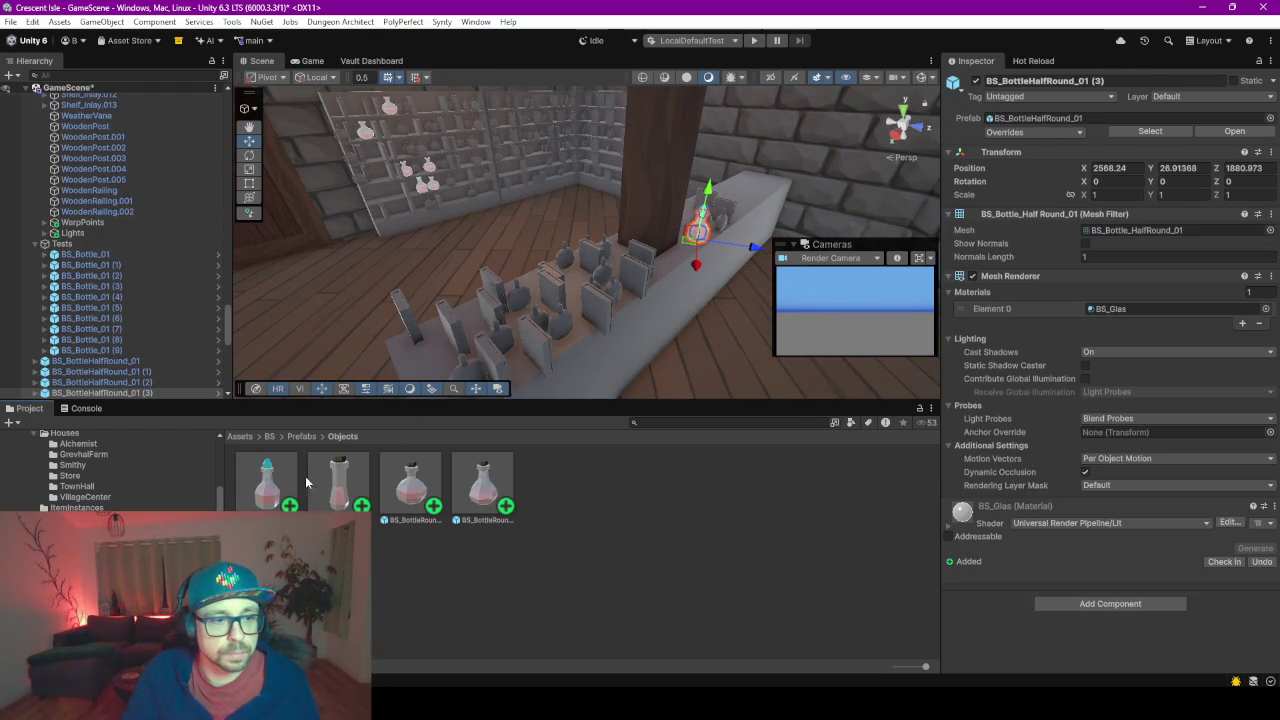
pyautogui.moveTo(617, 302); pyautogui.dragTo(568, 285)
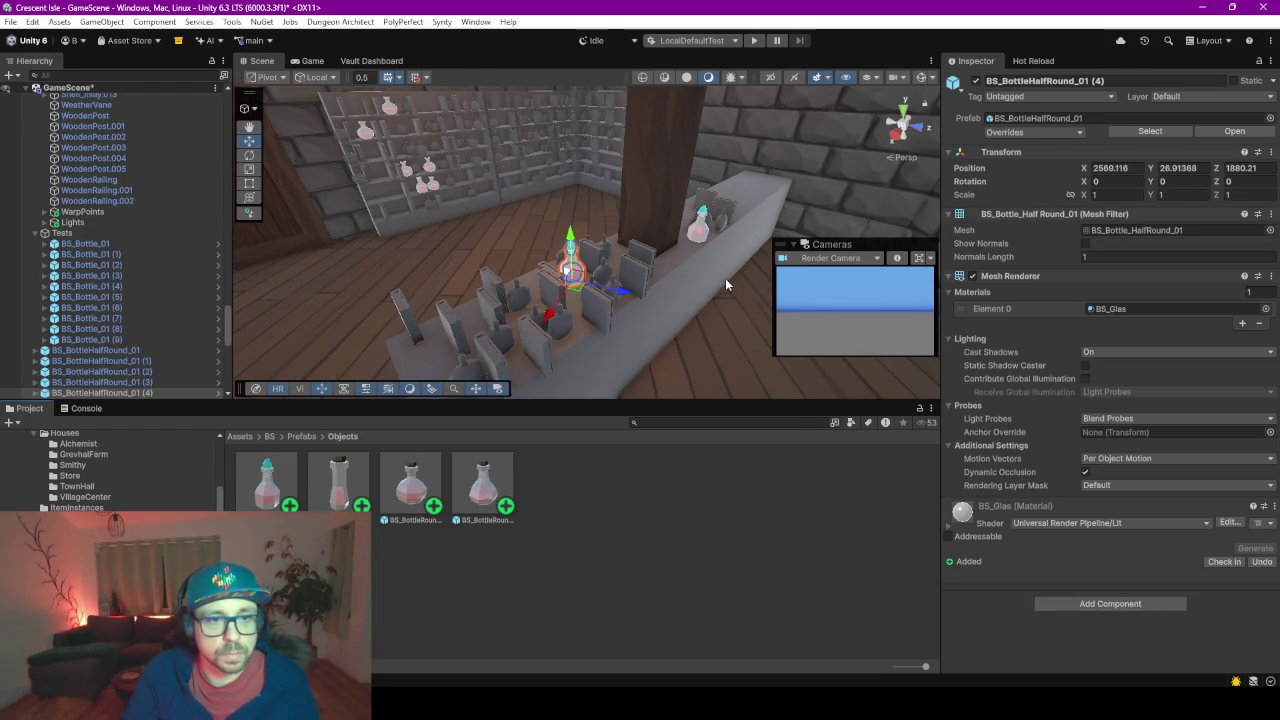
pyautogui.click(757, 42)
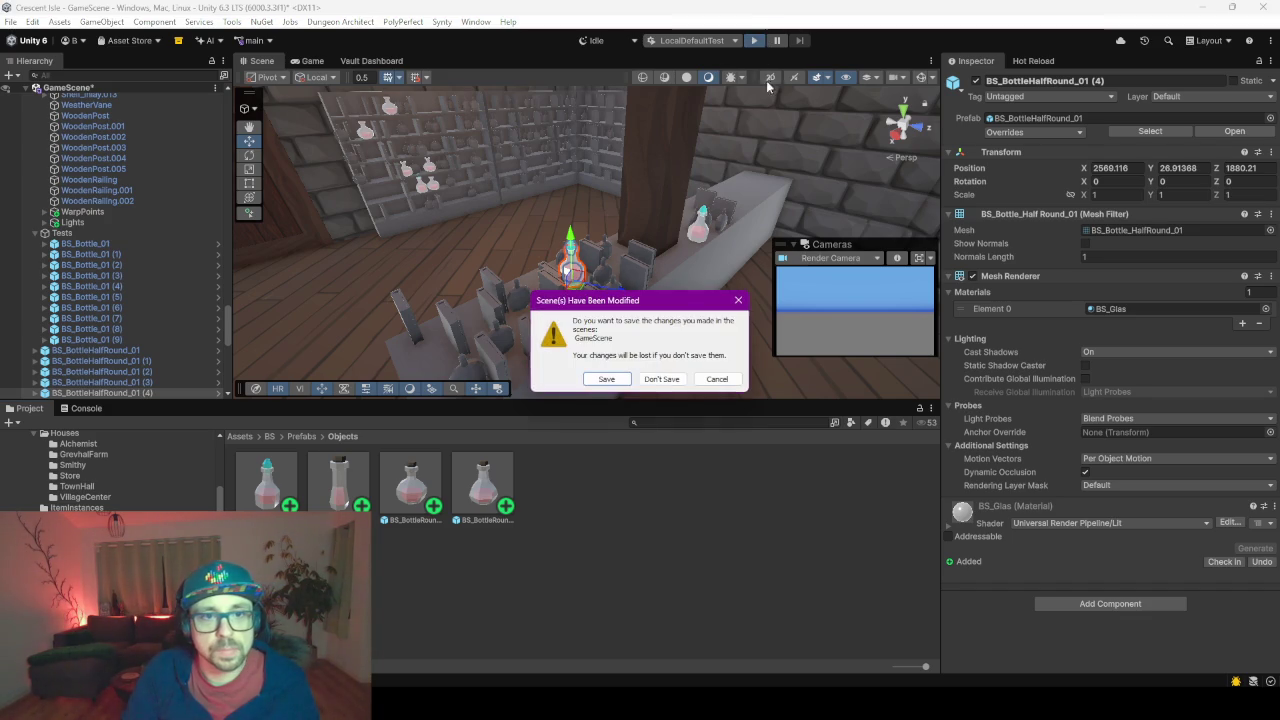
# - Save GameScene, then start a Single Player New Game in play mode
pyautogui.click(598, 380)
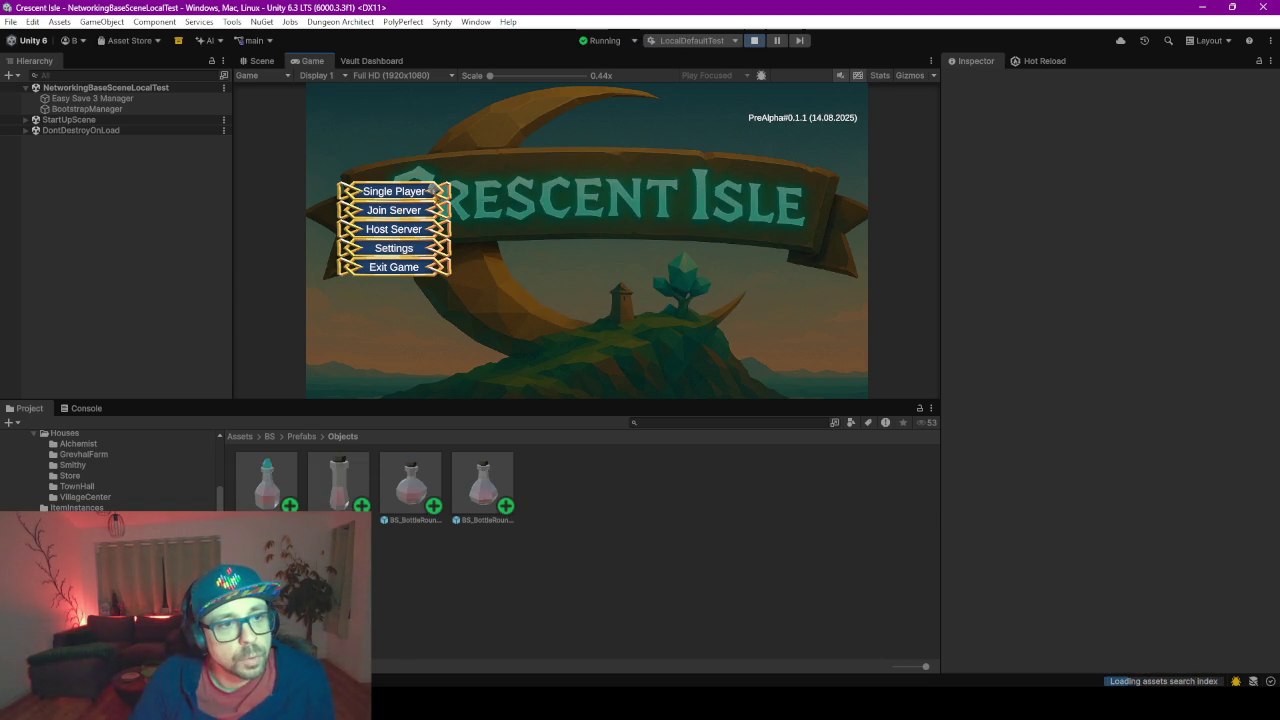
pyautogui.click(412, 192)
pyautogui.click(558, 148)
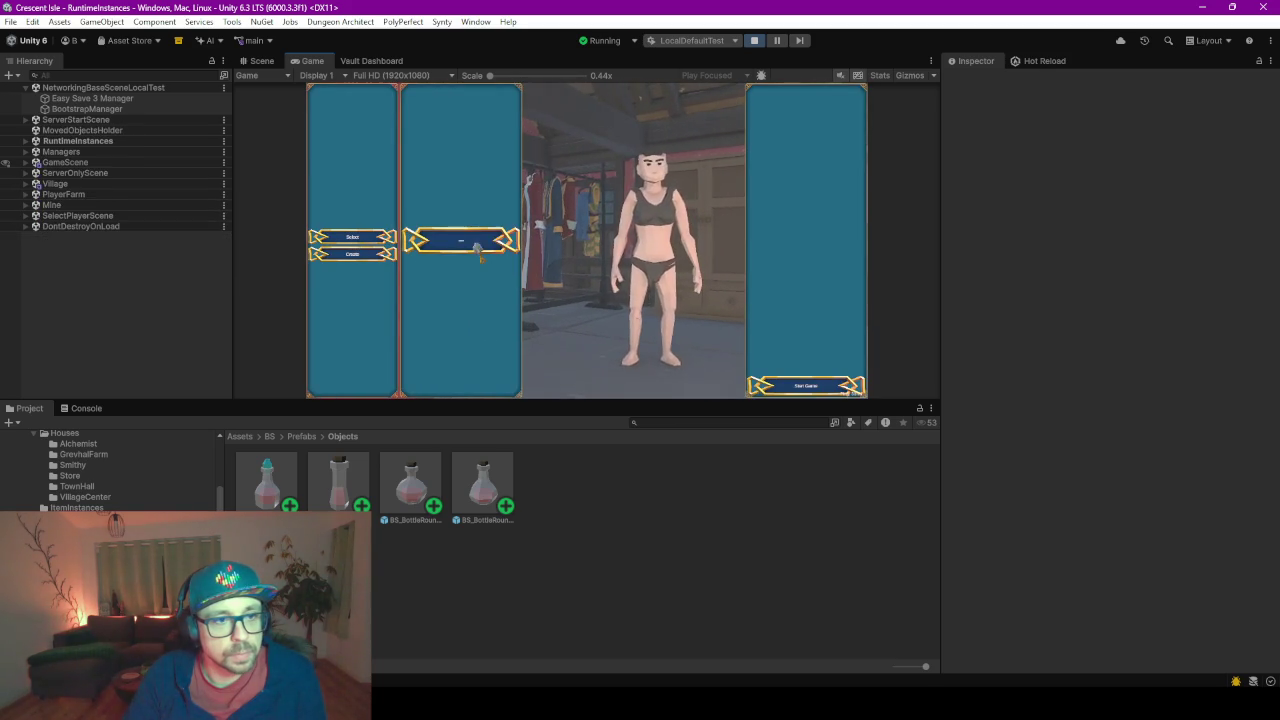
# - Start the game and walk the character around the alchemist's shop
pyautogui.click(781, 393)
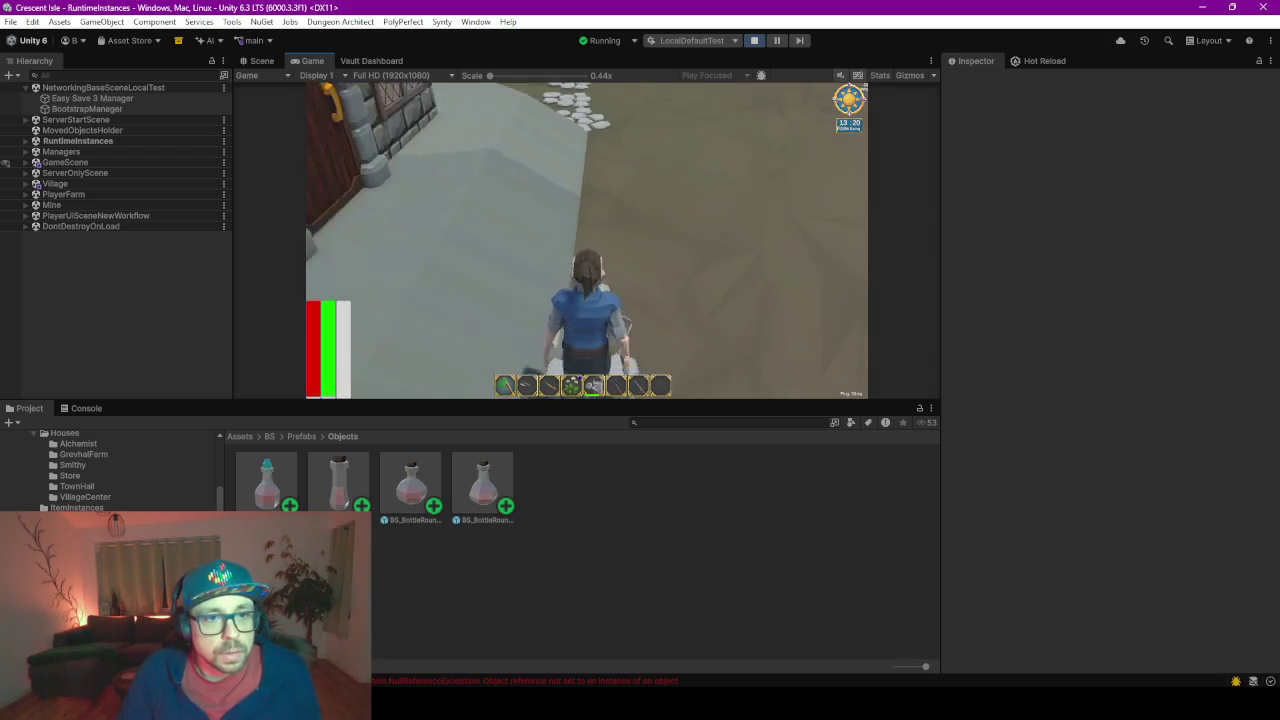
pyautogui.press('w')
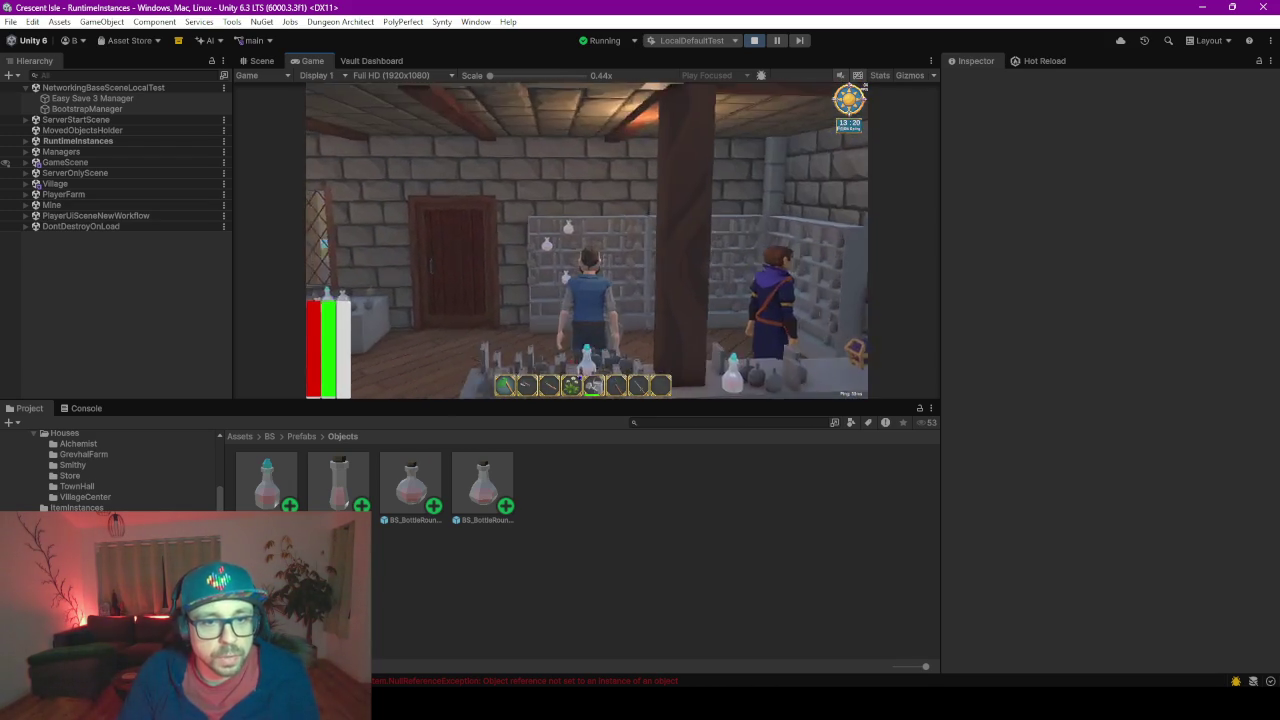
pyautogui.press('s')
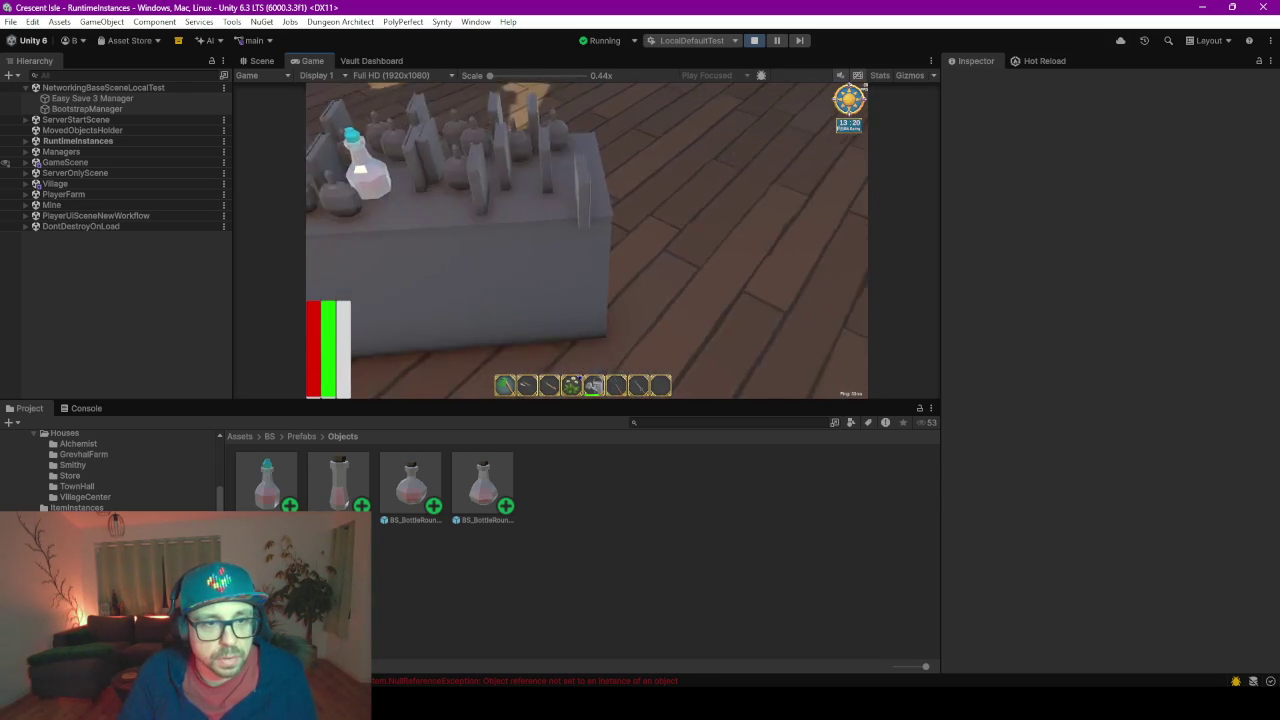
pyautogui.press('s')
pyautogui.press('w')
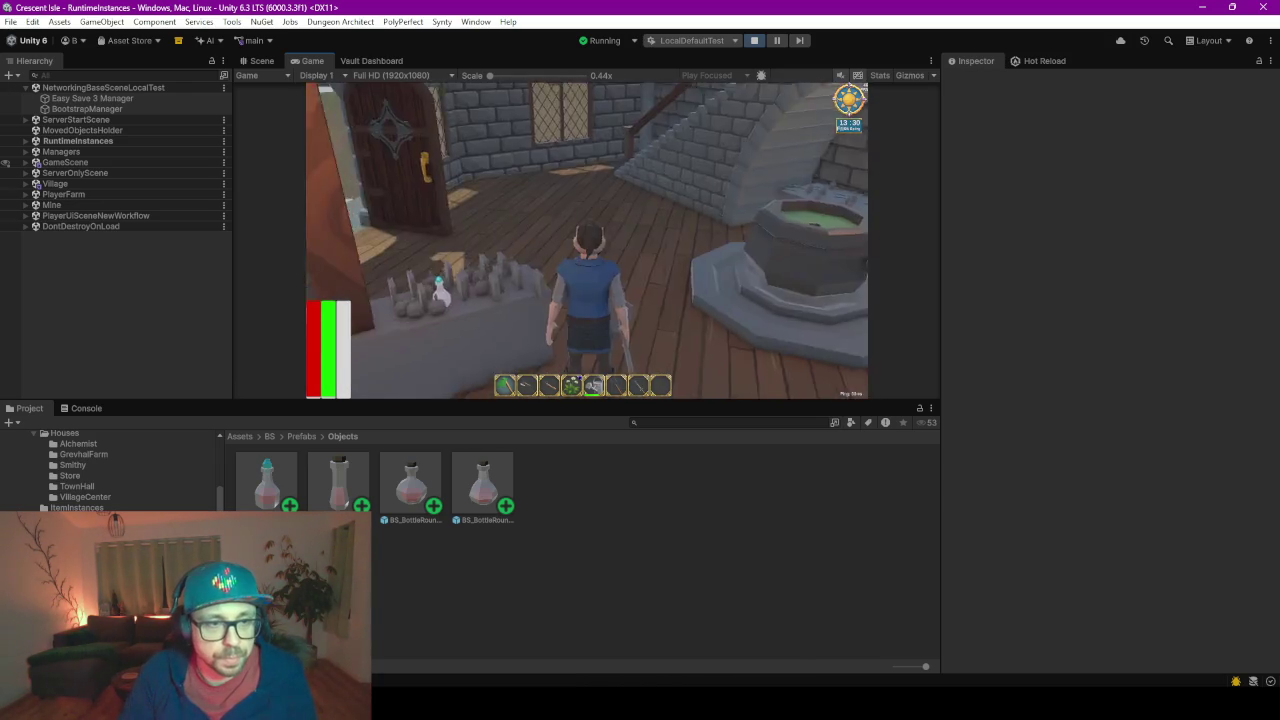
pyautogui.press('d')
pyautogui.press('w')
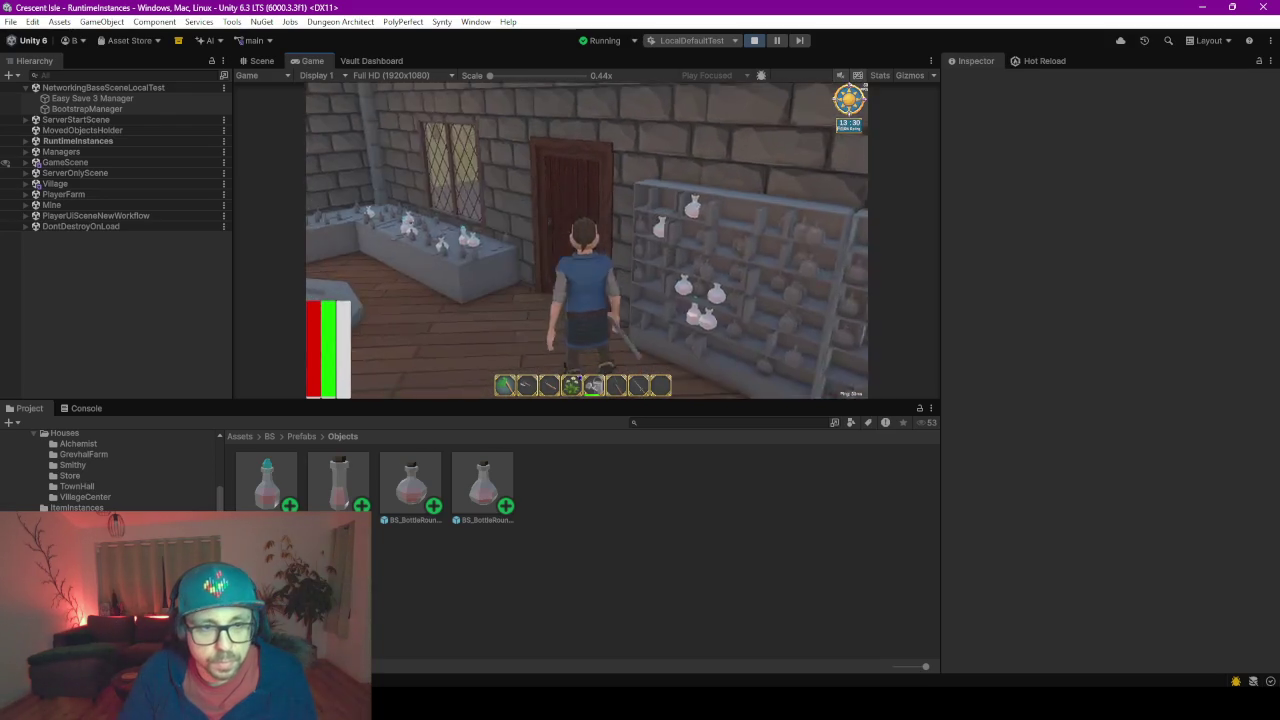
# - Walk to the Alchemist by the cauldron and open the shop listing of potions and recipes
pyautogui.press('a')
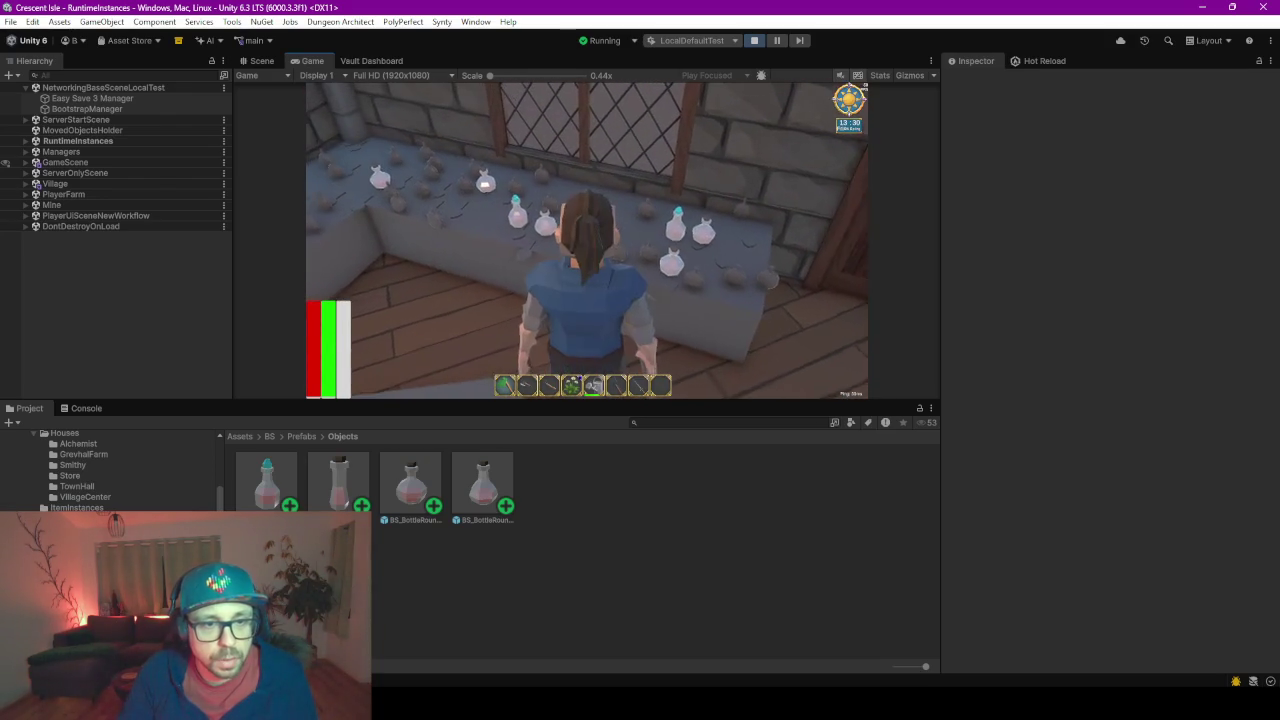
pyautogui.press('w')
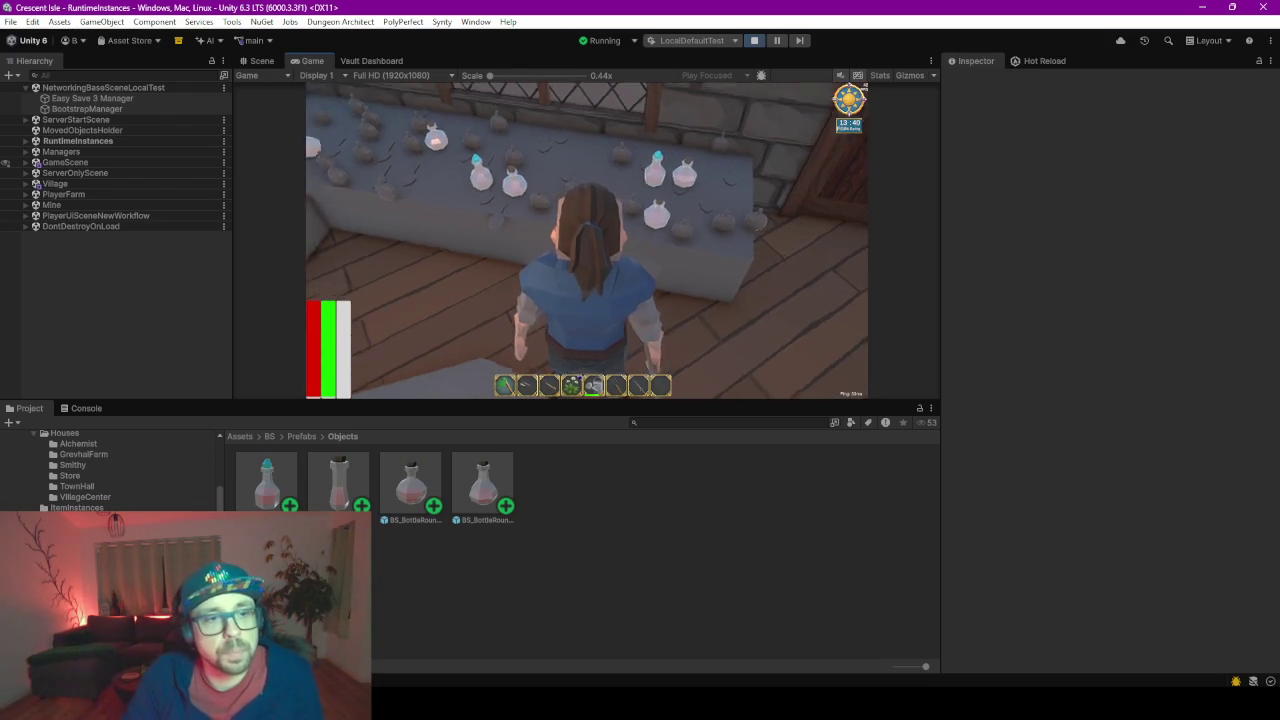
pyautogui.press('a')
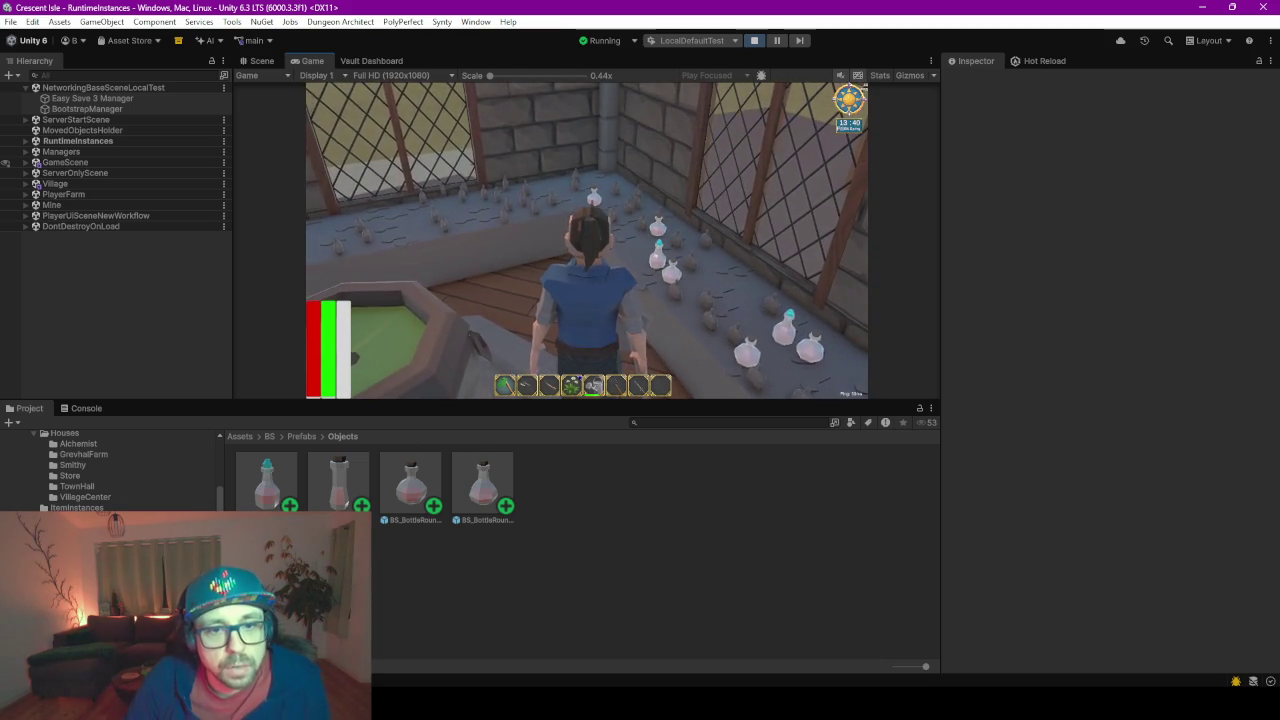
pyautogui.press('w')
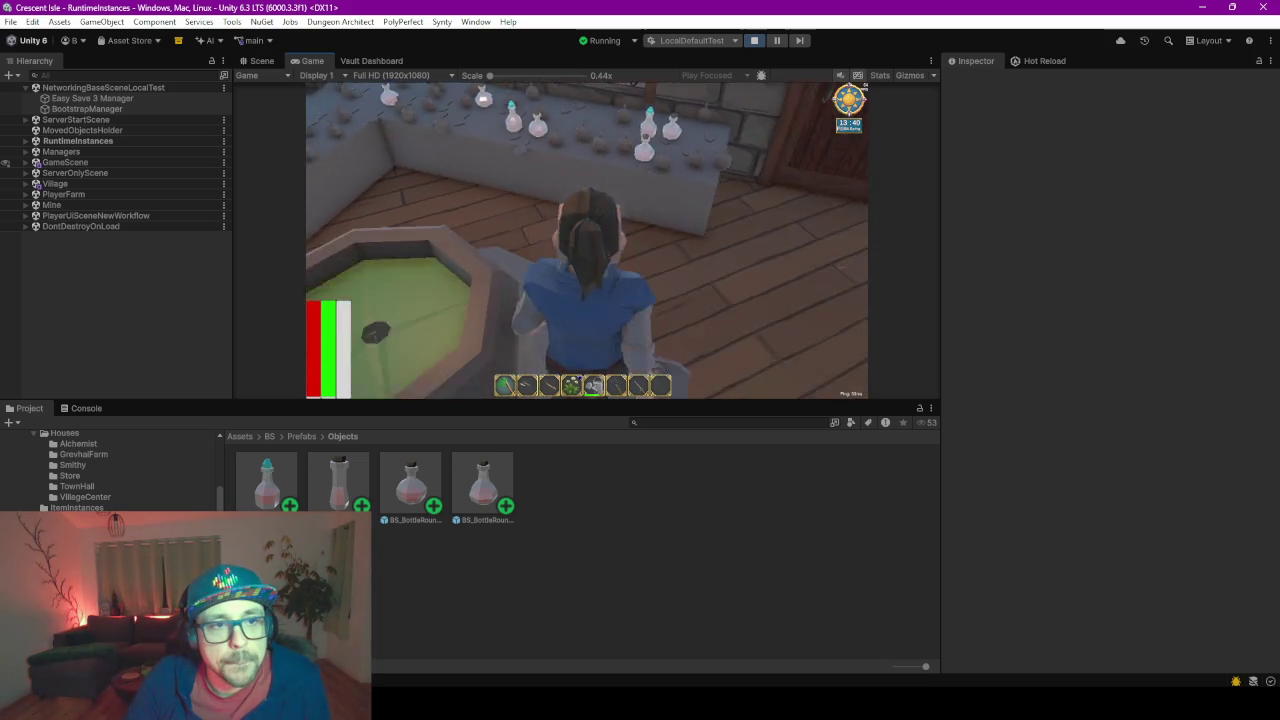
pyautogui.press('w')
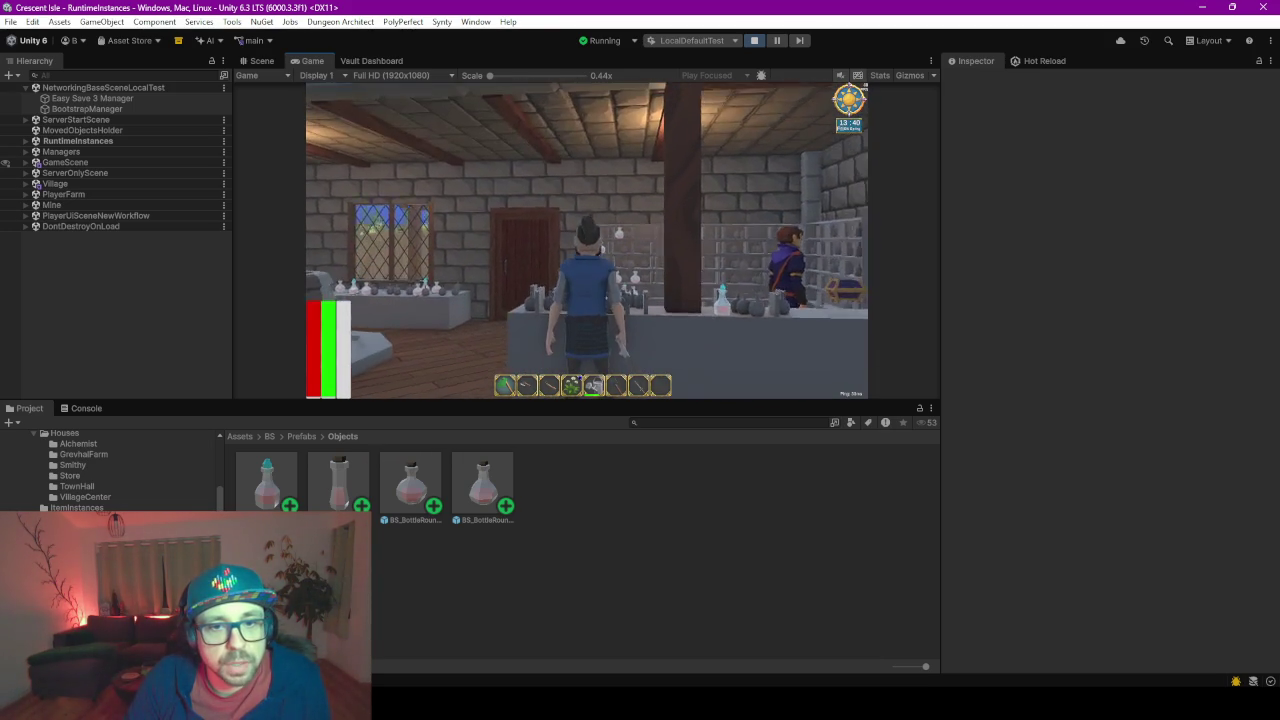
pyautogui.press('a')
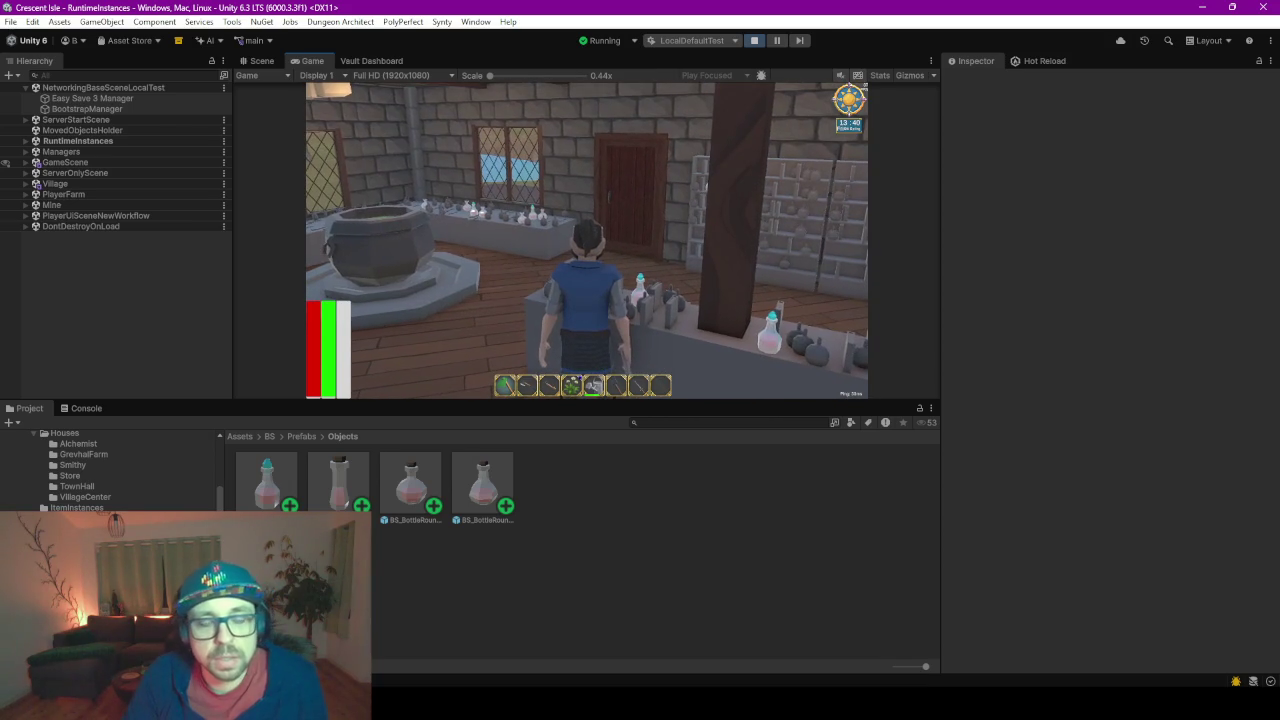
pyautogui.press('a')
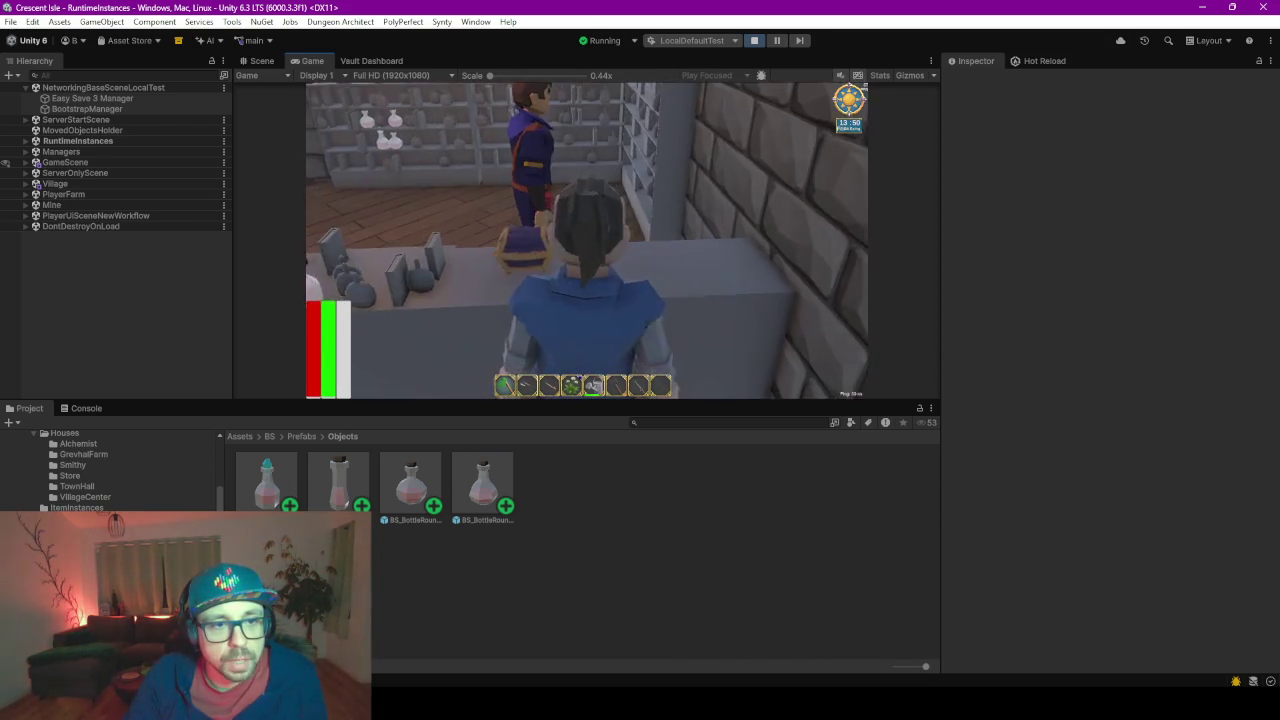
pyautogui.press('e')
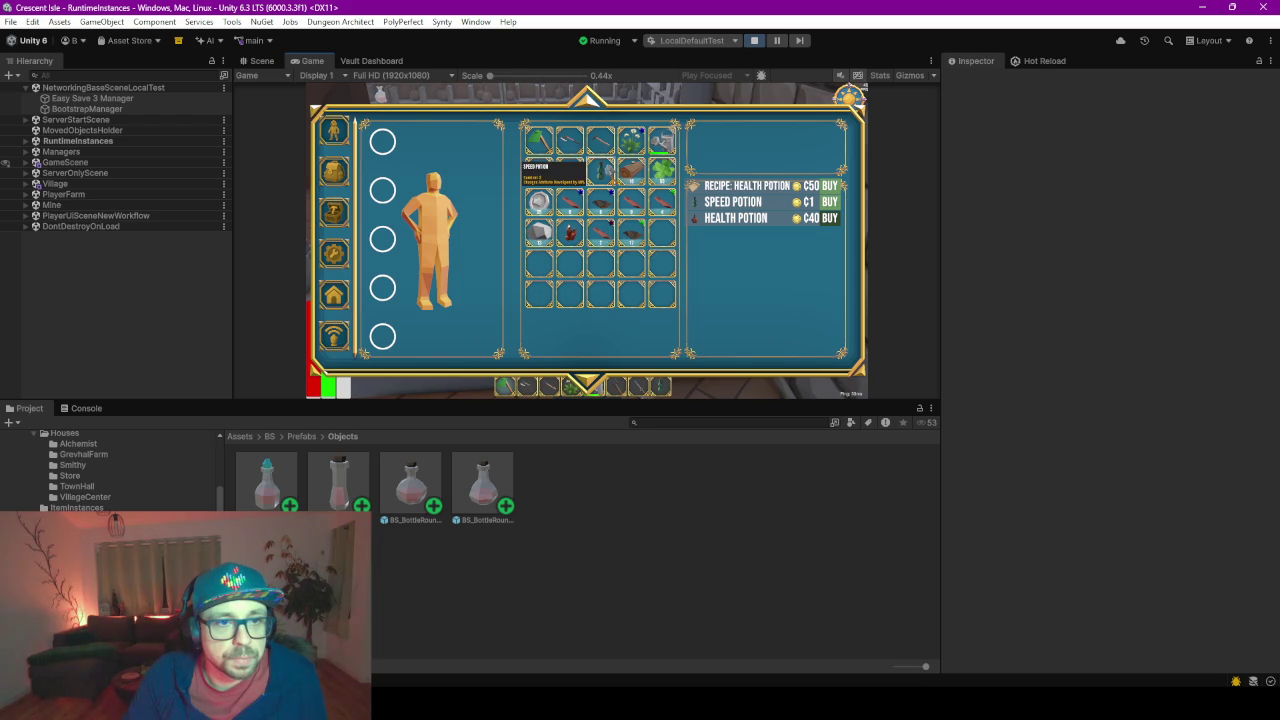
# - Close the shop panel, equip the slot-8 potion and walk out into the village
pyautogui.press('Tab')
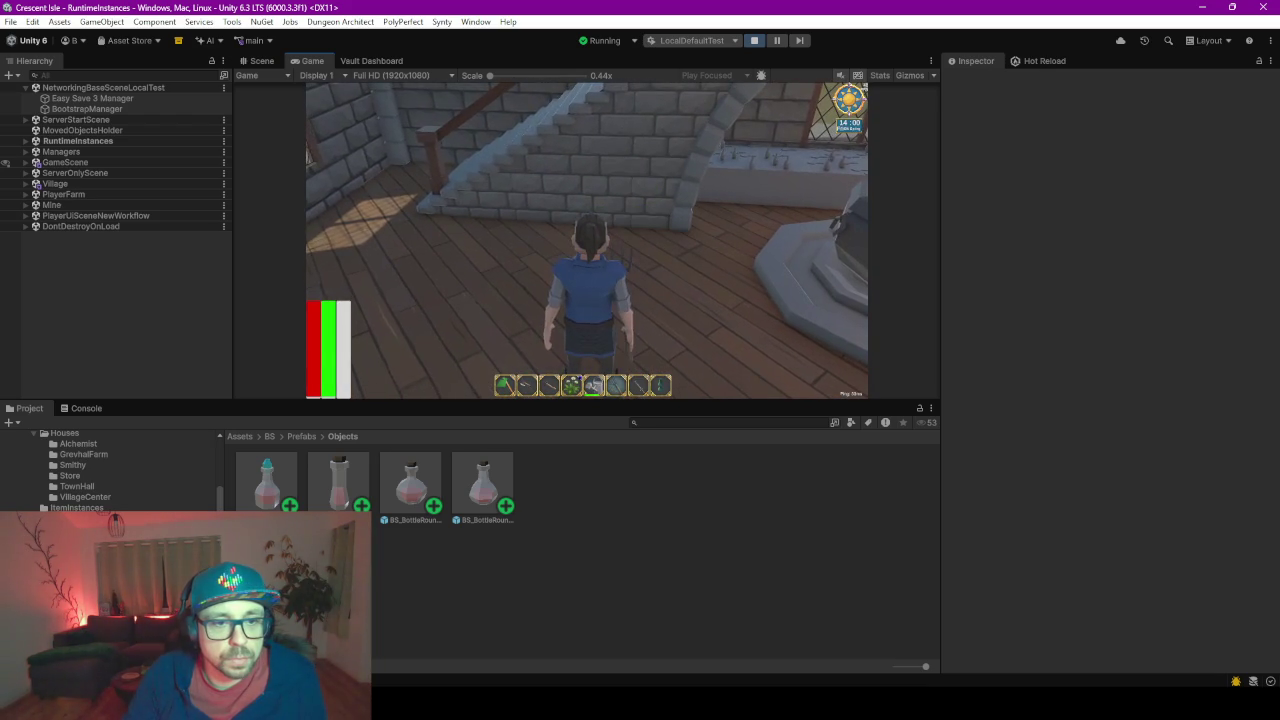
pyautogui.press('8')
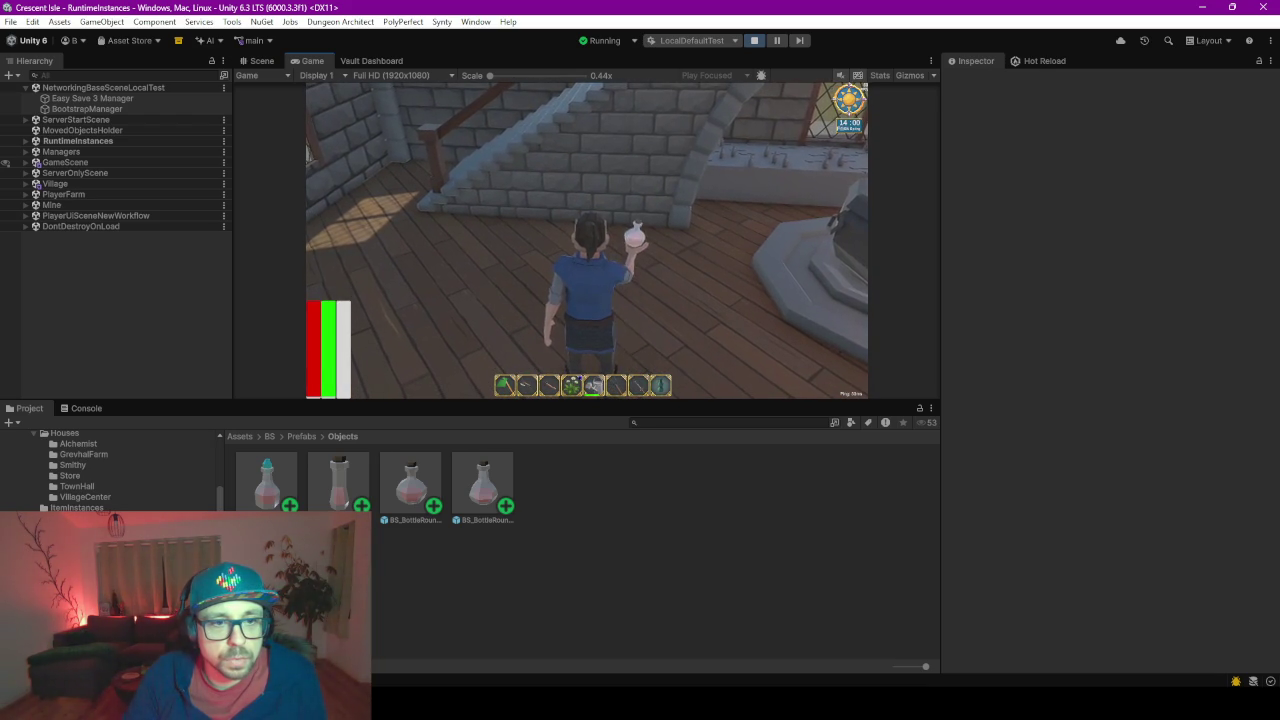
pyautogui.press('w')
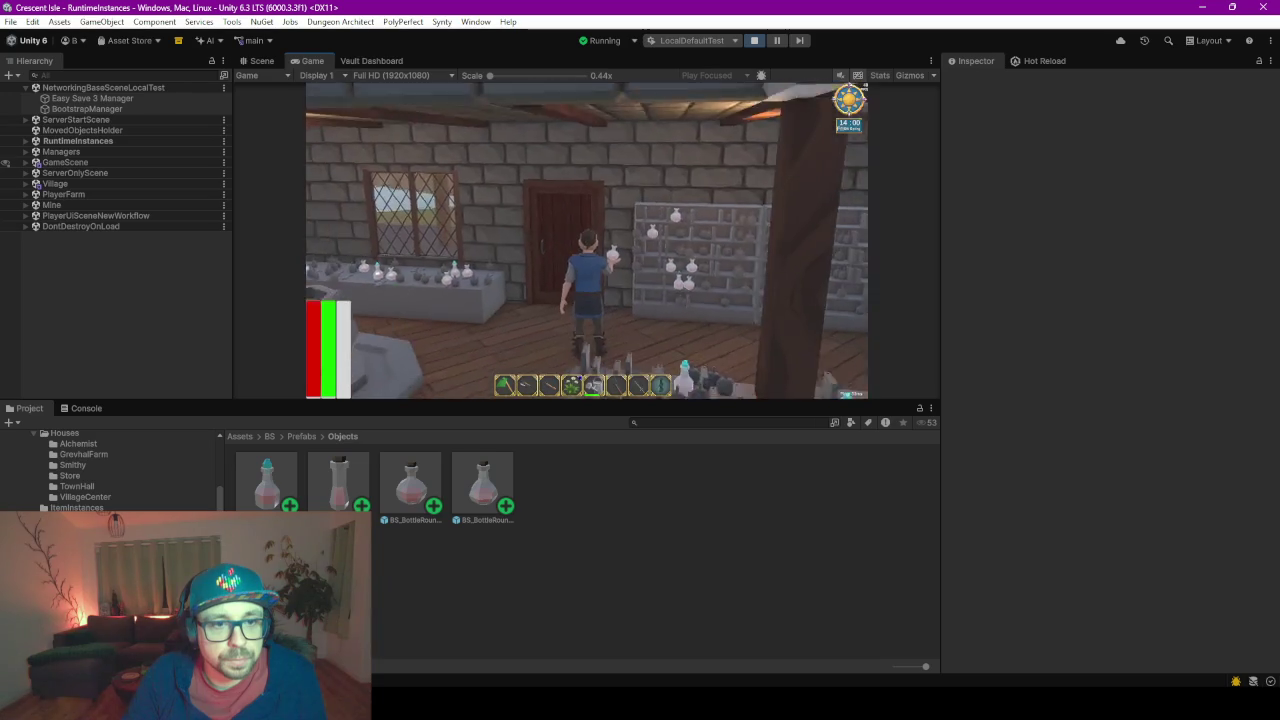
pyautogui.press('w')
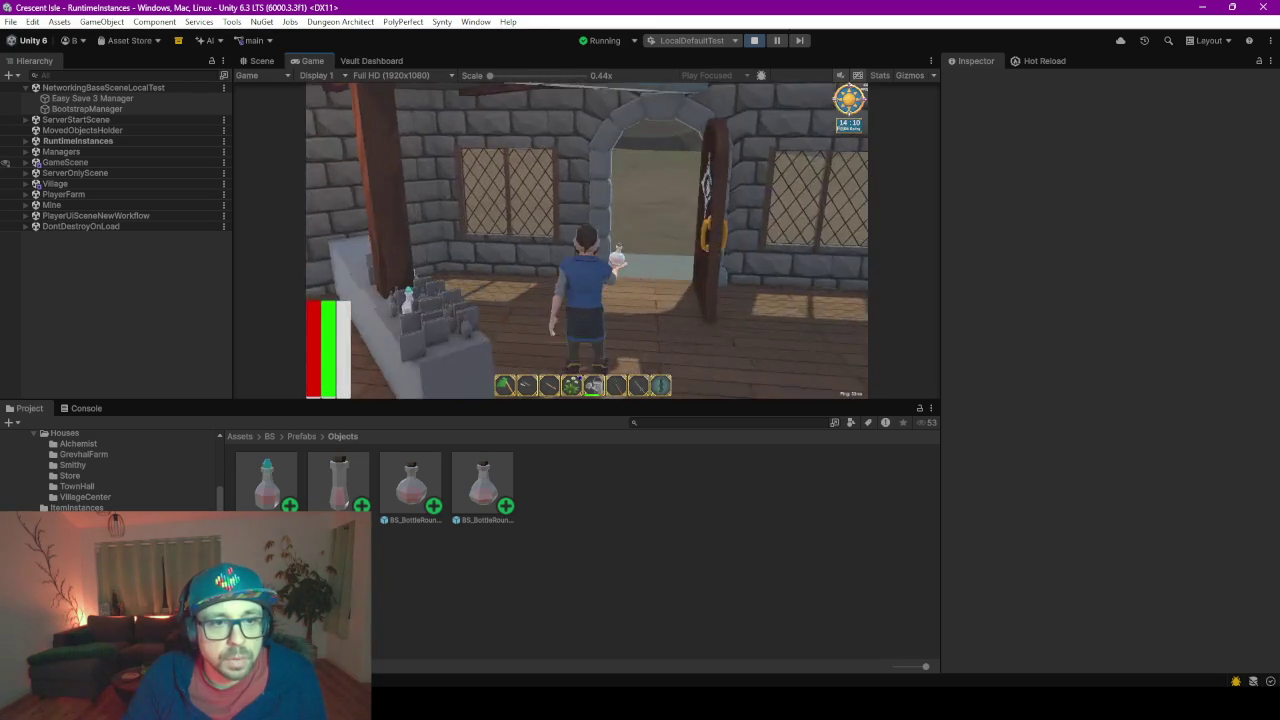
pyautogui.press('w')
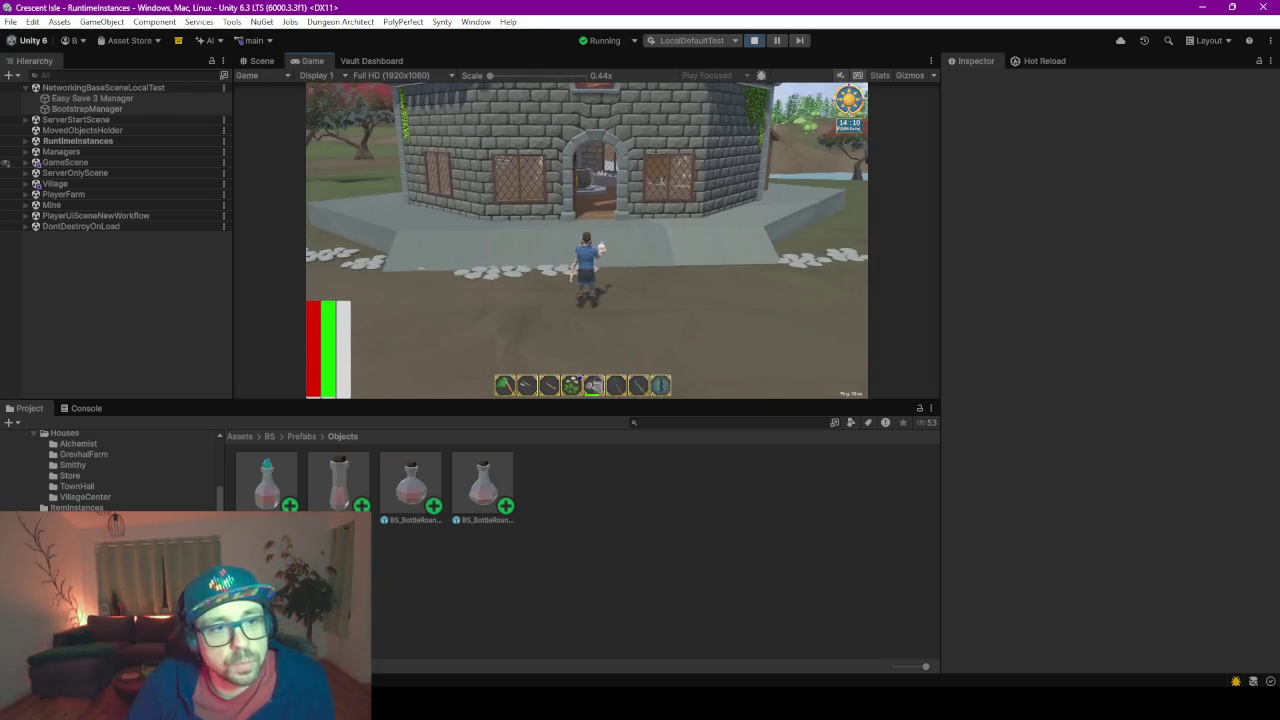
pyautogui.press('w')
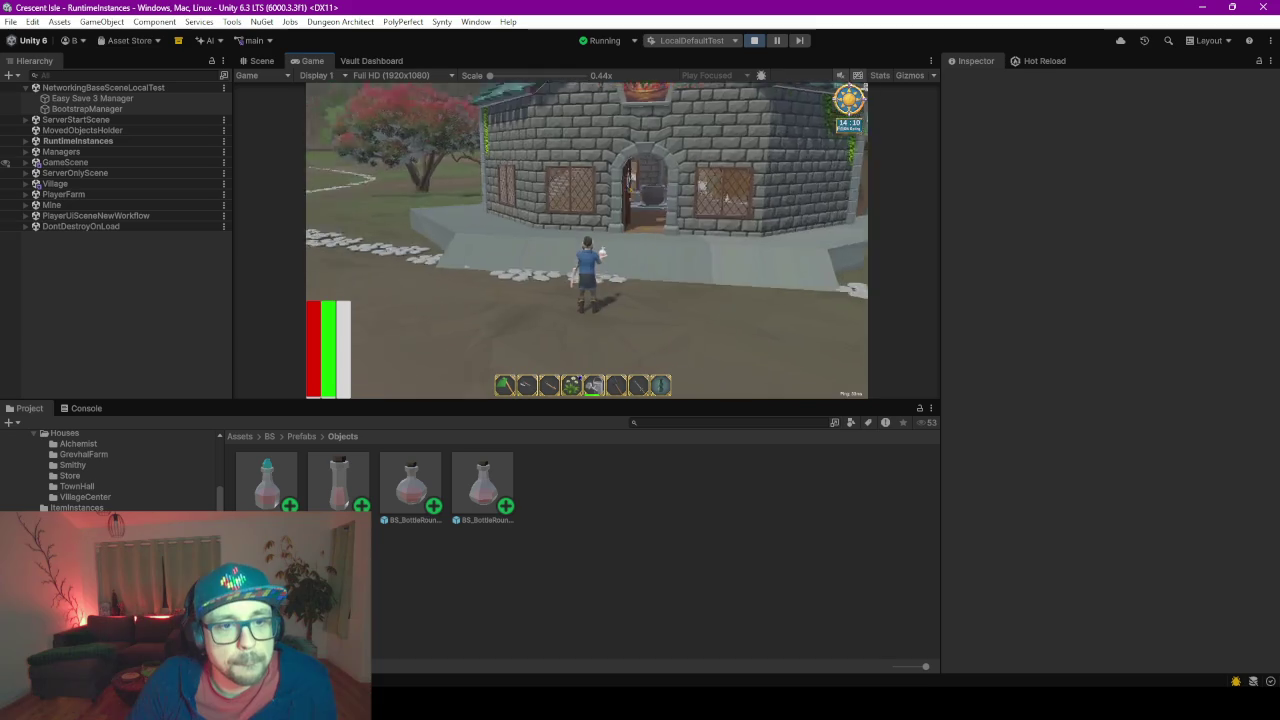
pyautogui.press('d')
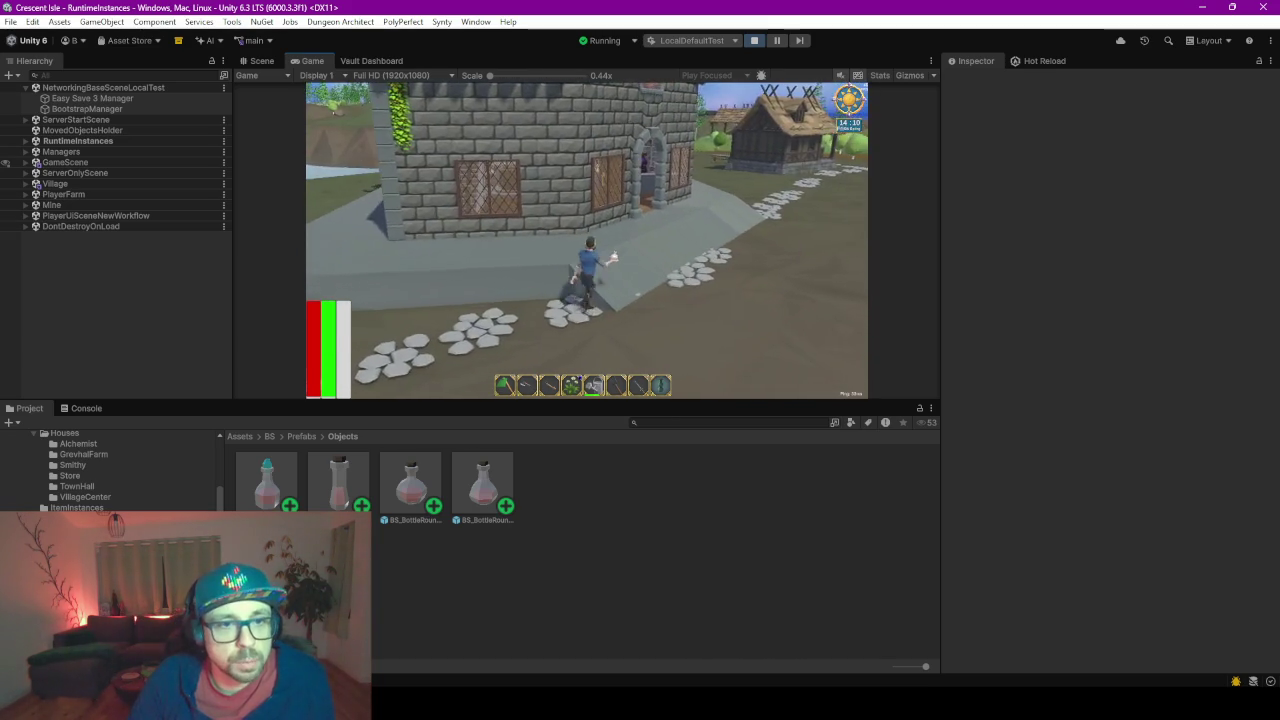
pyautogui.press('w')
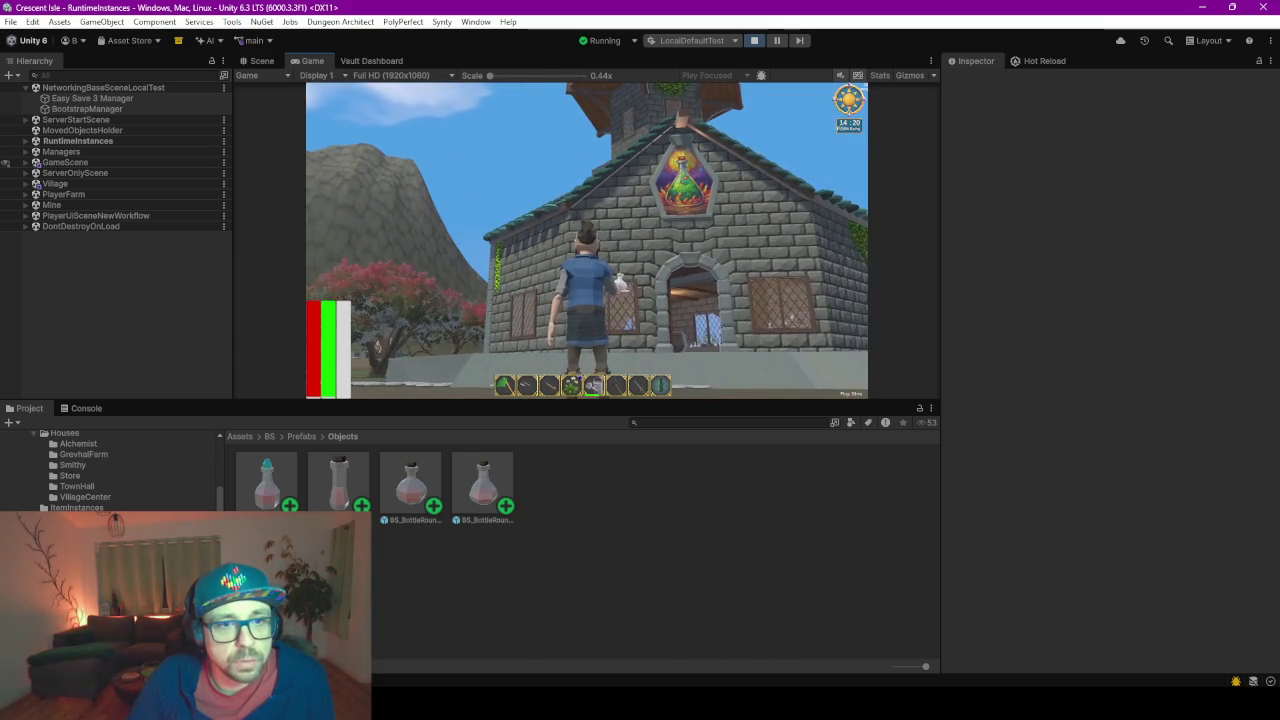
# - Walk back into the alchemist's house, then exit the game from the pause menu
pyautogui.press('s')
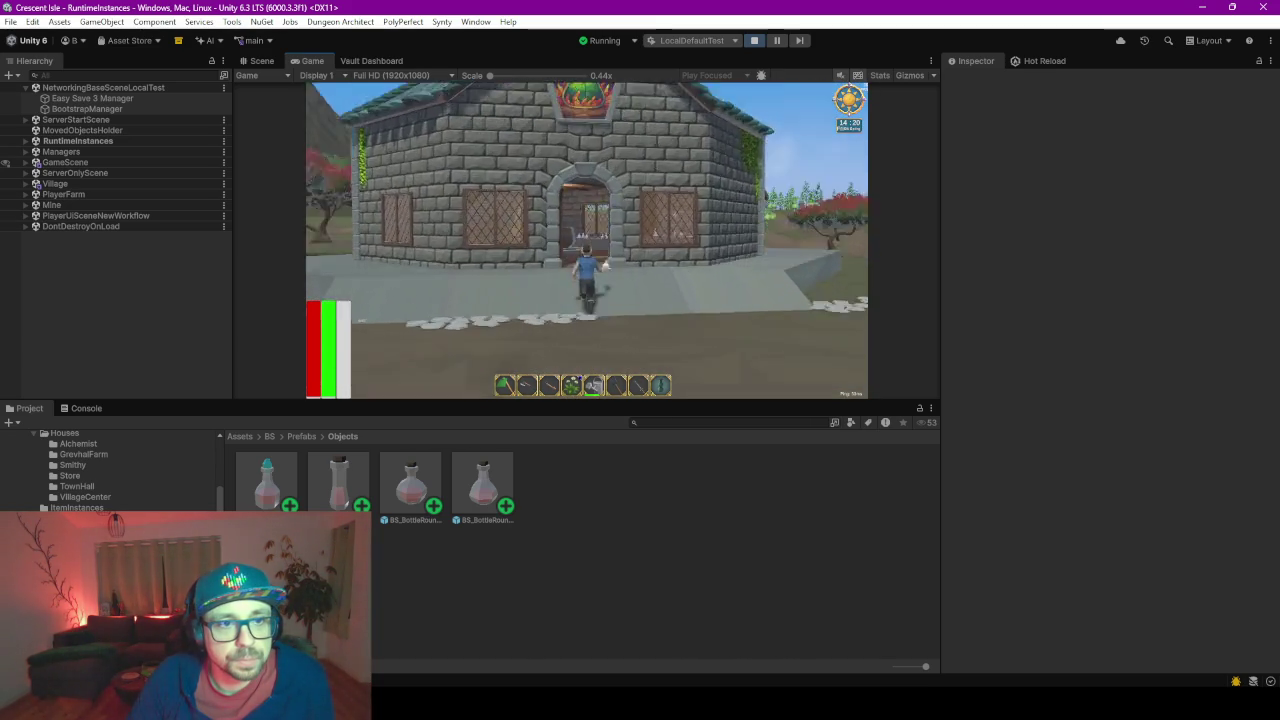
pyautogui.press('w')
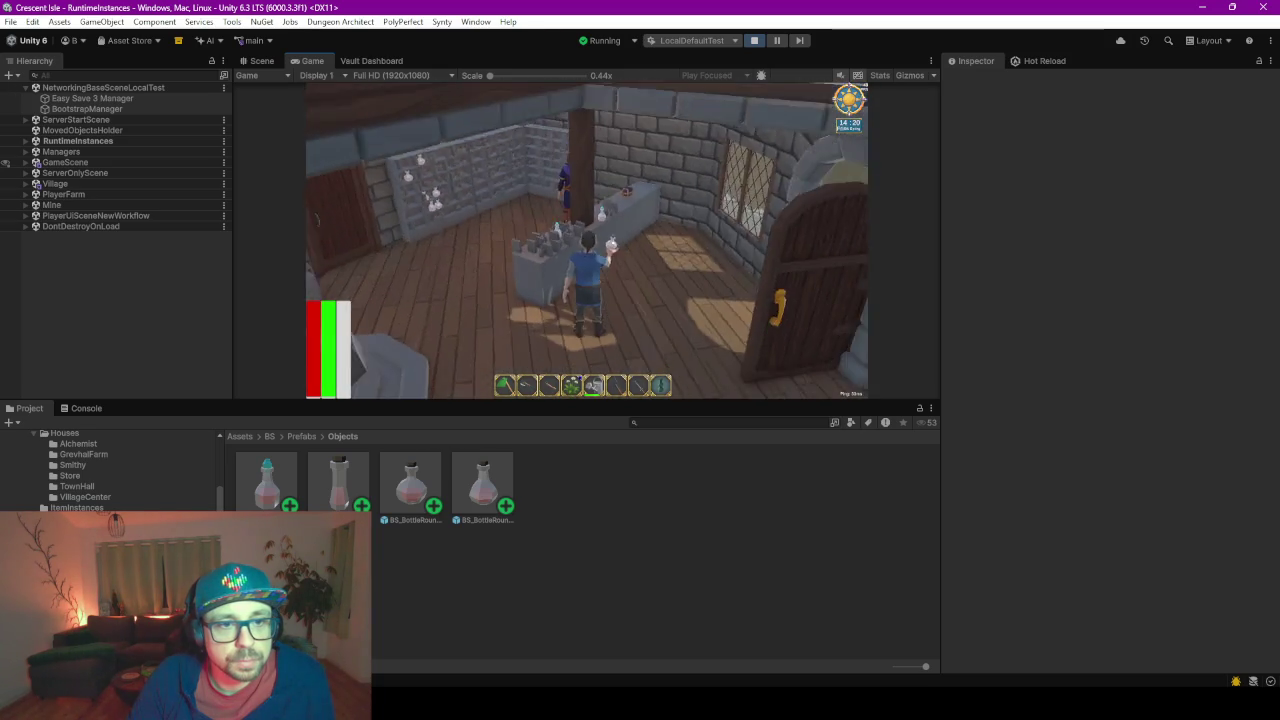
pyautogui.press('w')
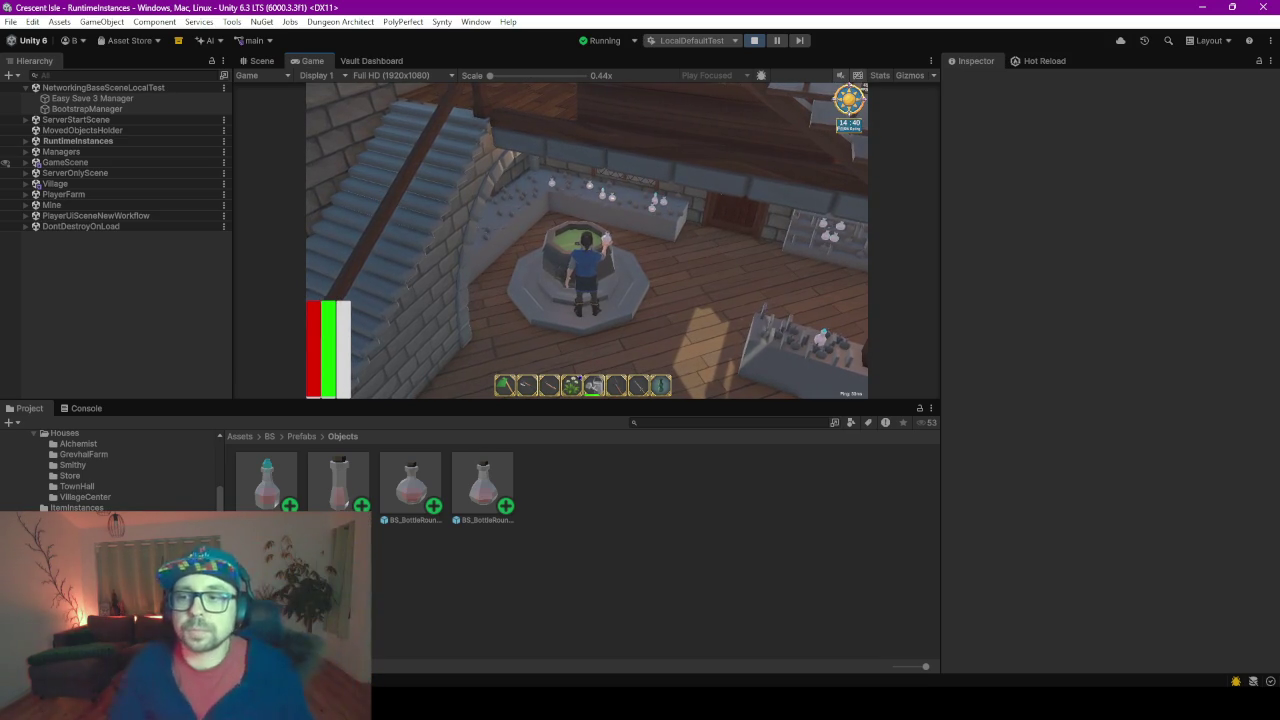
pyautogui.press('Escape')
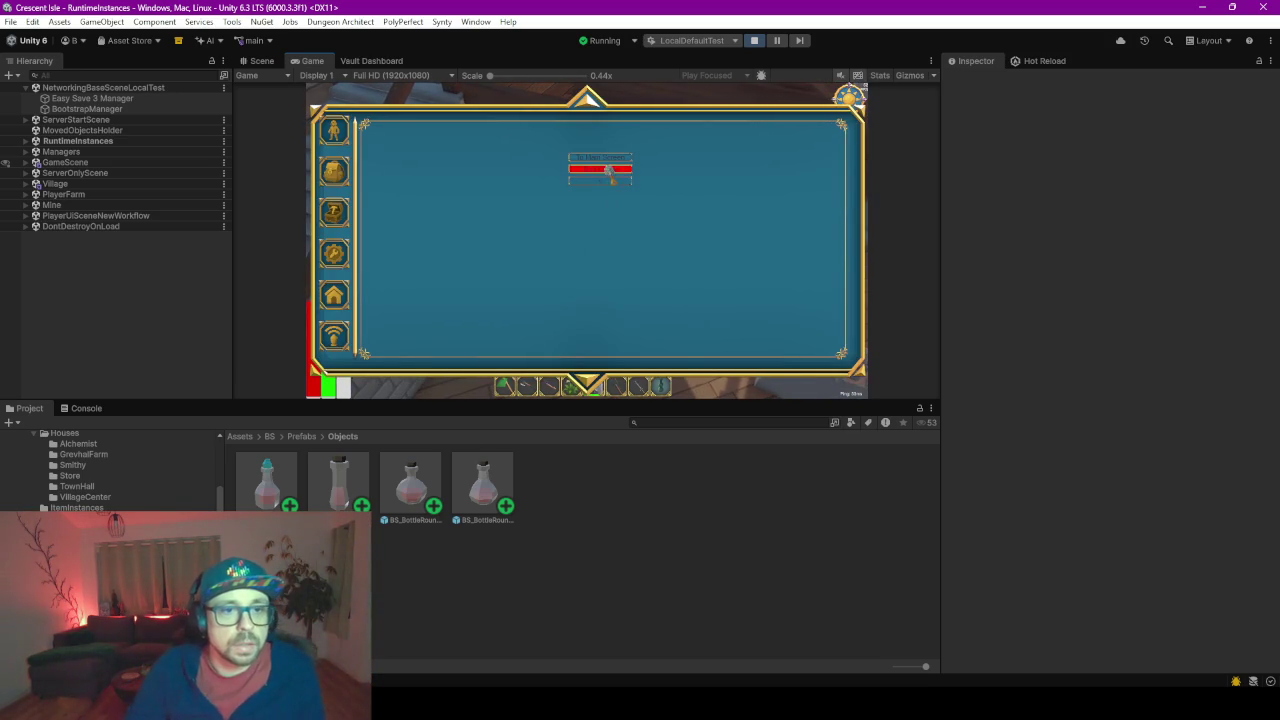
pyautogui.click(609, 173)
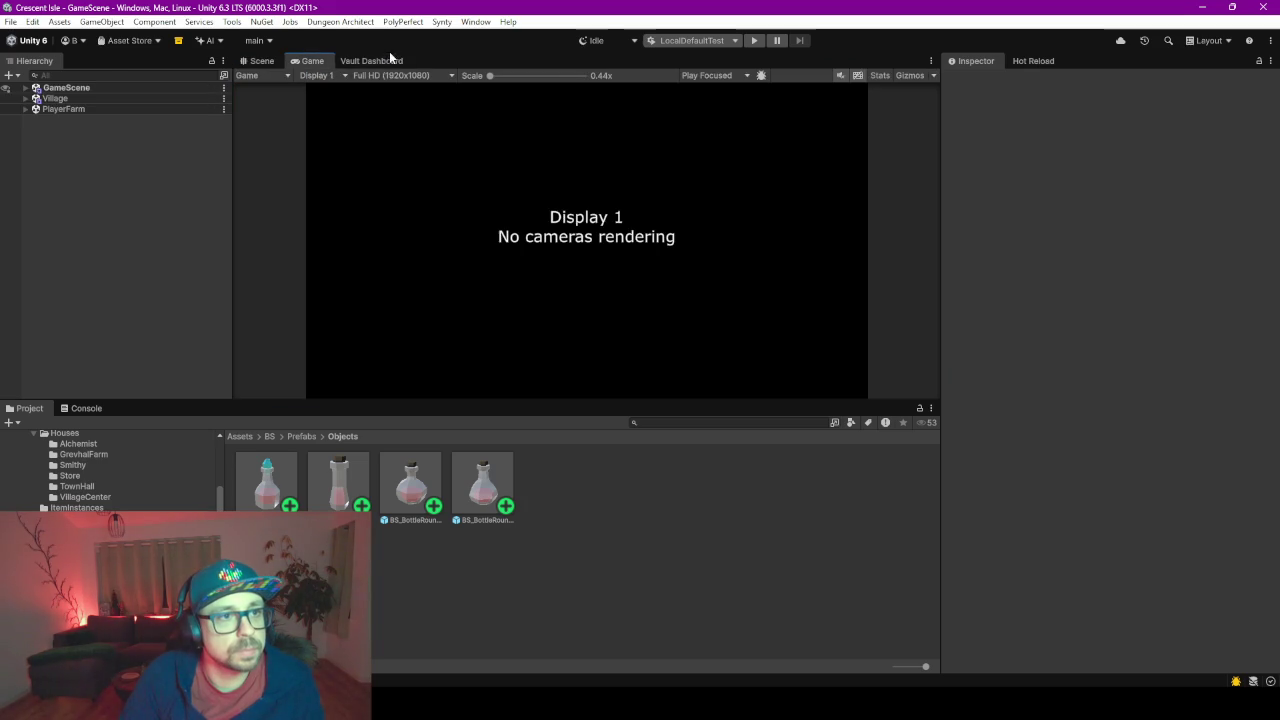
# - Show the Vault Dashboard, enlarge it and list the CraftRecipe assets
pyautogui.click(380, 60)
pyautogui.moveTo(518, 401); pyautogui.dragTo(518, 538)
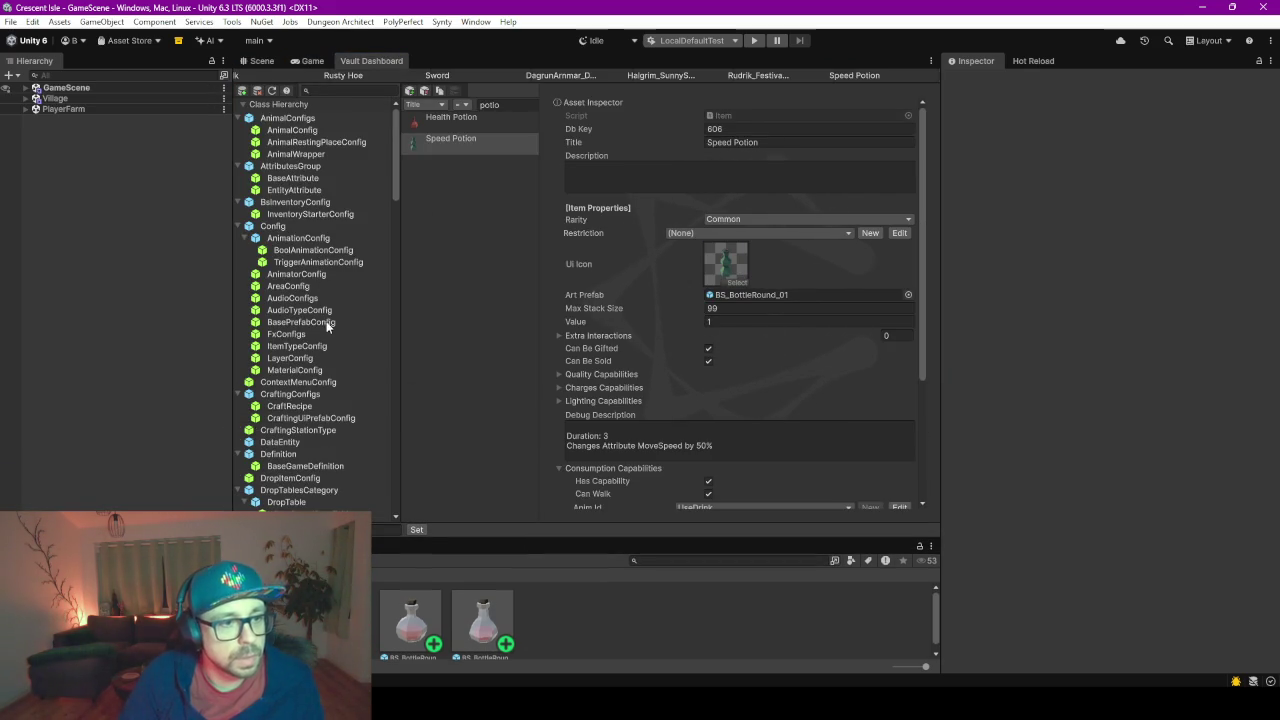
pyautogui.scroll(-3, 324, 318)
pyautogui.scroll(-3, 316, 258)
pyautogui.scroll(5, 315, 262)
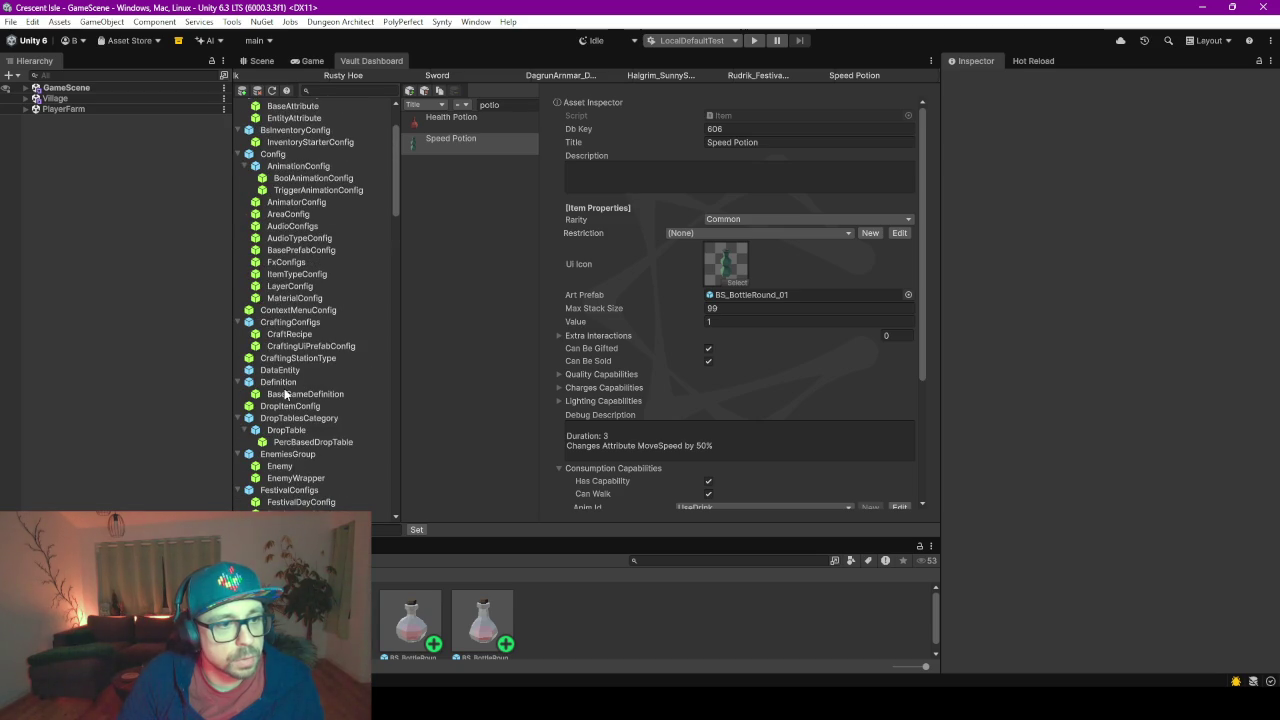
pyautogui.click(287, 336)
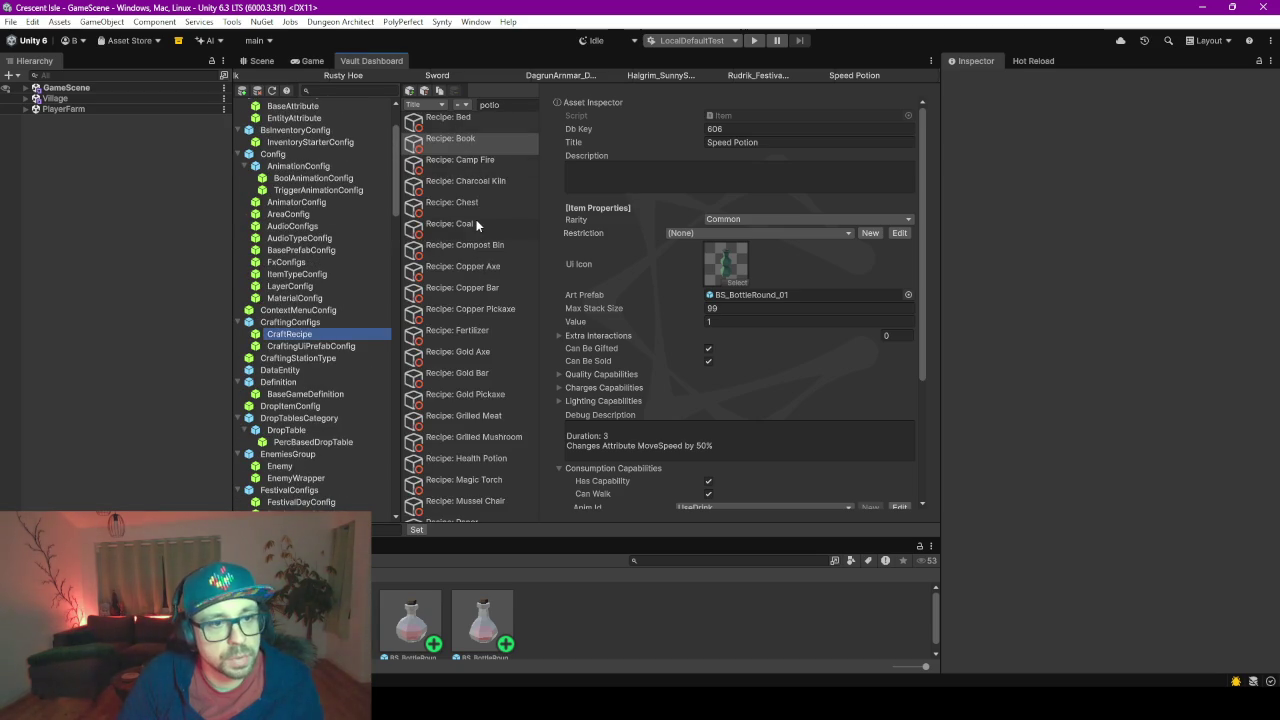
pyautogui.scroll(-5, 476, 224)
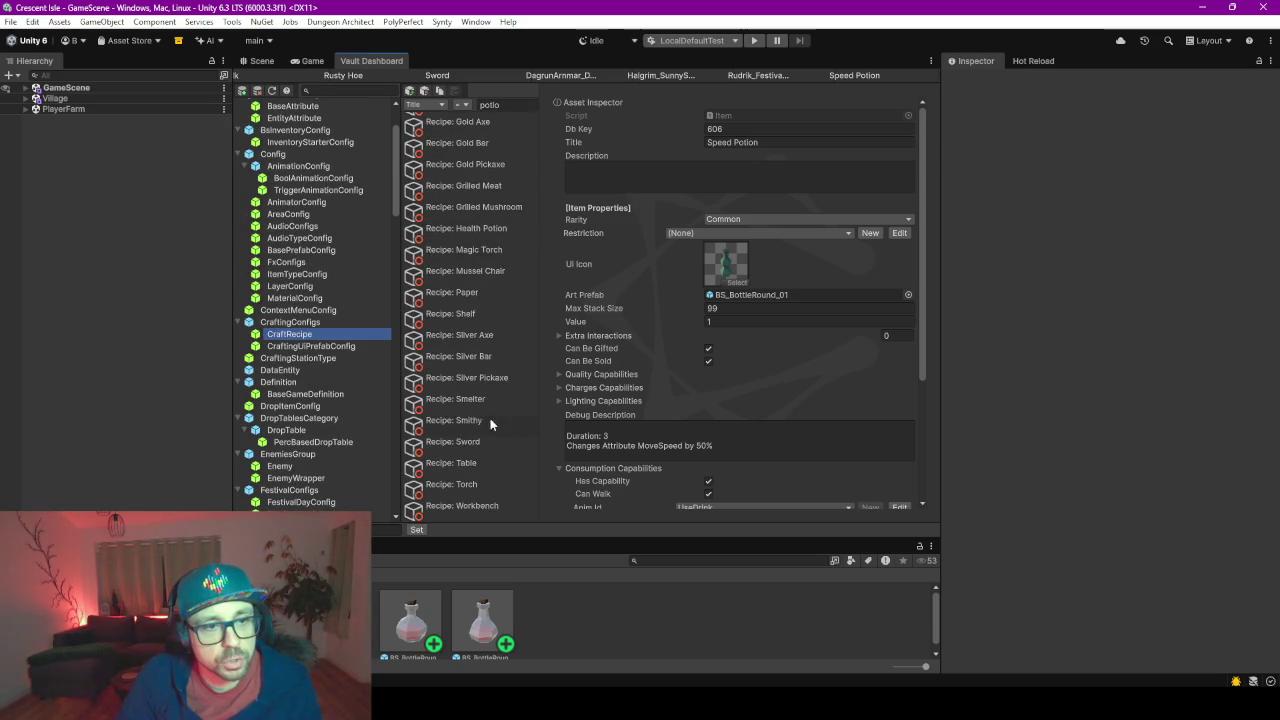
pyautogui.scroll(5, 461, 370)
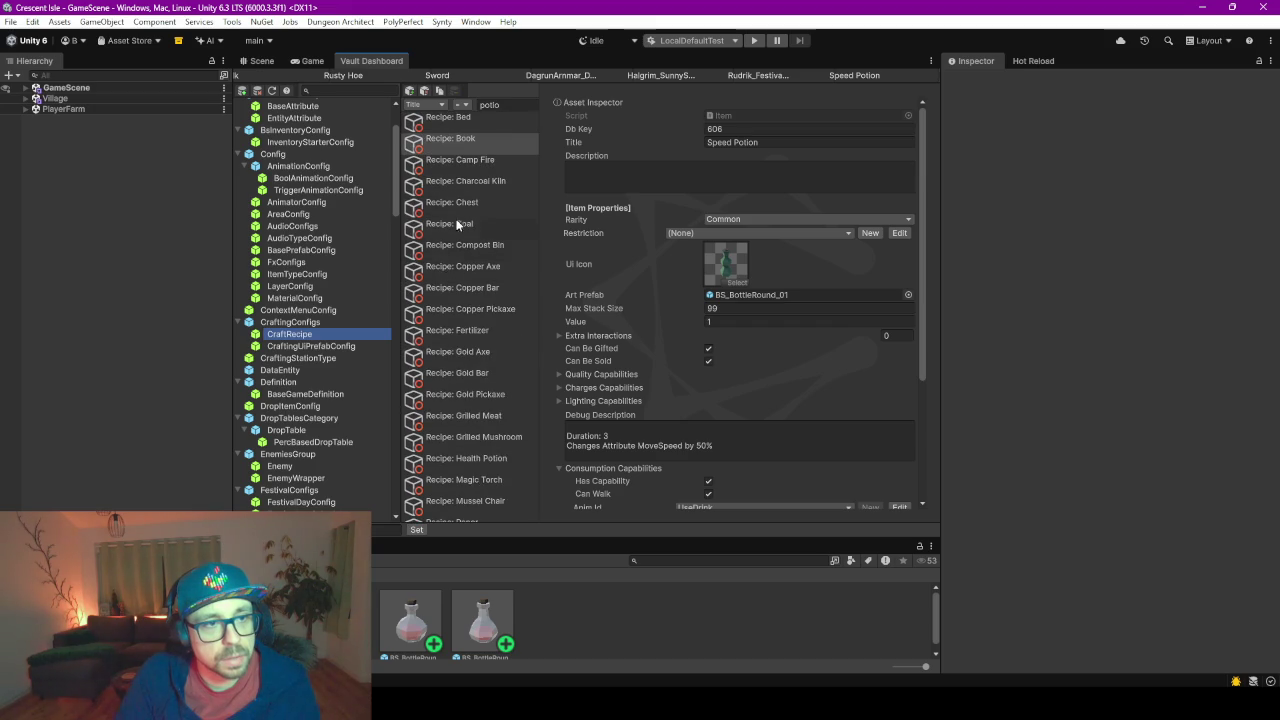
# - Filter by 'pot', open Recipe: Health Potion and create a new crafting station type
pyautogui.click(516, 105)
pyautogui.write('pot')
pyautogui.click(494, 122)
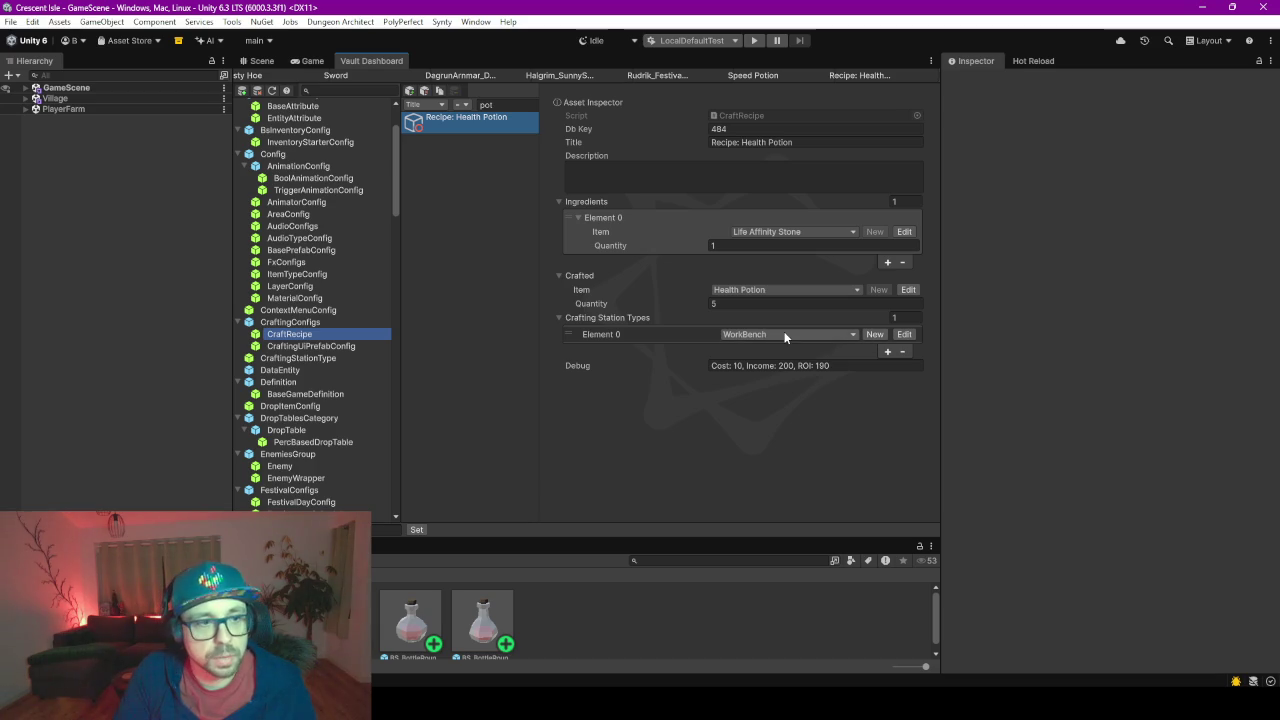
pyautogui.click(830, 335)
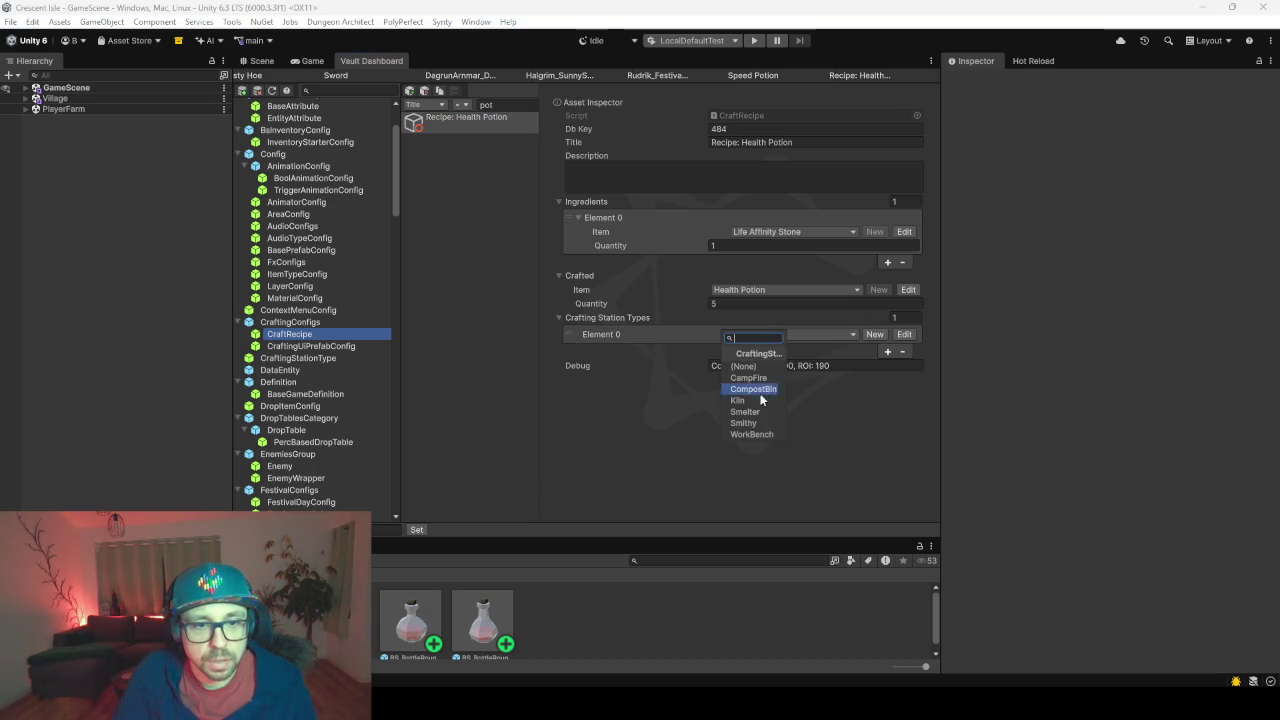
pyautogui.click(715, 433)
pyautogui.click(875, 334)
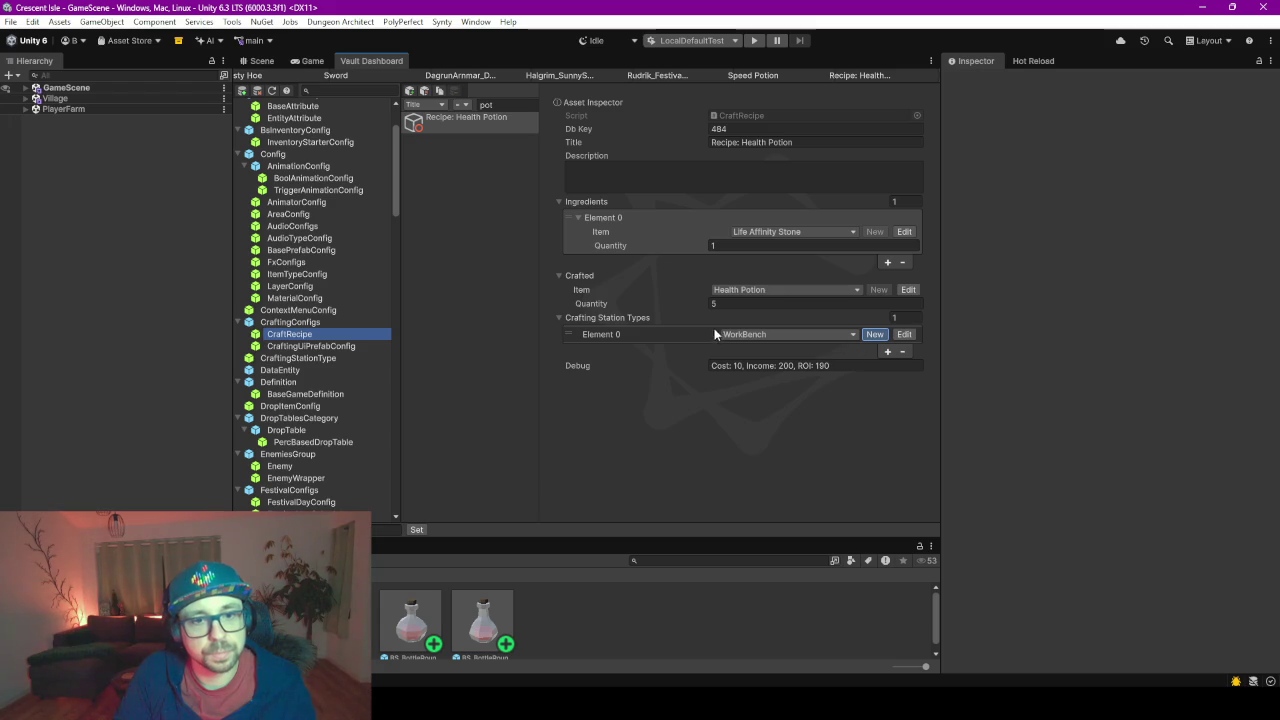
pyautogui.click(800, 335)
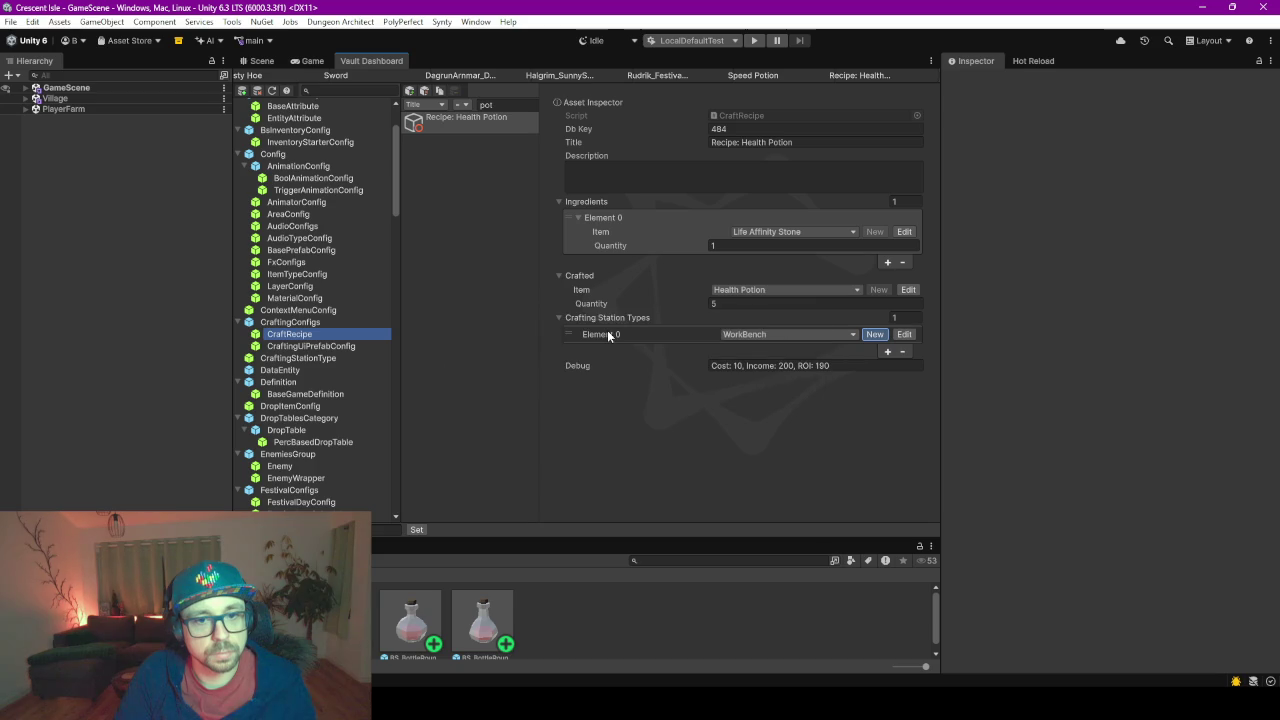
# - Title the new crafting station type 'Cauldron' and clear the filter to see it listed
pyautogui.click(811, 143)
pyautogui.click(834, 143)
pyautogui.write('Cauldron')
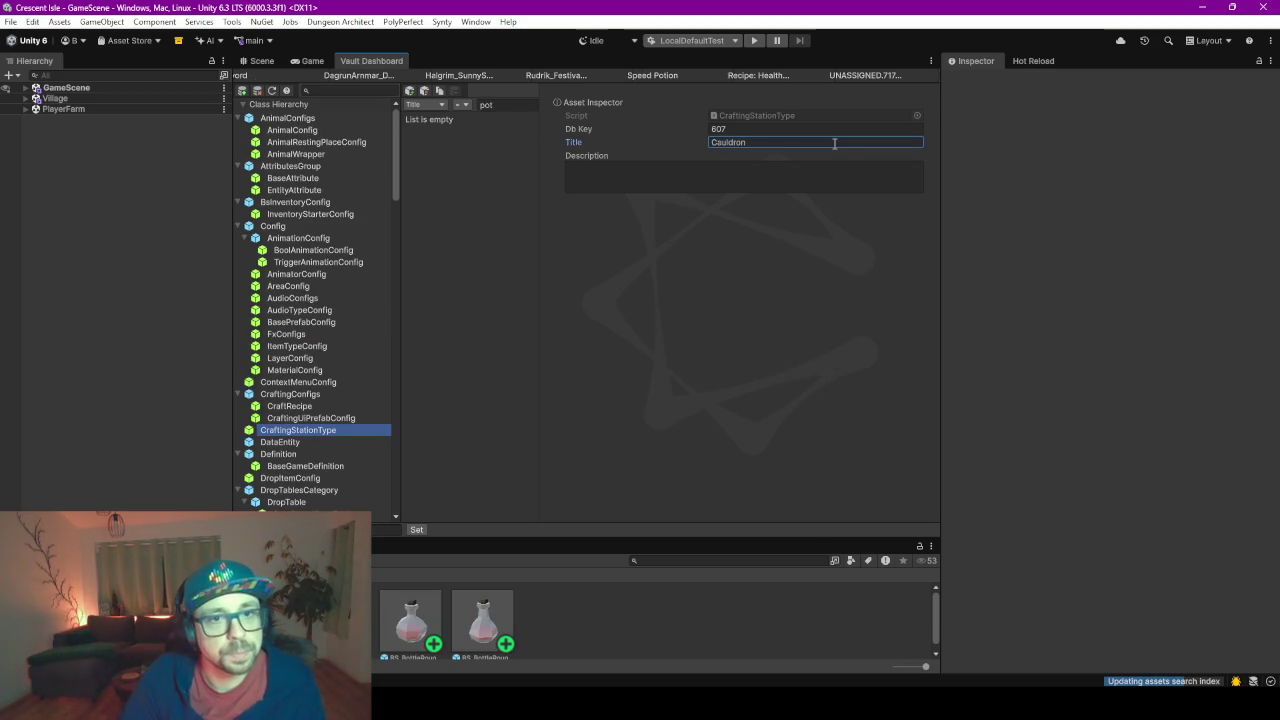
pyautogui.press('Return')
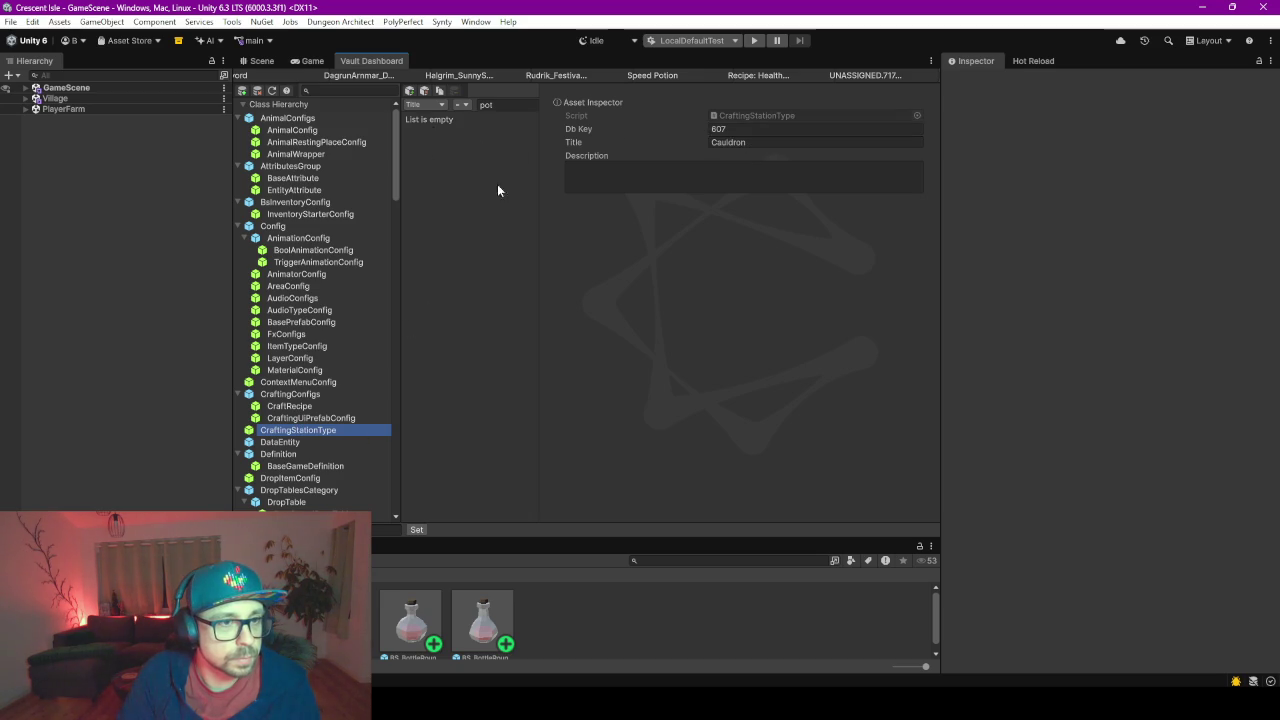
pyautogui.click(520, 107)
pyautogui.press('BackSpace')
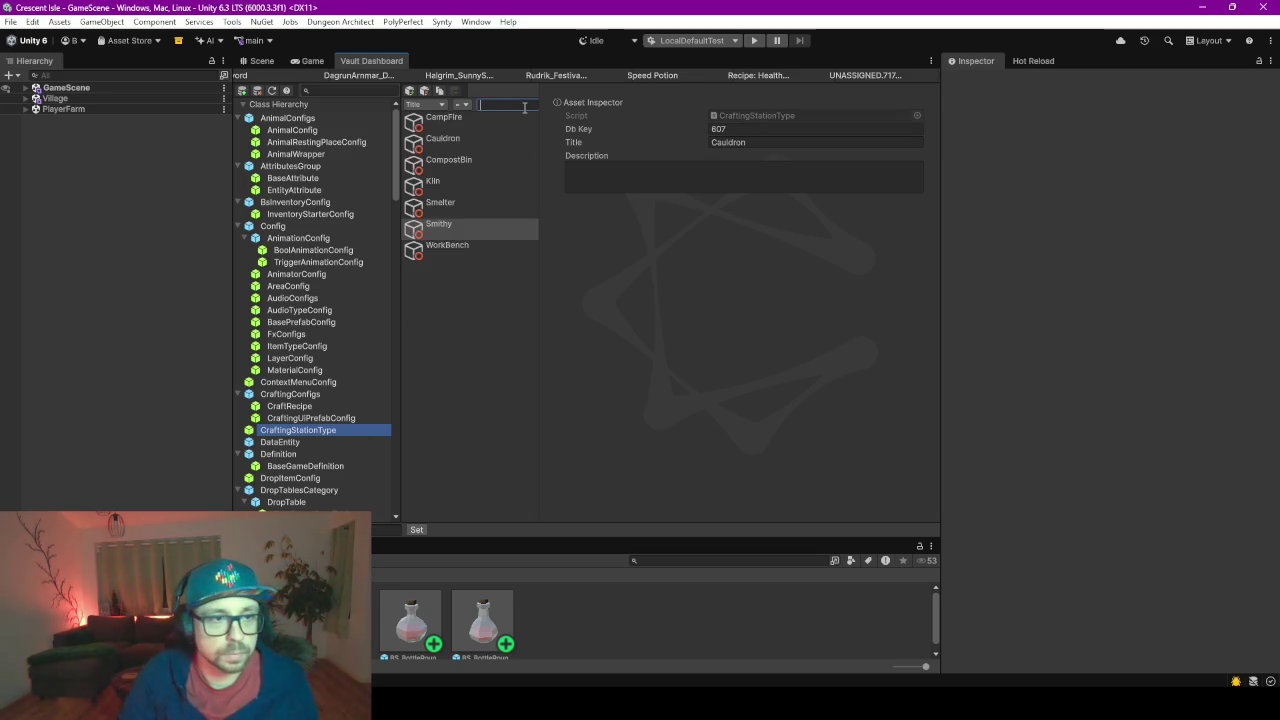
pyautogui.click(460, 134)
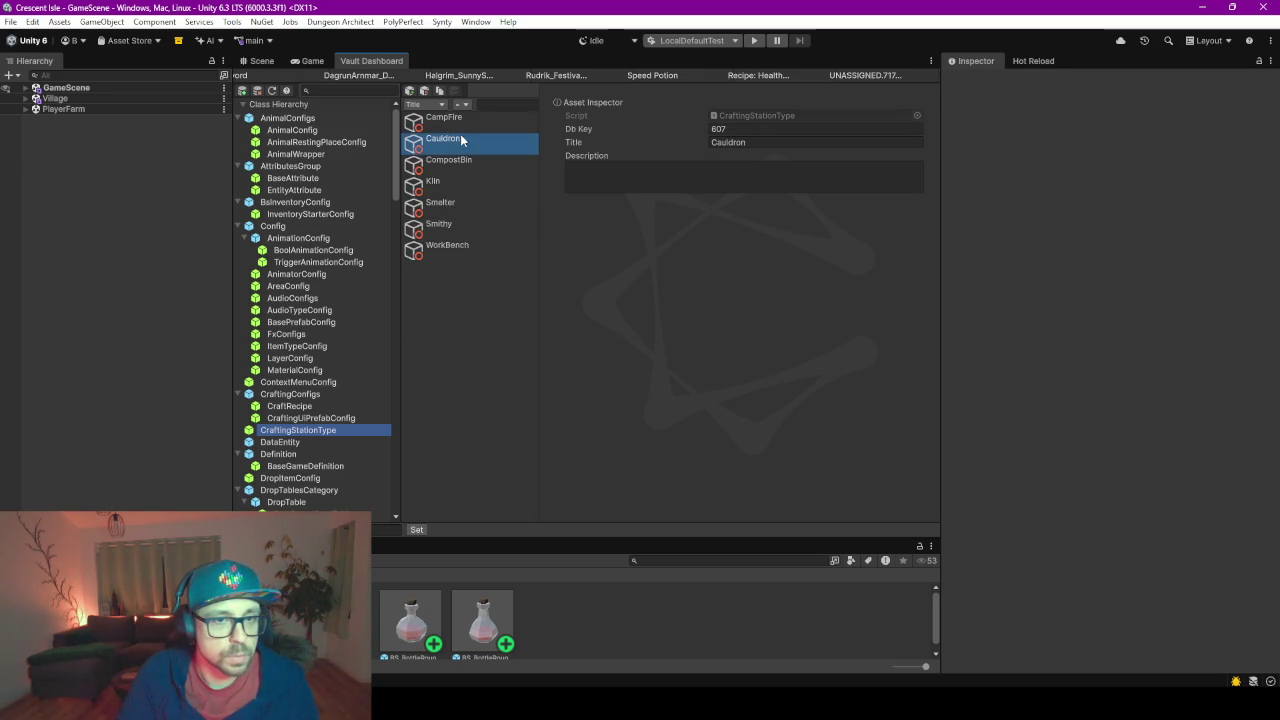
# - Reopen Recipe: Health Potion and confirm its crafting station is now Cauldron
pyautogui.click(305, 408)
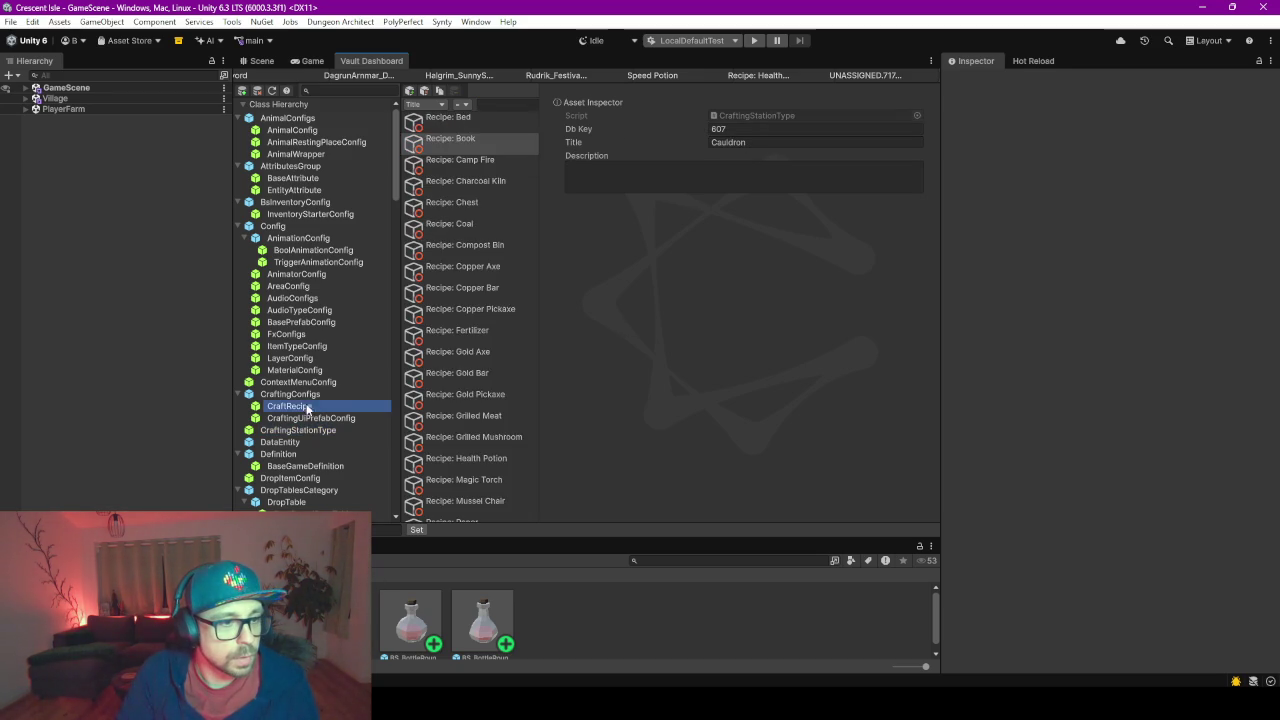
pyautogui.scroll(-5, 453, 348)
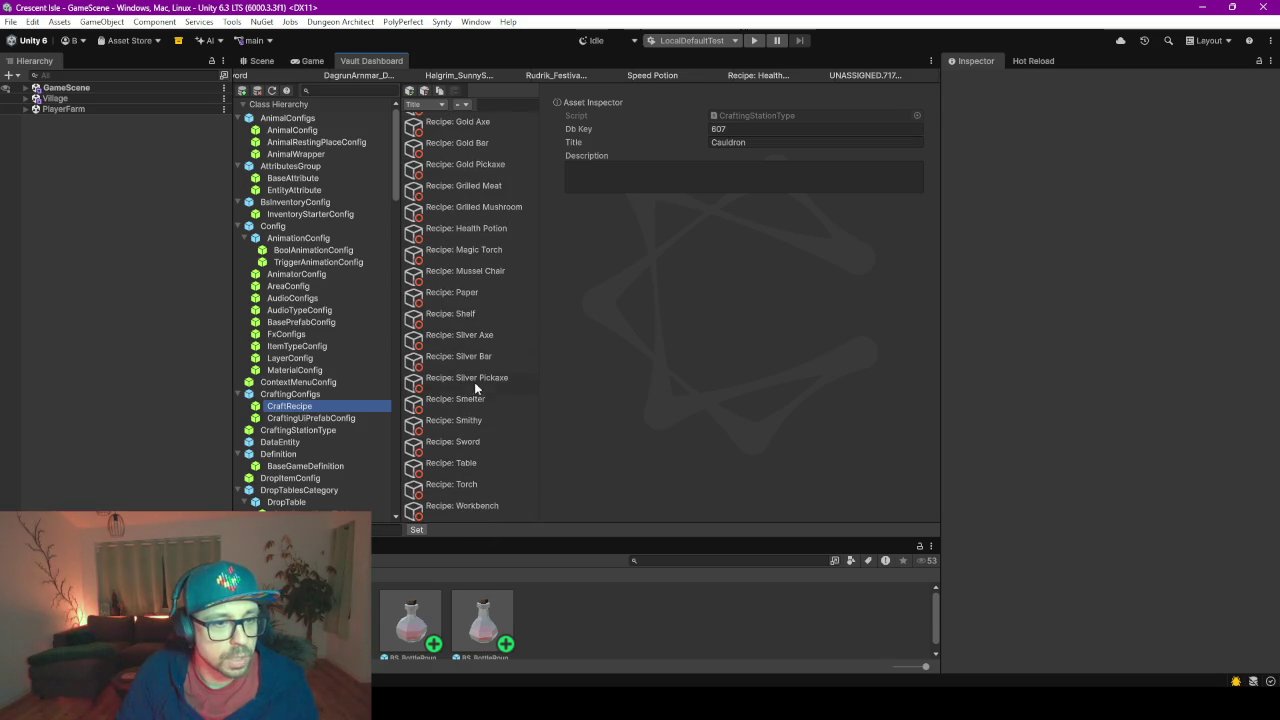
pyautogui.scroll(1, 482, 262)
pyautogui.click(488, 265)
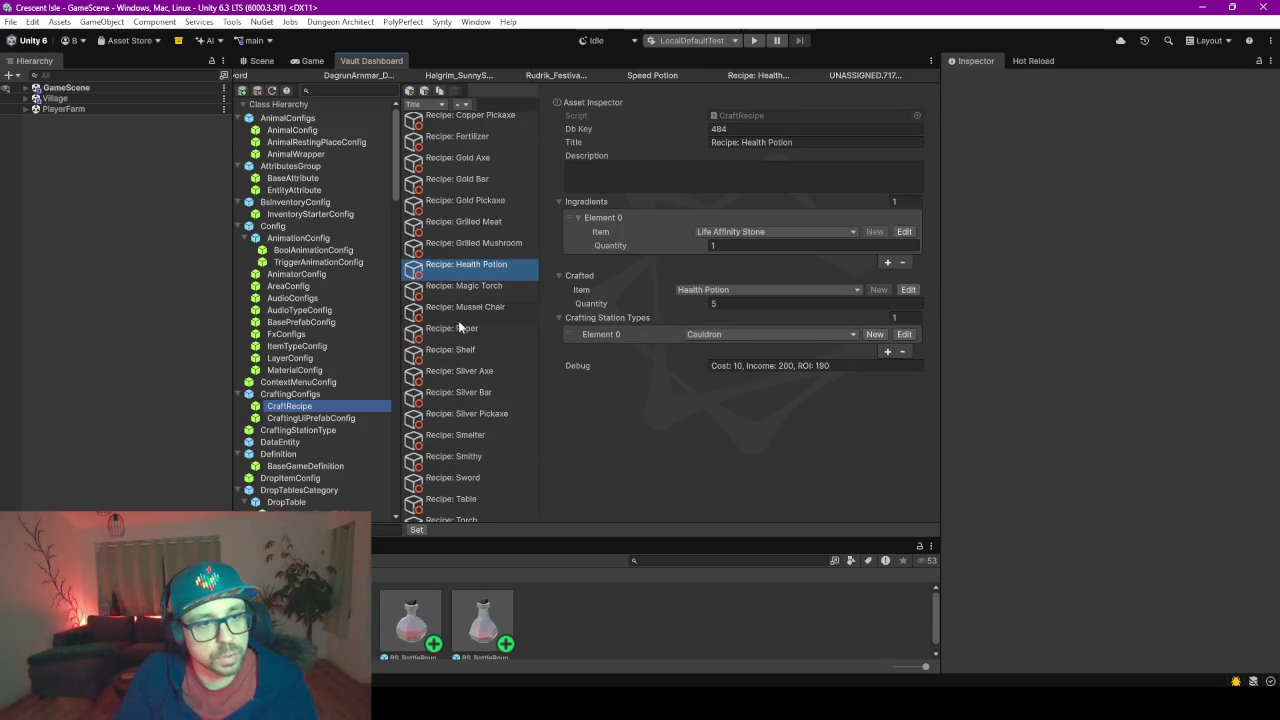
pyautogui.scroll(1, 462, 315)
pyautogui.scroll(4, 500, 301)
pyautogui.scroll(-3, 500, 301)
pyautogui.scroll(-2, 500, 301)
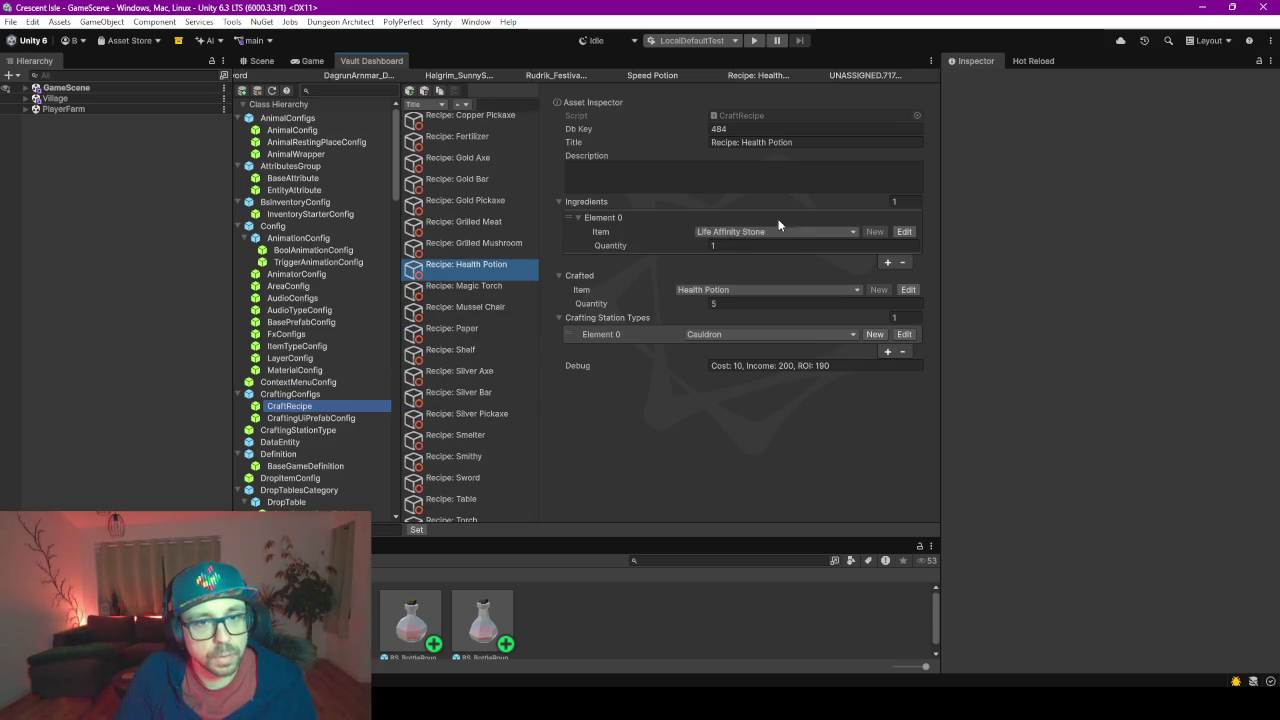
pyautogui.click(813, 220)
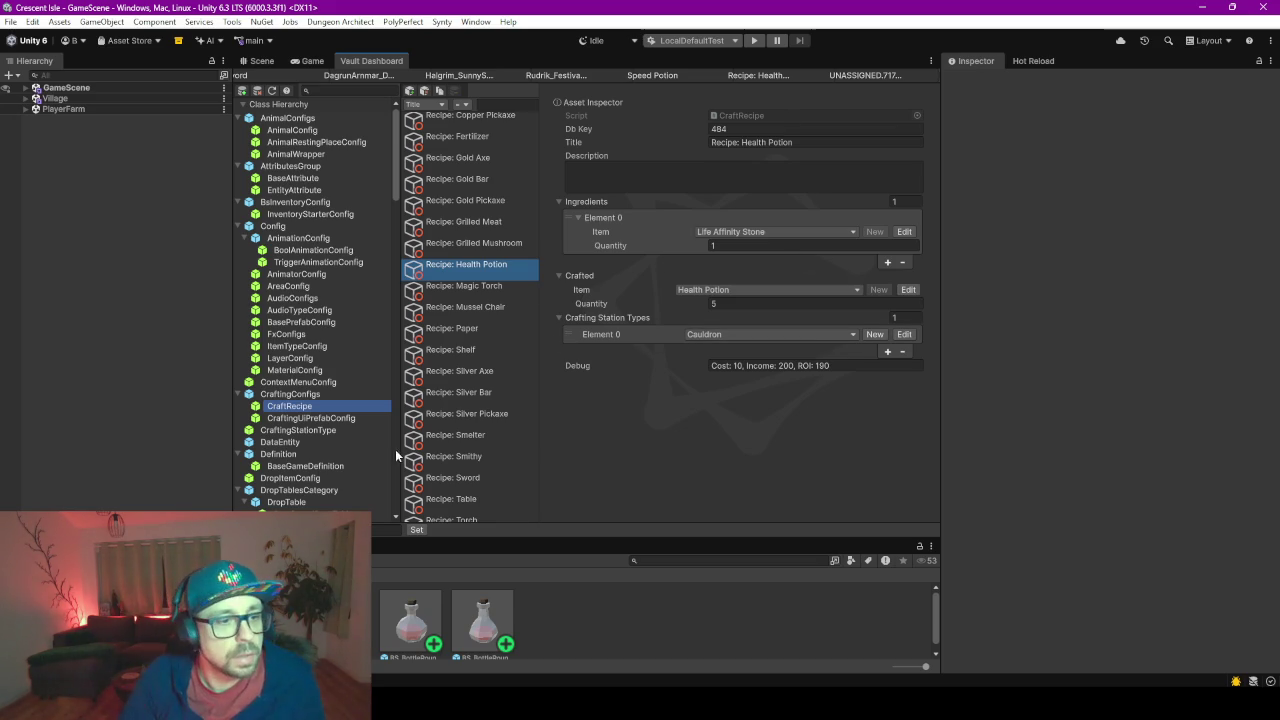
pyautogui.click(398, 340)
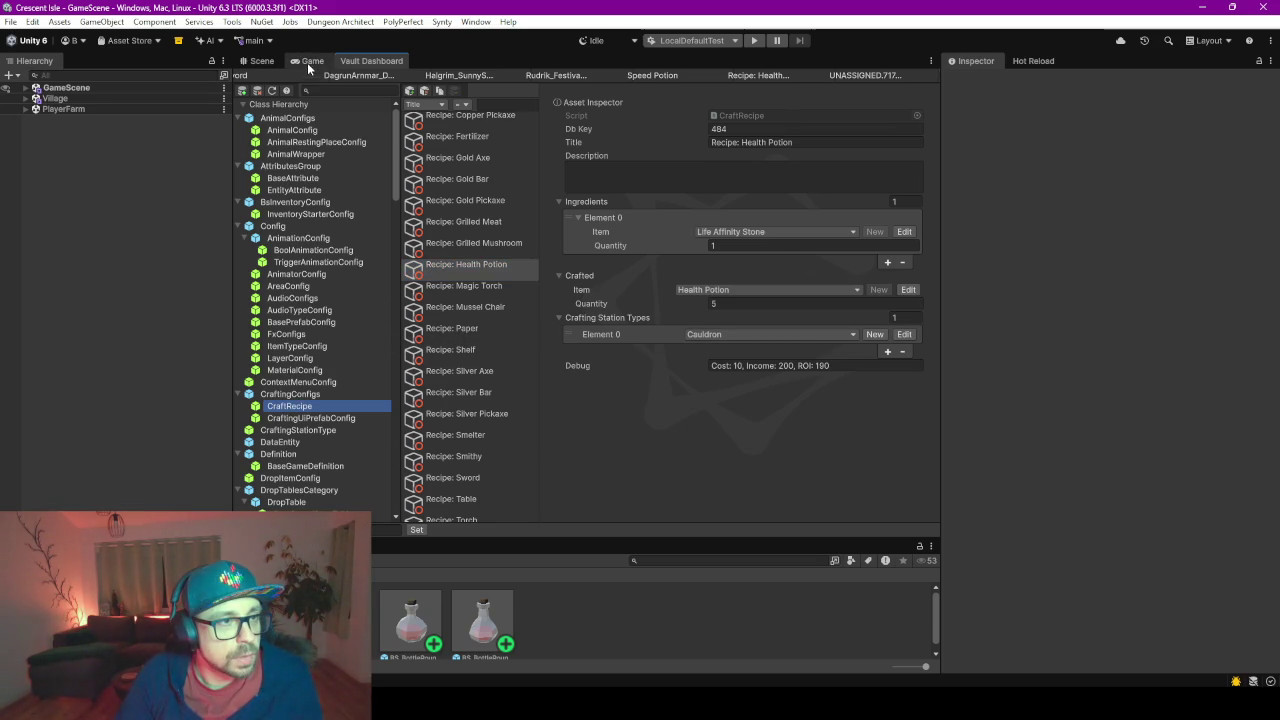
pyautogui.click(270, 62)
pyautogui.moveTo(631, 350)
pyautogui.mouseDown()
pyautogui.moveTo(528, 306)
pyautogui.moveTo(396, 305)
pyautogui.moveTo(418, 268)
pyautogui.mouseUp()
pyautogui.click(458, 287)
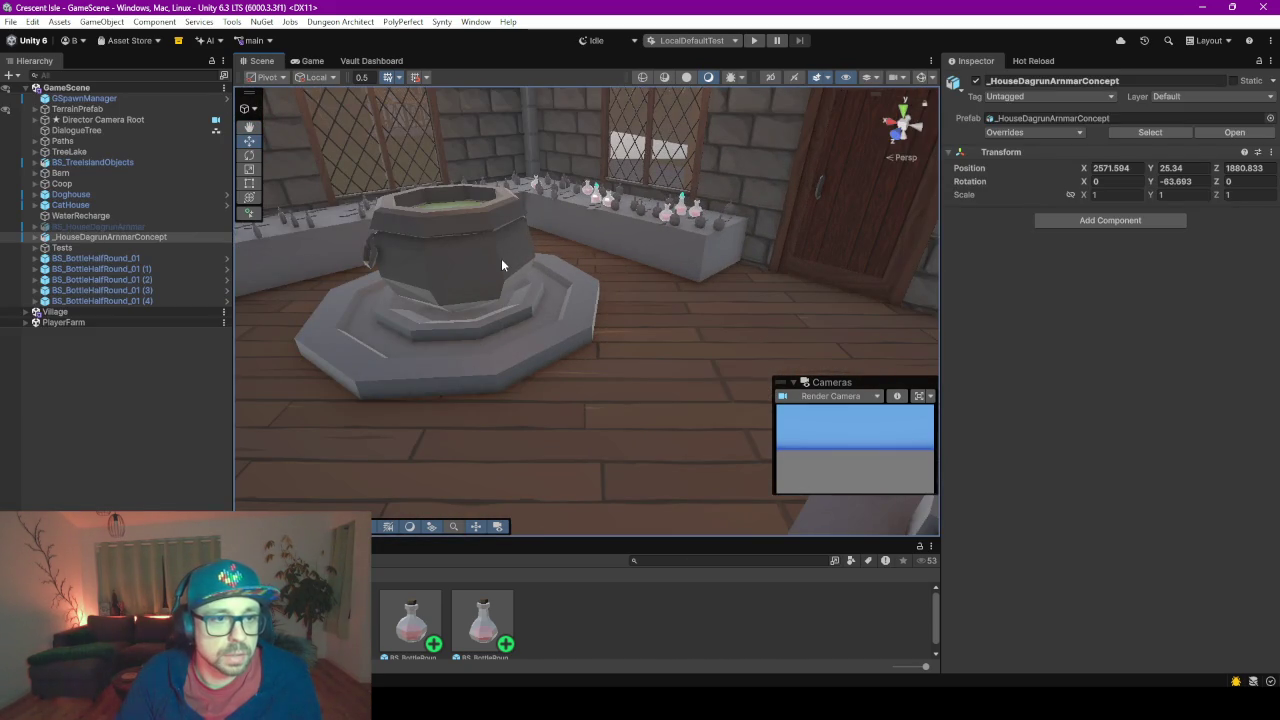
pyautogui.click(501, 258)
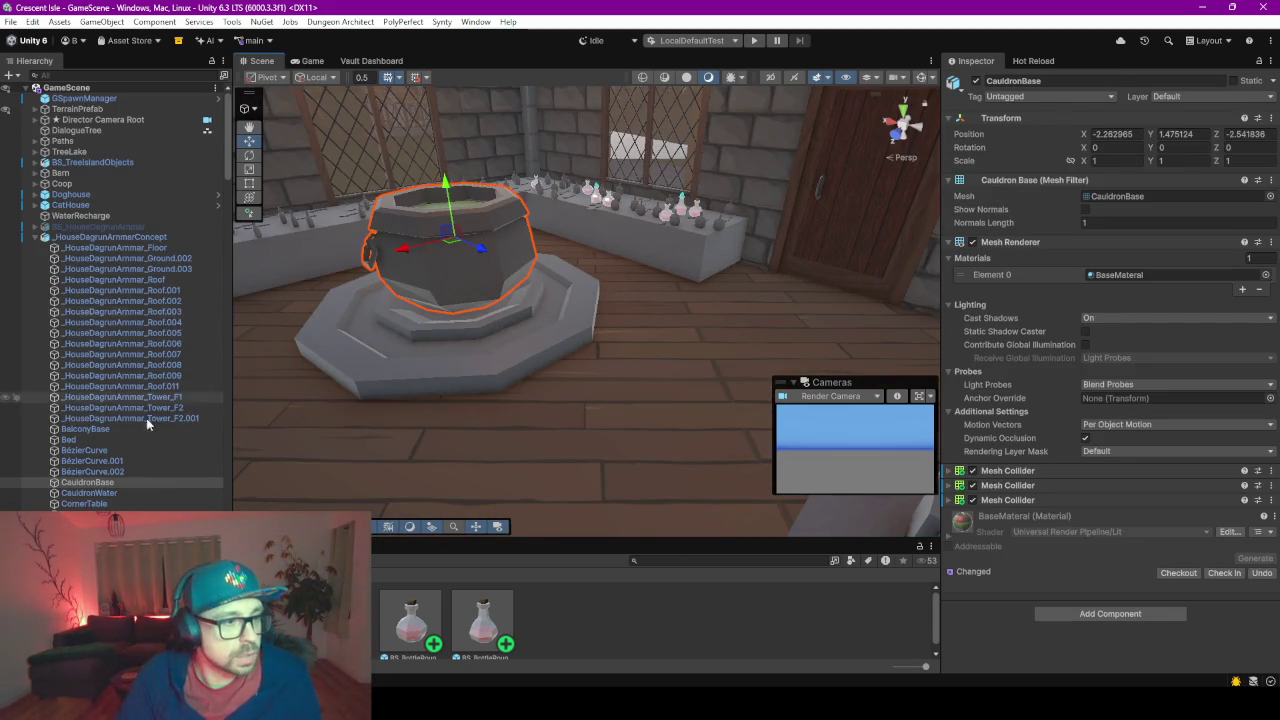
pyautogui.moveTo(578, 537); pyautogui.dragTo(601, 414)
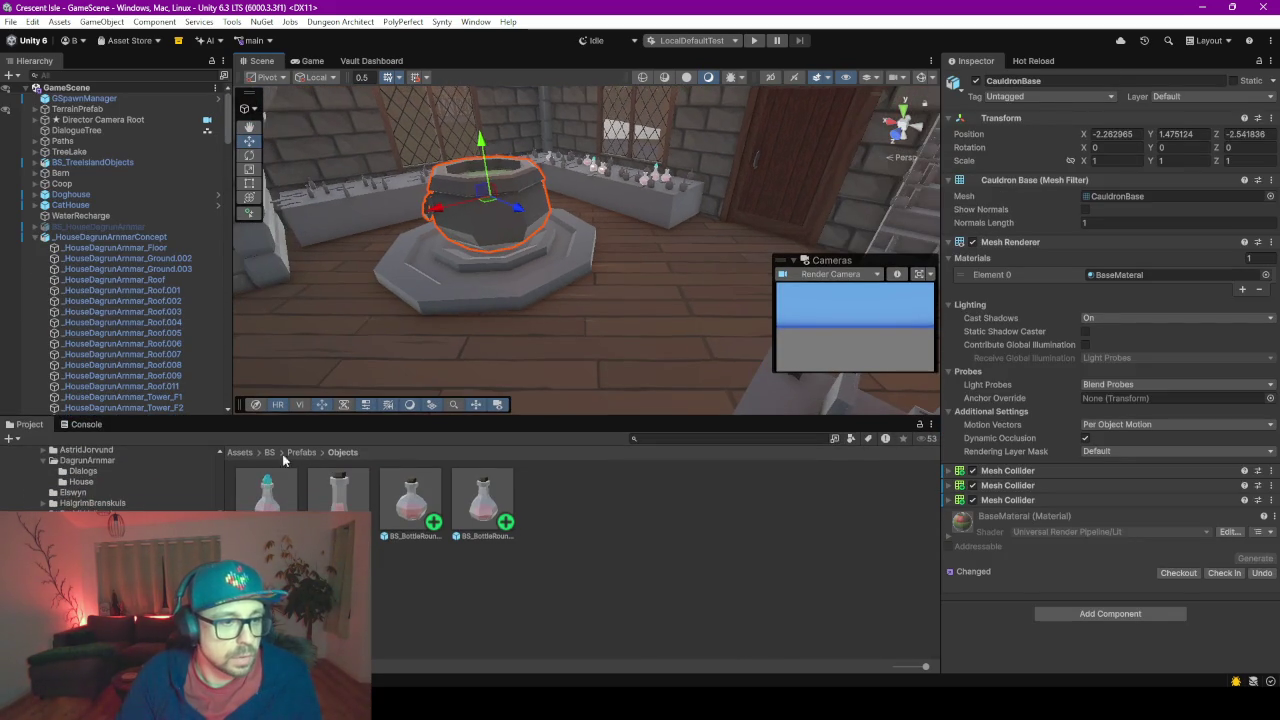
pyautogui.click(306, 453)
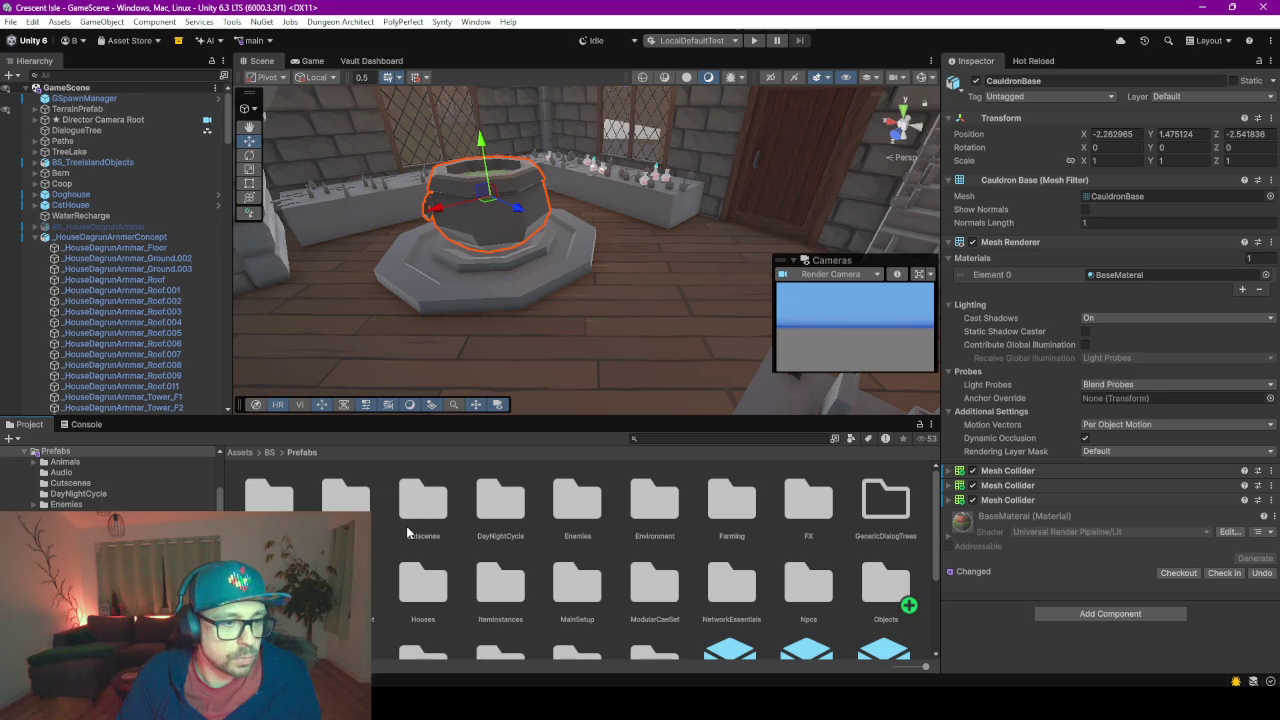
pyautogui.scroll(-2, 575, 520)
pyautogui.scroll(2, 577, 520)
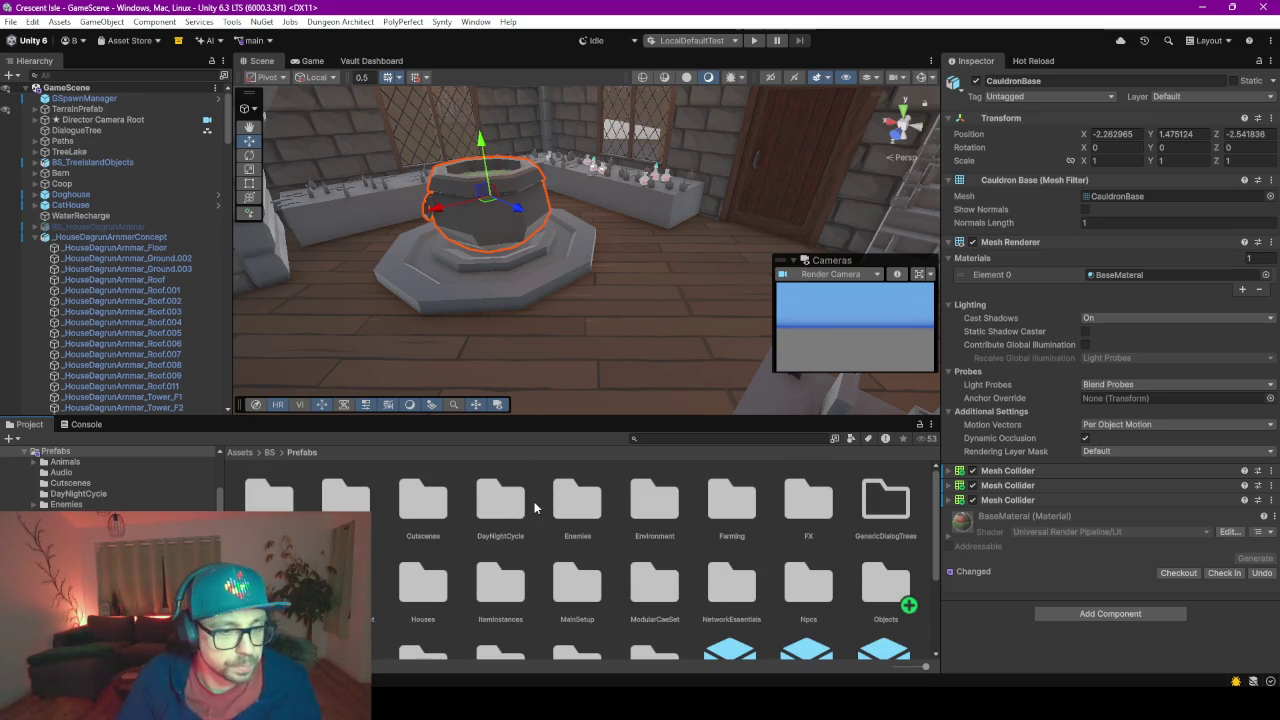
pyautogui.moveTo(597, 420); pyautogui.dragTo(597, 268)
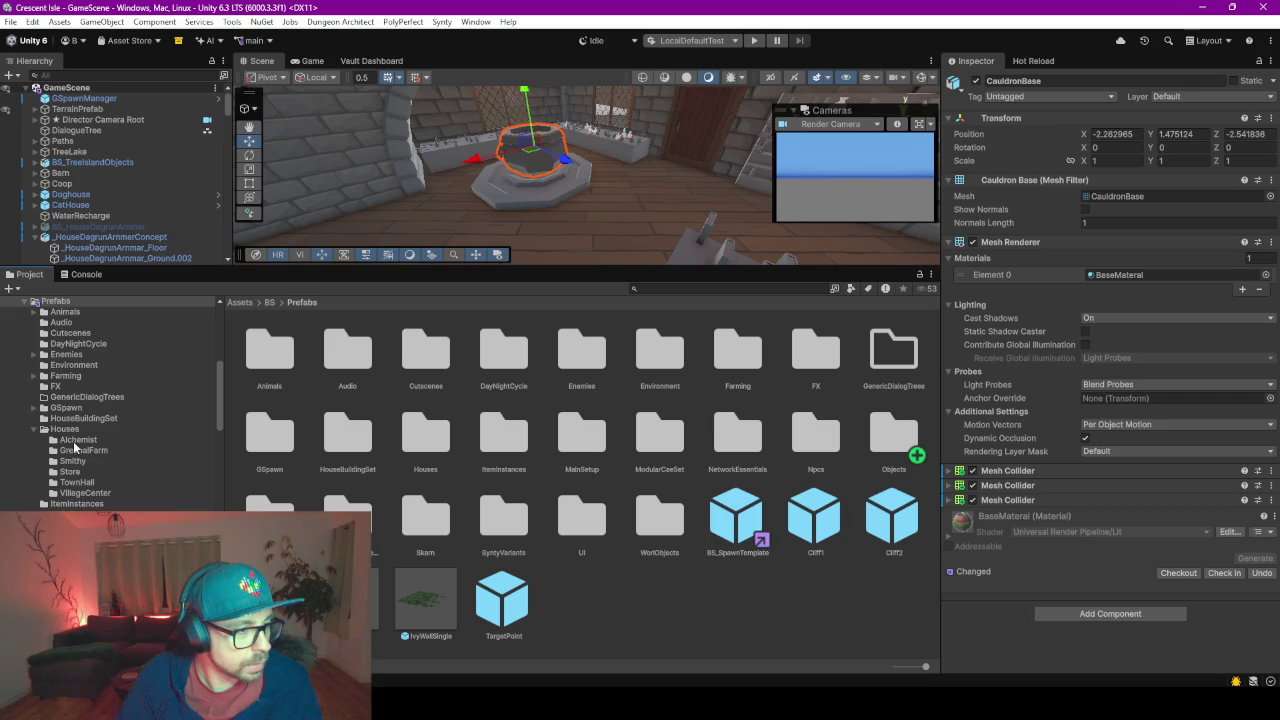
pyautogui.moveTo(13, 438)
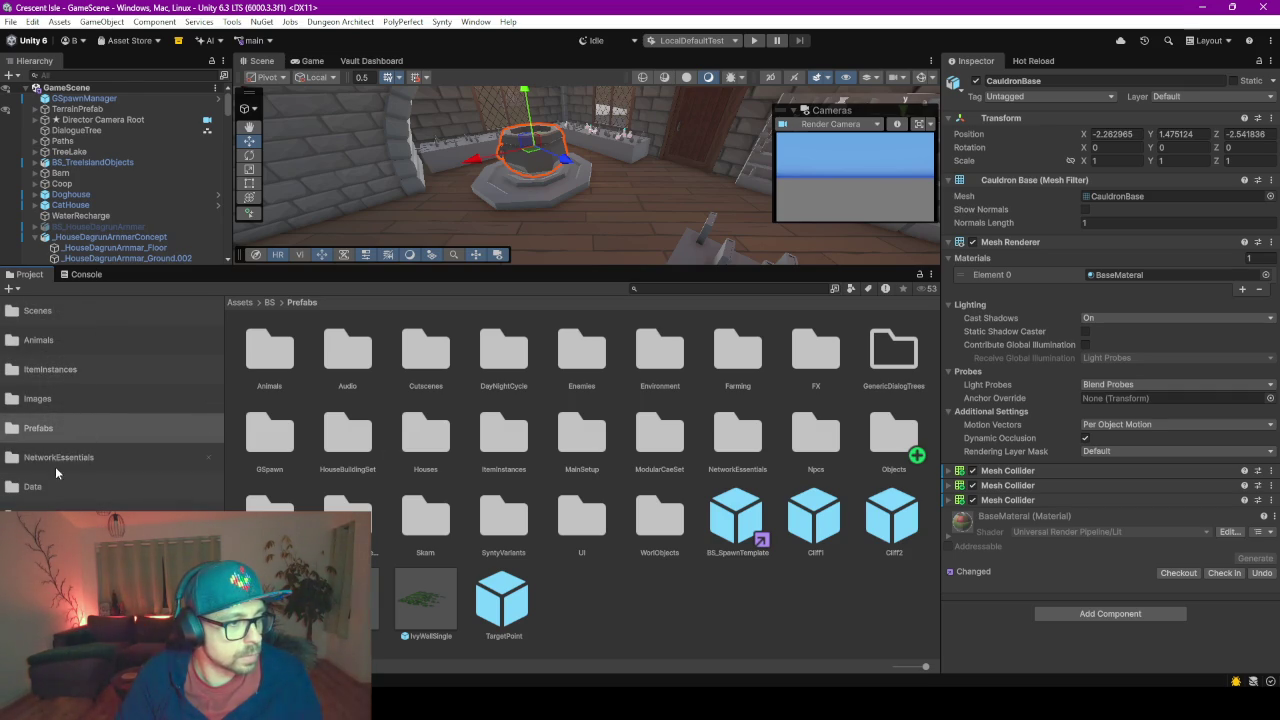
pyautogui.doubleClick(503, 440)
pyautogui.scroll(-1, 790, 412)
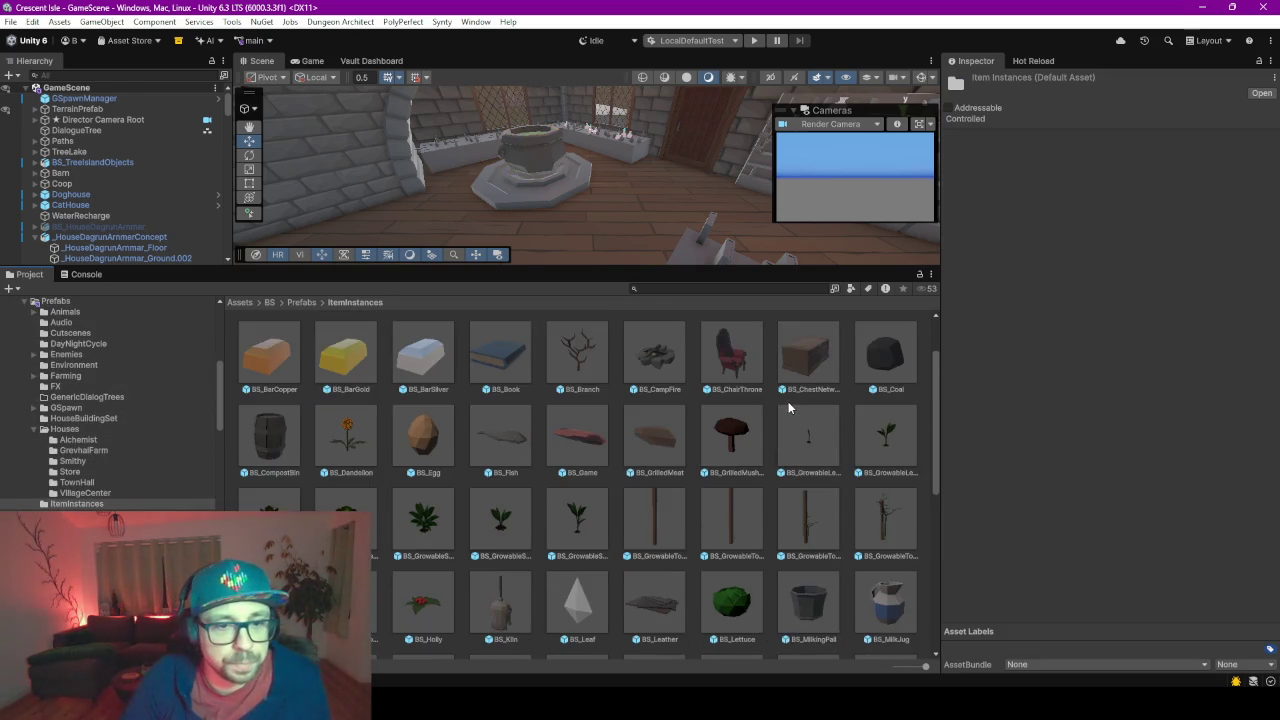
pyautogui.scroll(-3, 788, 410)
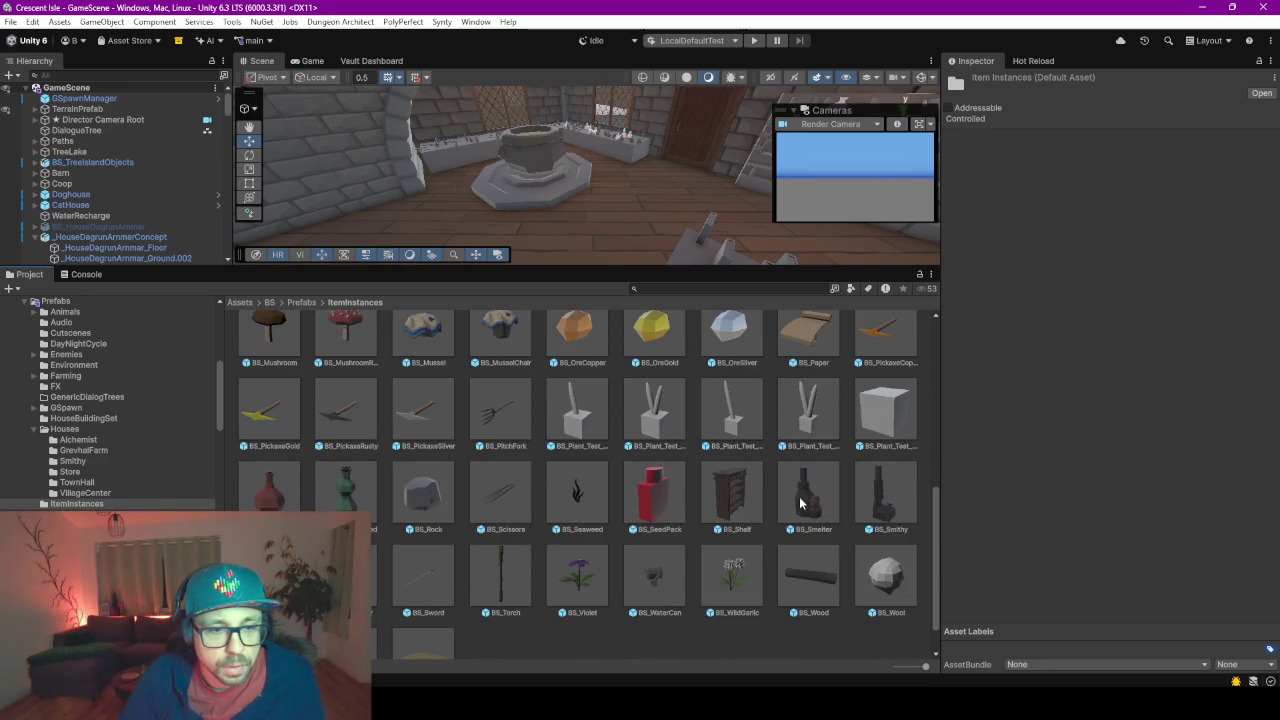
pyautogui.scroll(5, 740, 503)
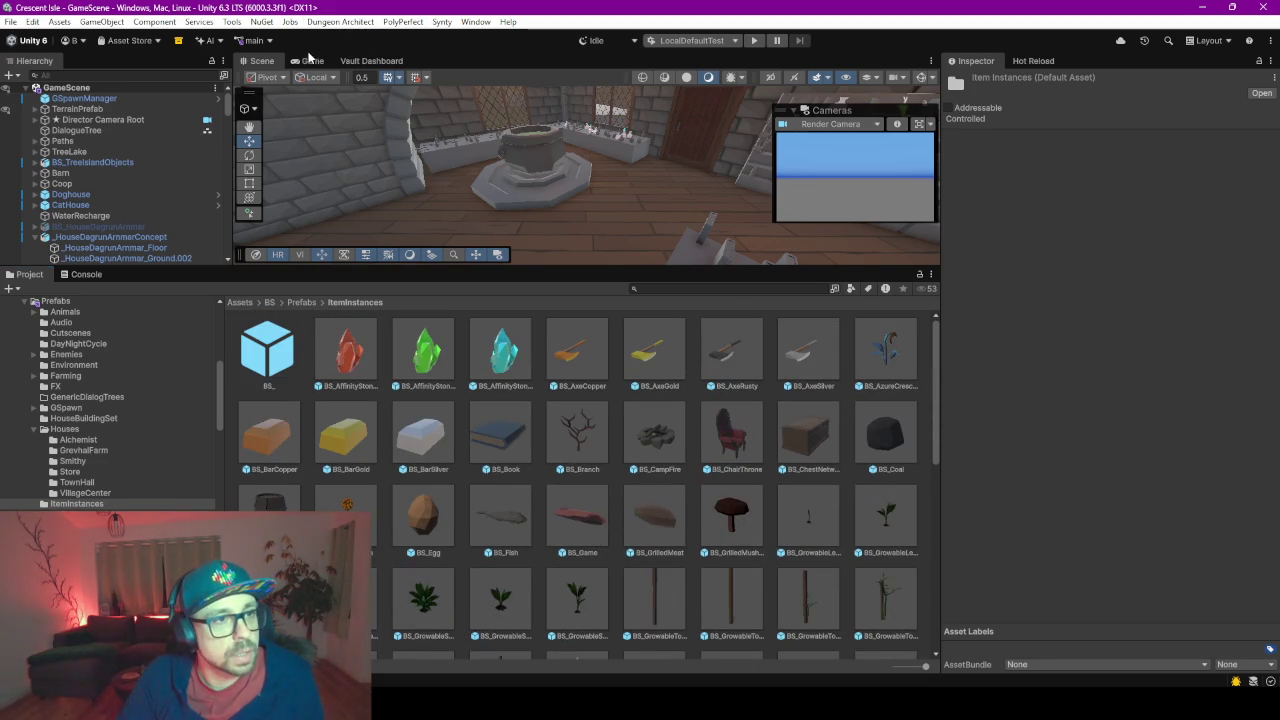
pyautogui.click(371, 62)
# - List the CraftingStation items and title the UNASSIGNED entry (Db Key 608) 'Cauldron'
pyautogui.moveTo(574, 263); pyautogui.dragTo(565, 465)
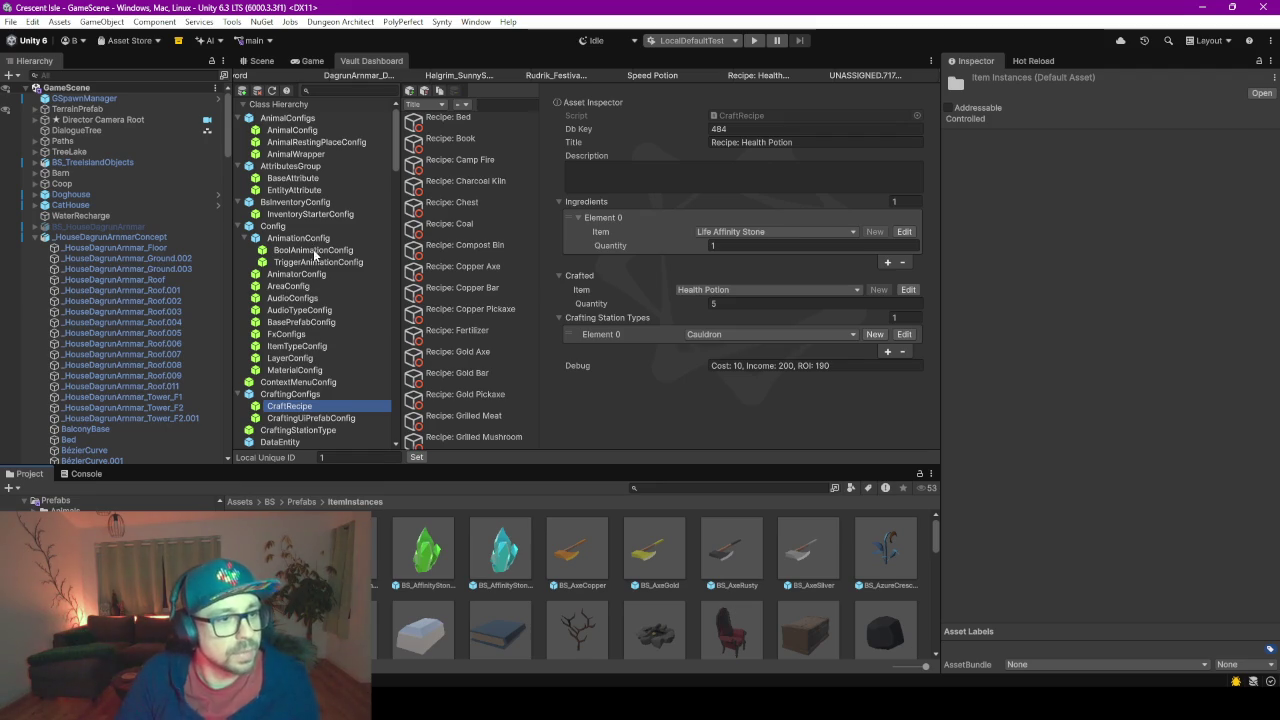
pyautogui.click(313, 287)
pyautogui.scroll(-10, 316, 300)
pyautogui.scroll(-10, 318, 310)
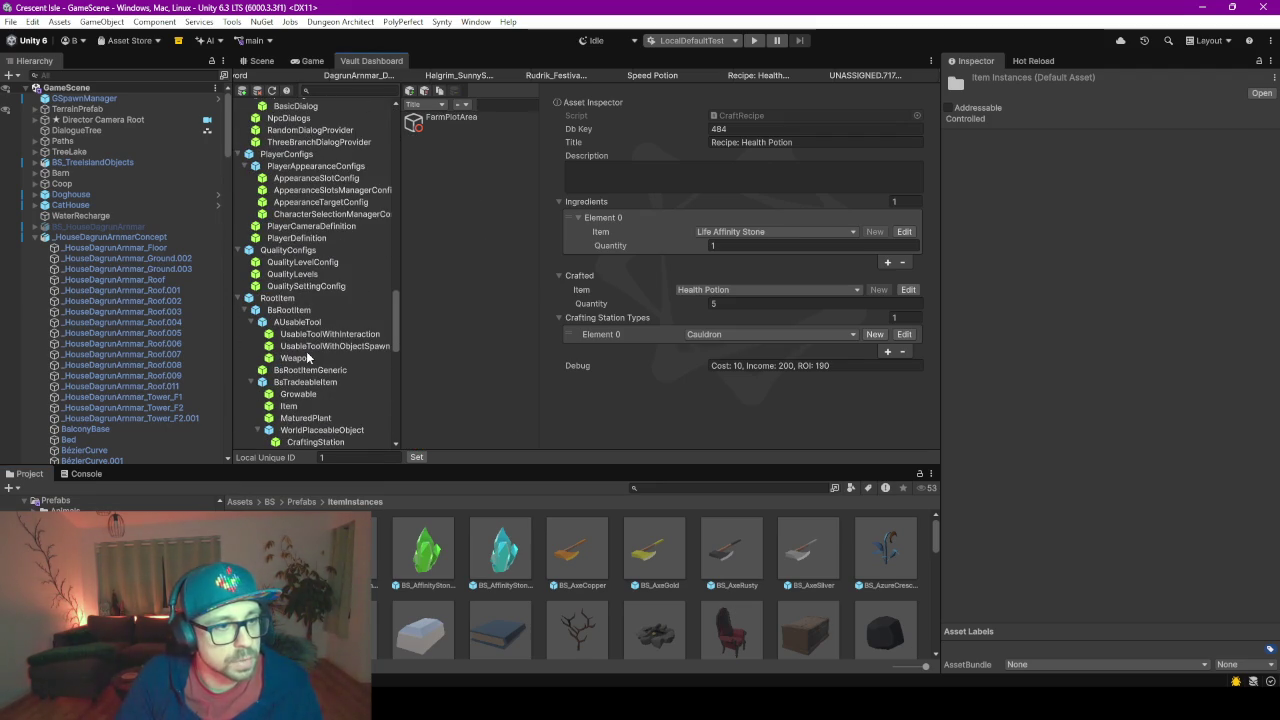
pyautogui.click(306, 348)
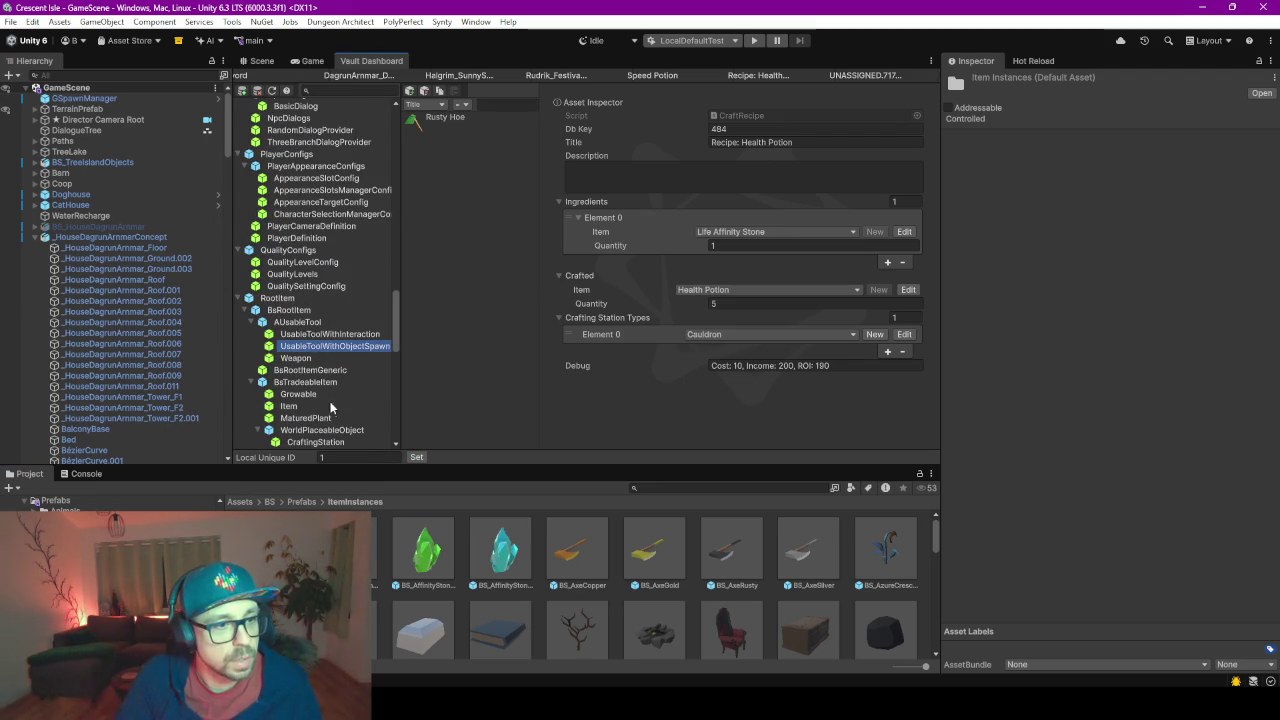
pyautogui.scroll(-3, 313, 391)
pyautogui.click(312, 372)
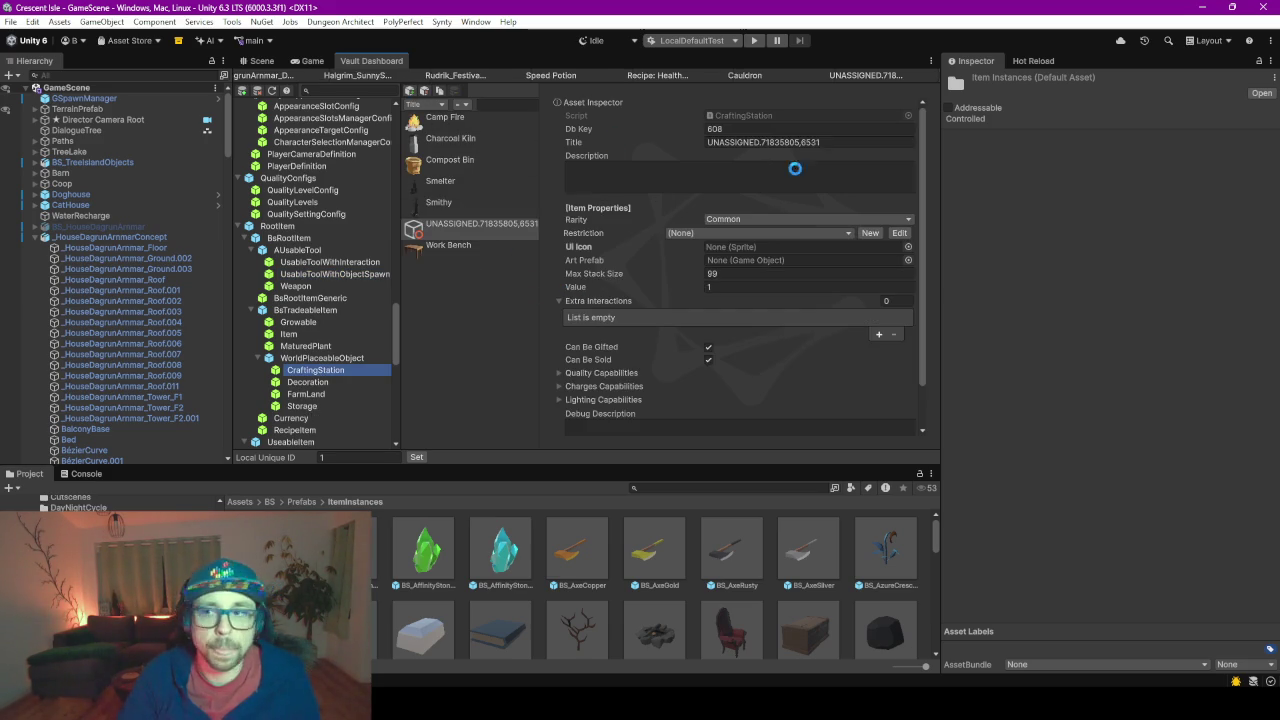
pyautogui.click(776, 142)
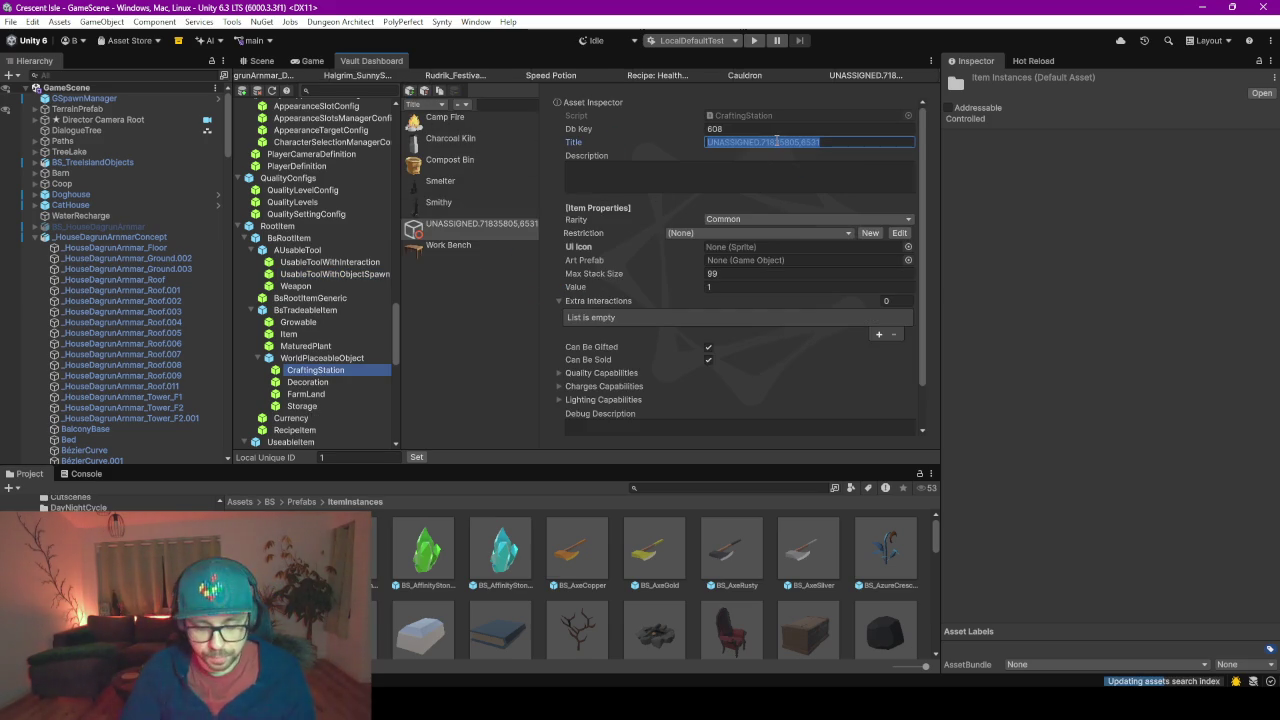
pyautogui.write('Cauldron')
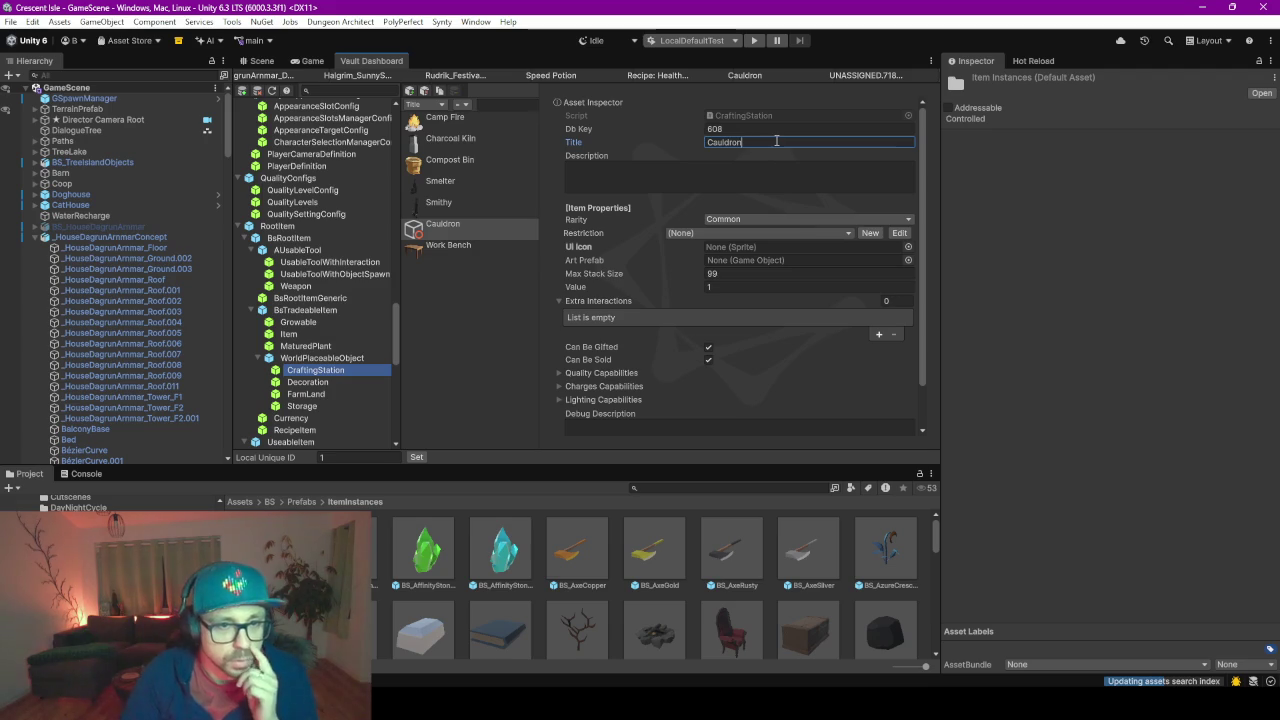
pyautogui.click(443, 224)
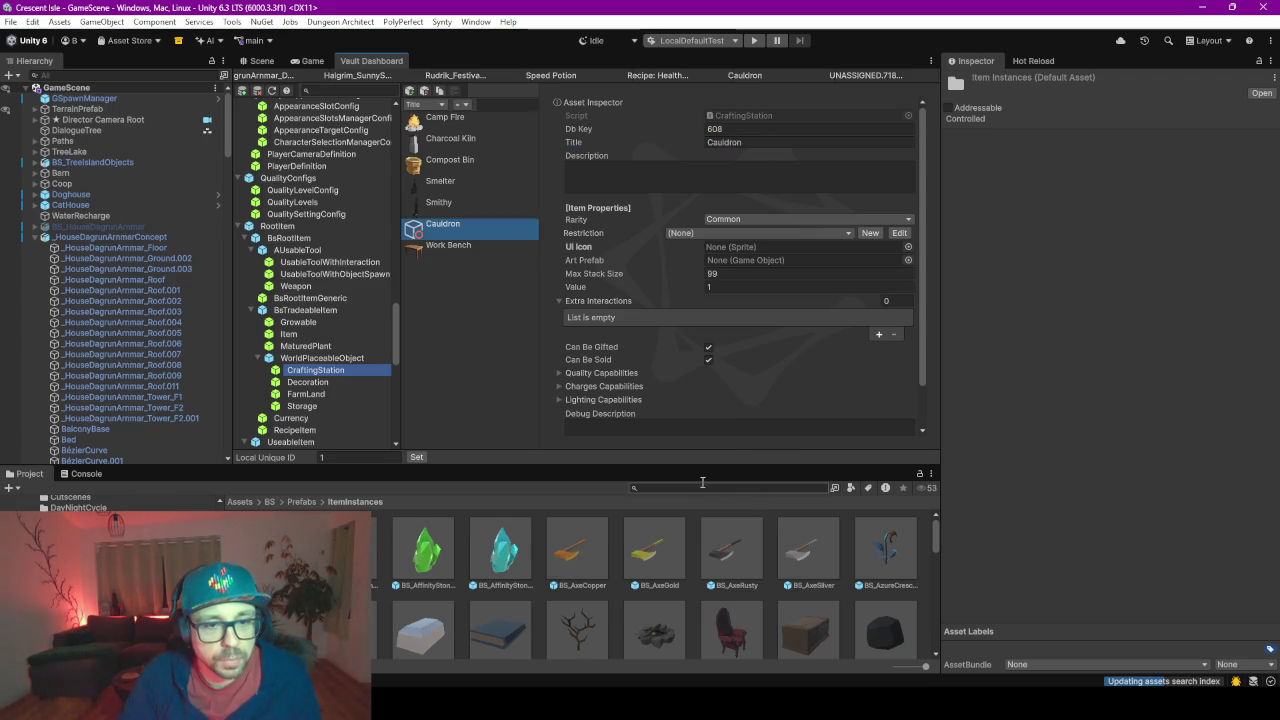
# - Select the BS_Shelf prefab in the Project asset grid as a template
pyautogui.moveTo(656, 463); pyautogui.dragTo(656, 365)
pyautogui.scroll(-10, 637, 538)
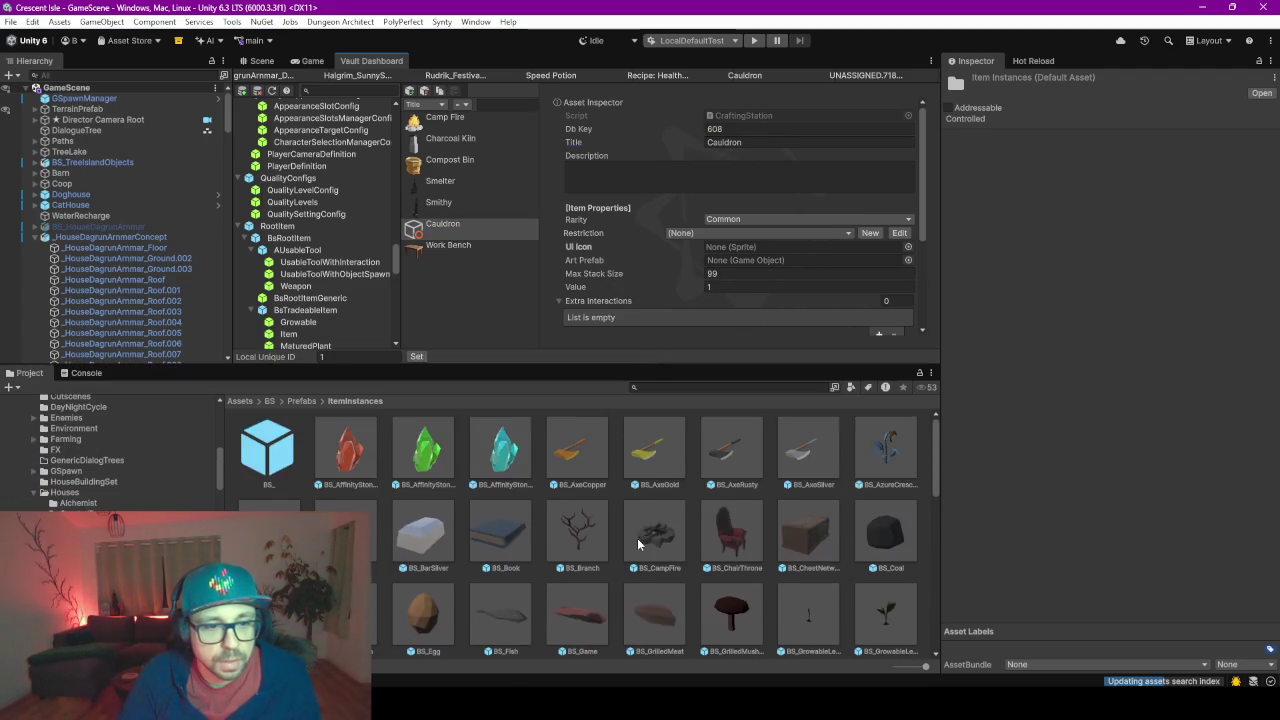
pyautogui.scroll(-8, 636, 540)
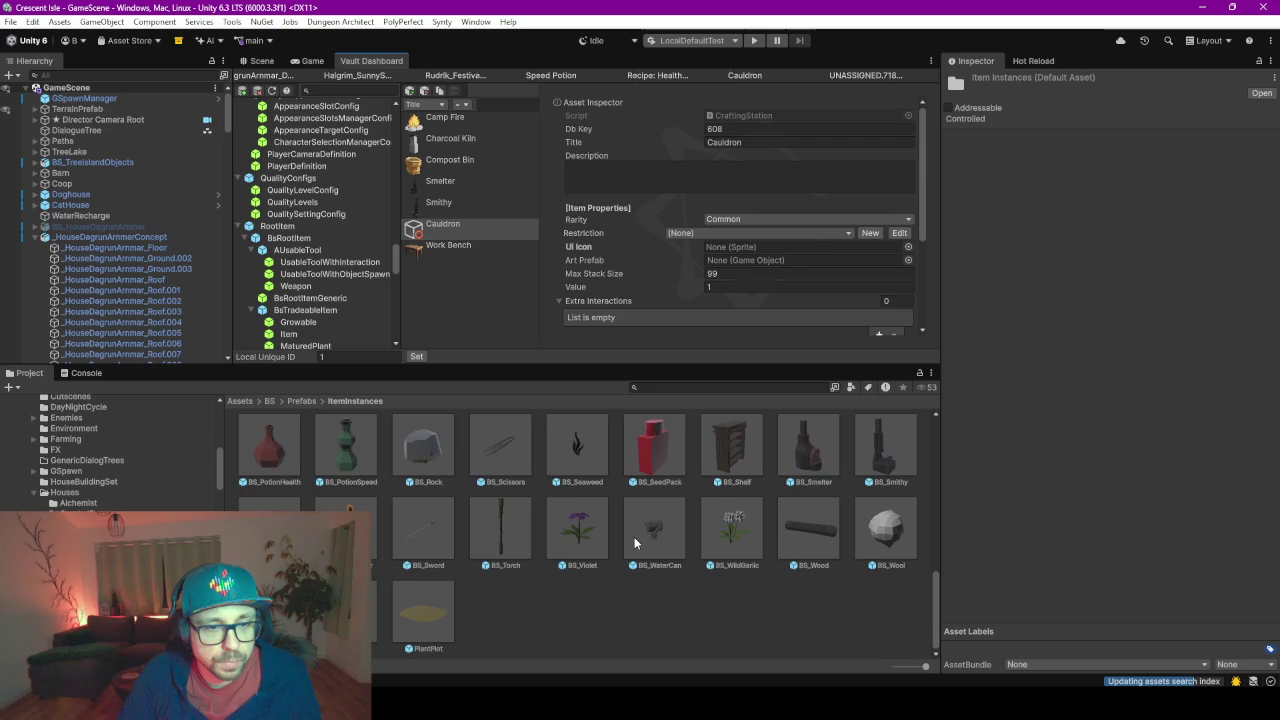
pyautogui.click(745, 458)
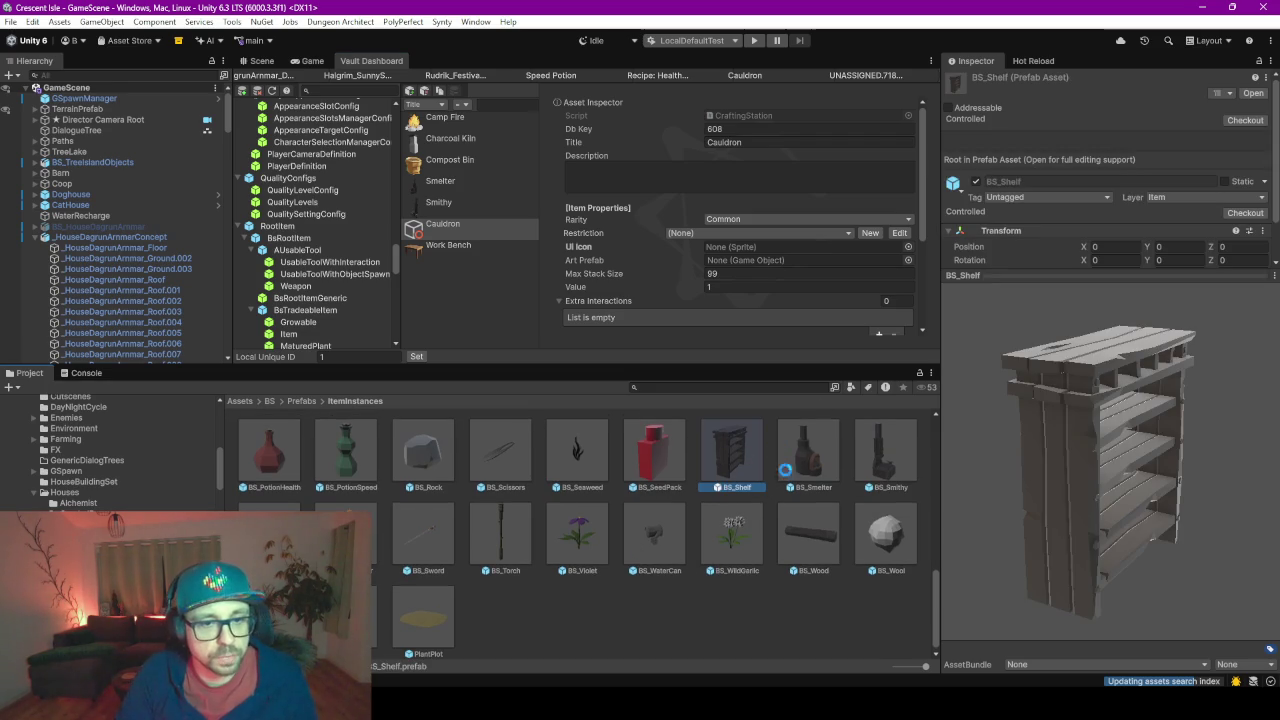
# - Duplicate BS_Shelf with Ctrl+D, name the copy BS_Cauldron, and open it in prefab mode
pyautogui.hotkey('ctrl', 'd')
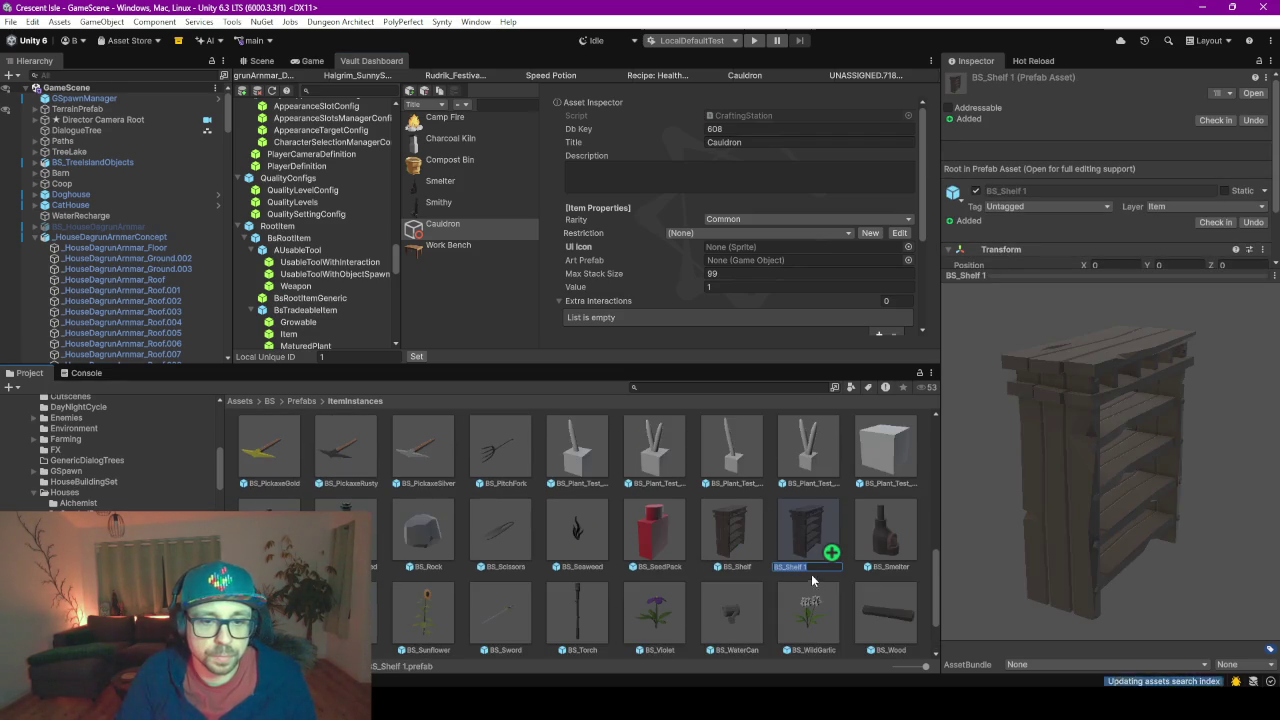
pyautogui.write('BS_Cauldron')
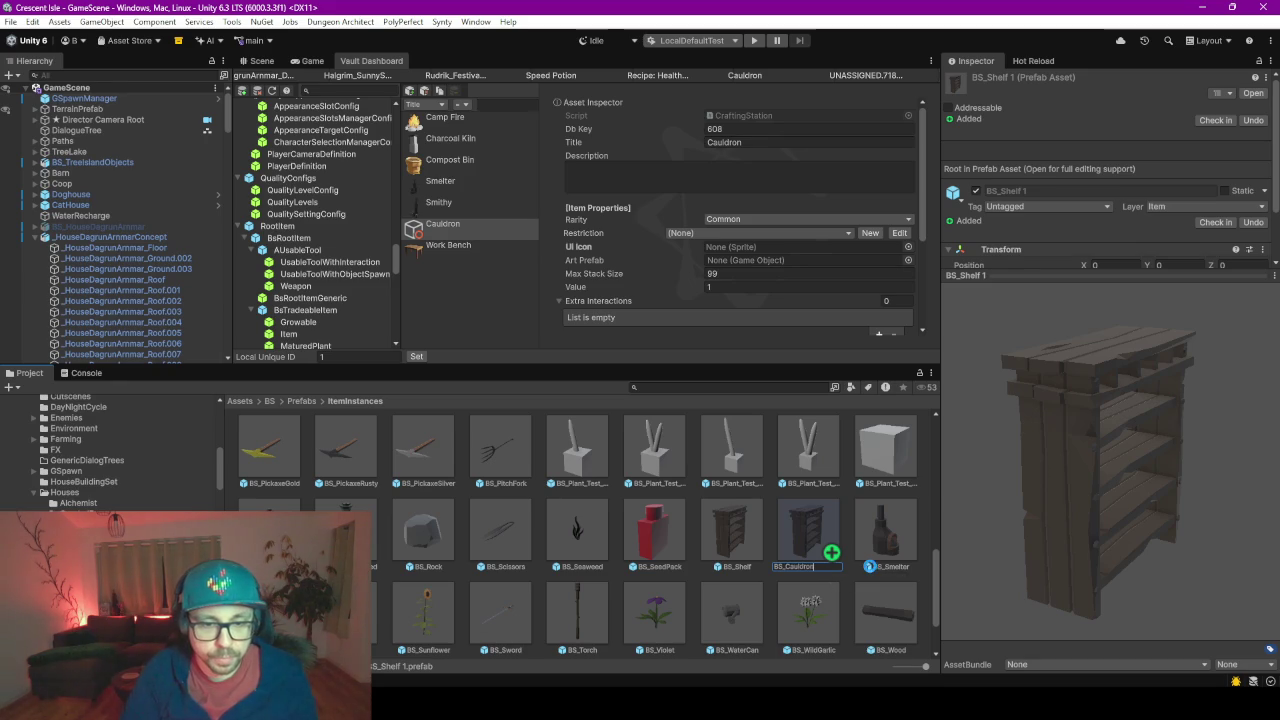
pyautogui.press('Return')
pyautogui.press('Return')
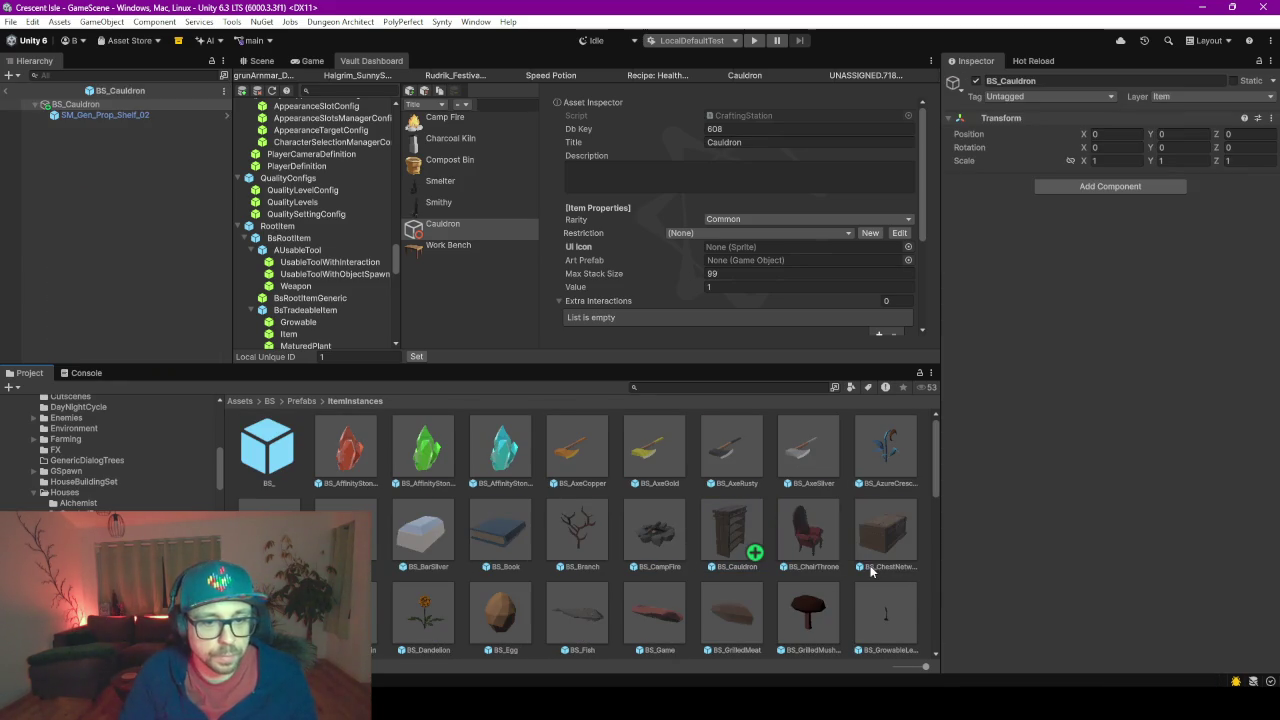
pyautogui.click(256, 61)
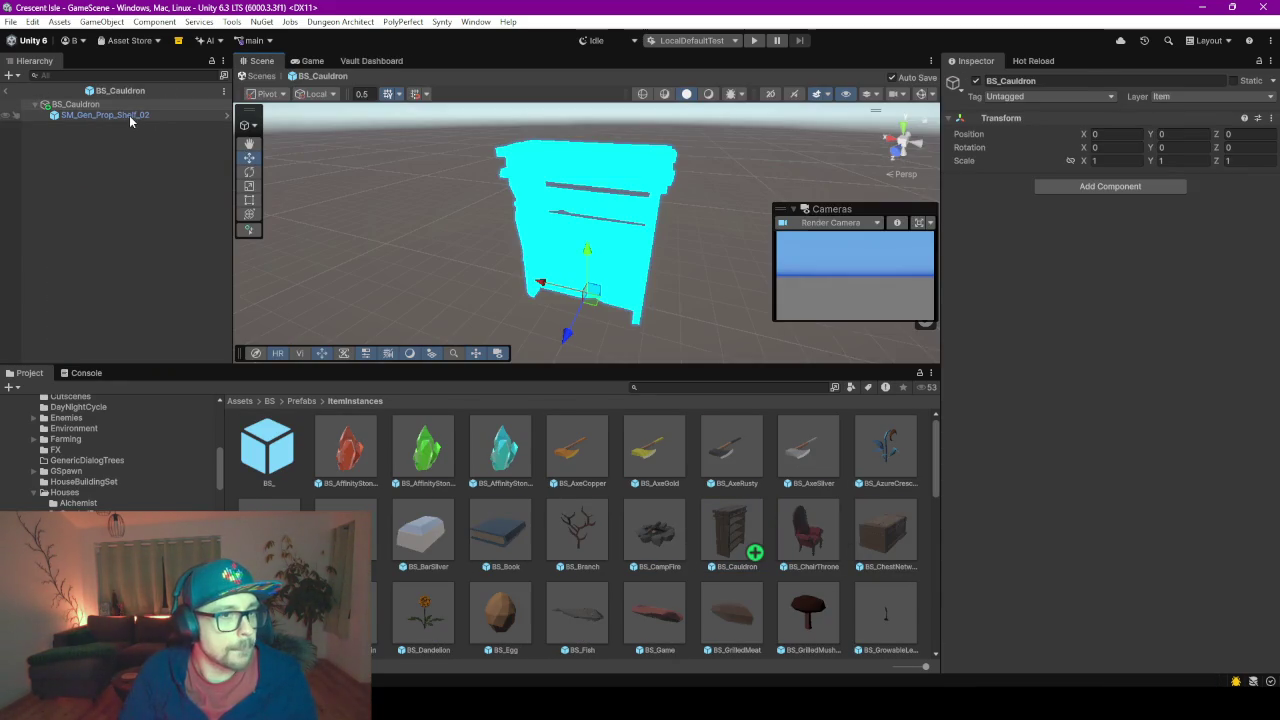
# - Delete the shelf model from the prefab and drop the CauldronBase model in its place
pyautogui.click(130, 117)
pyautogui.press('Delete')
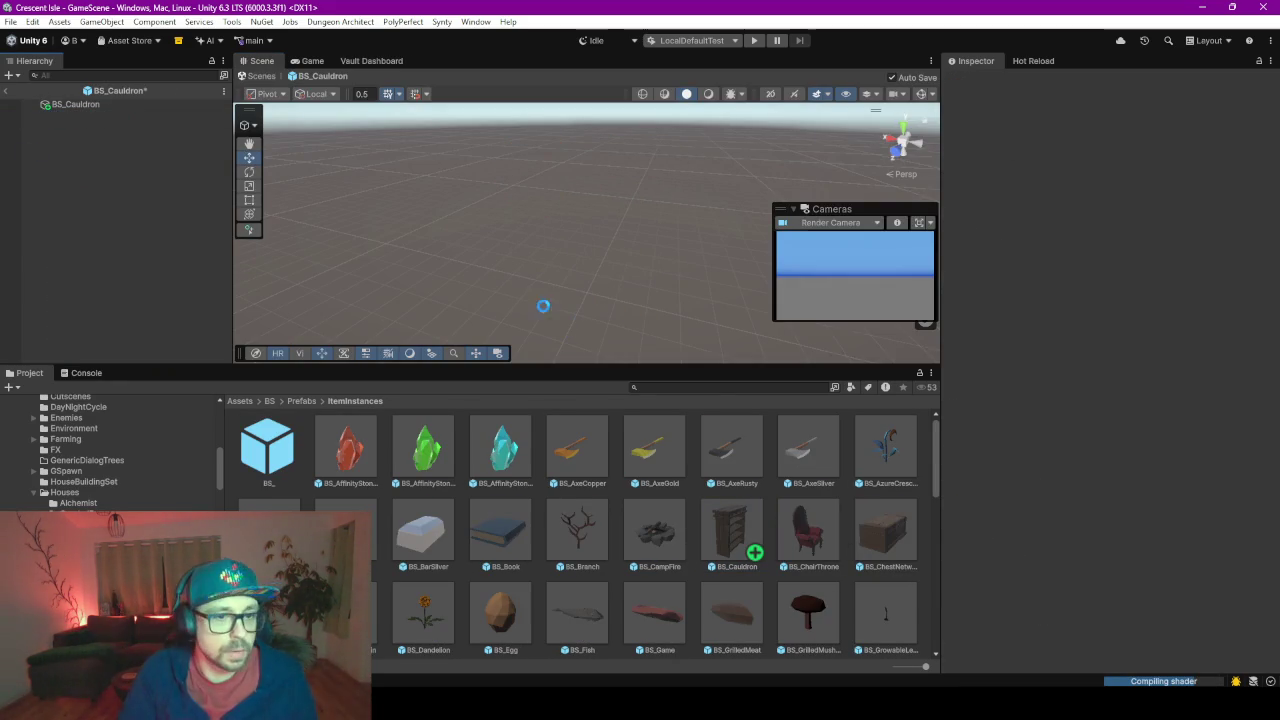
pyautogui.click(706, 386)
pyautogui.write('cauldron')
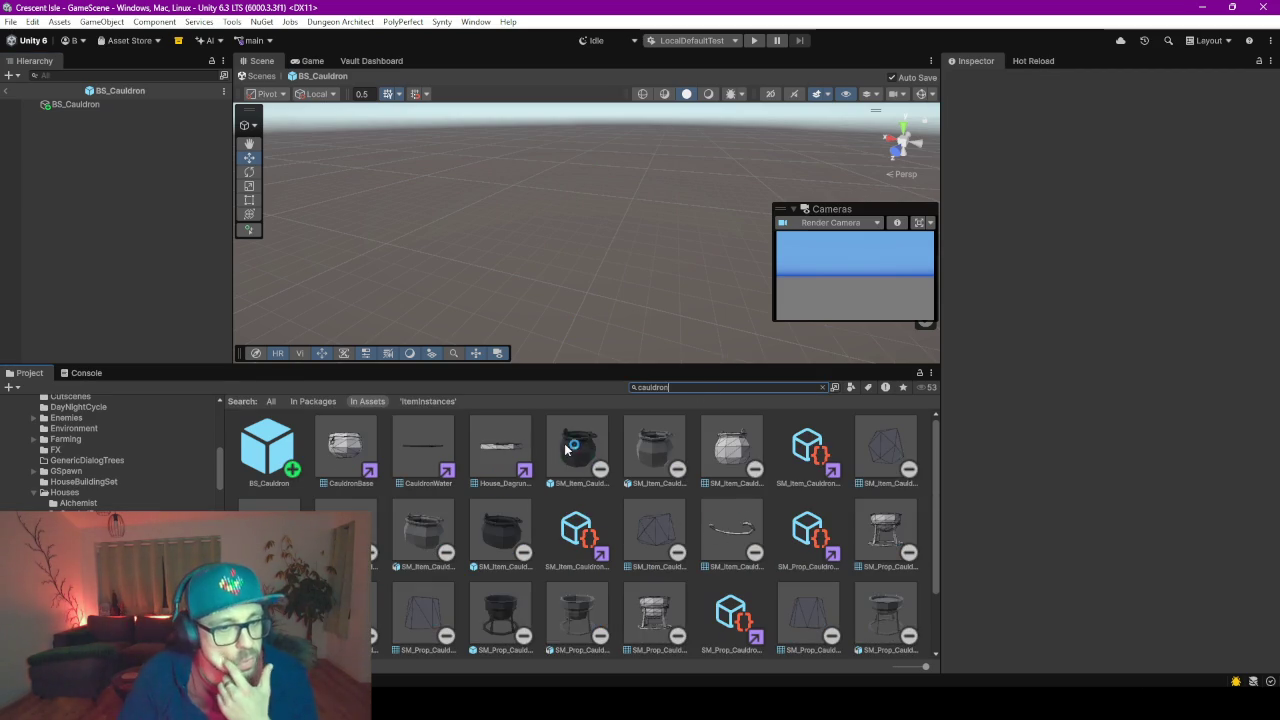
pyautogui.click(502, 540)
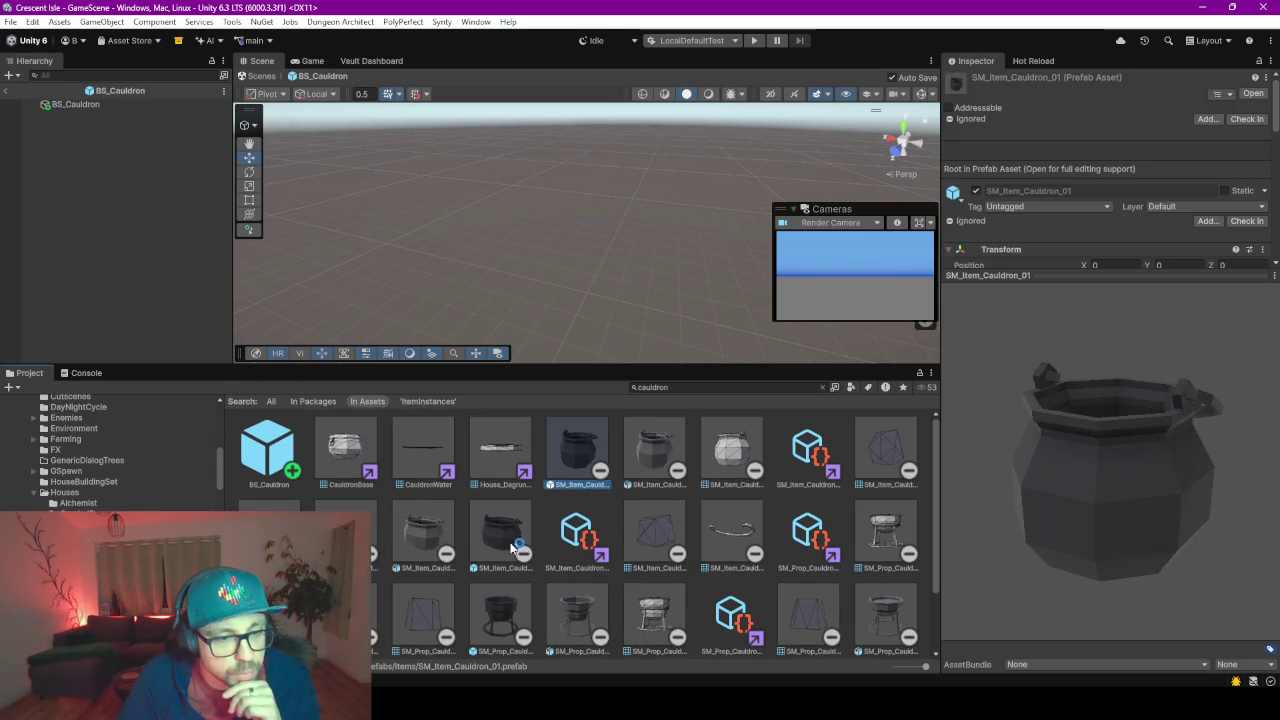
pyautogui.moveTo(350, 463)
pyautogui.mouseDown()
pyautogui.moveTo(108, 245)
pyautogui.moveTo(98, 190)
pyautogui.mouseUp()
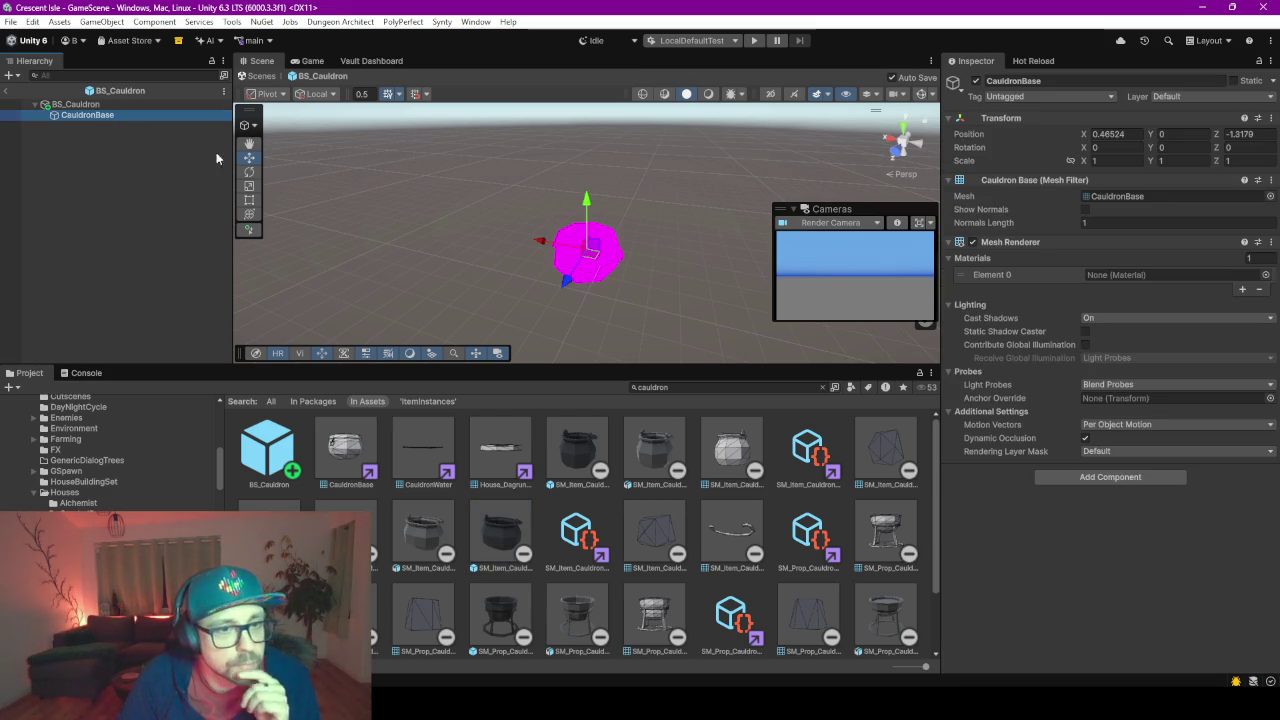
pyautogui.click(89, 505)
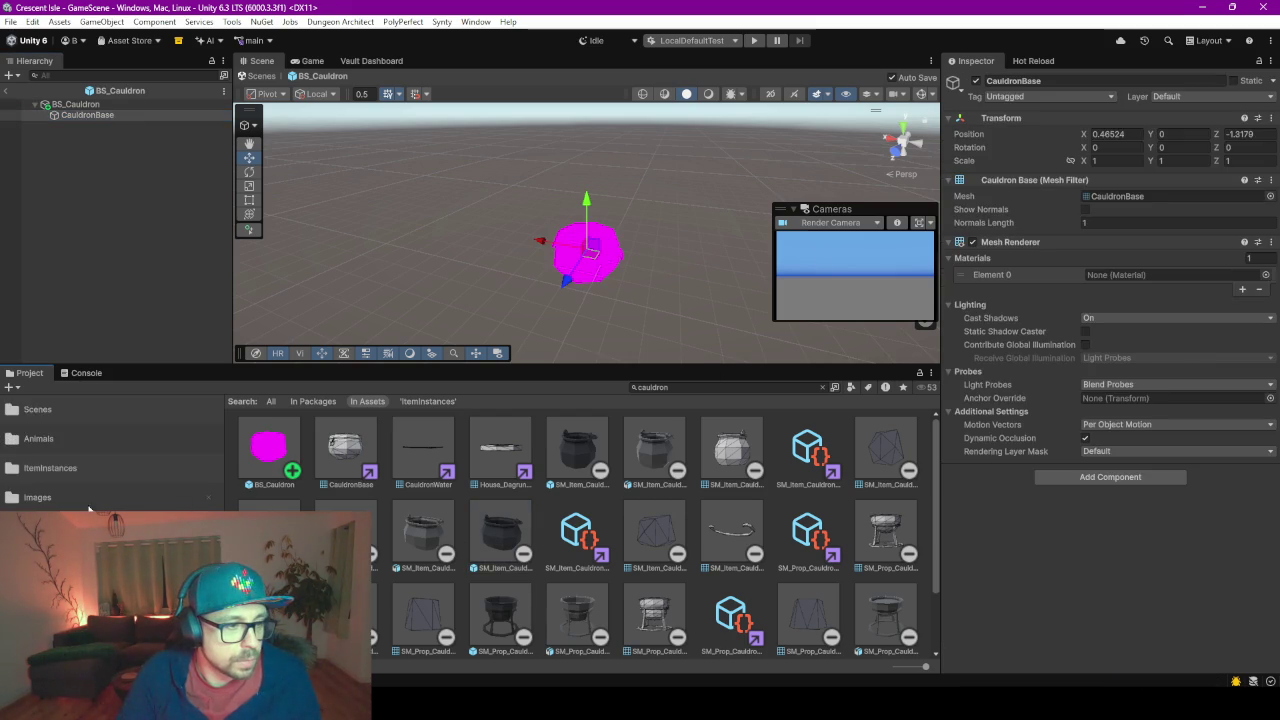
# - Give CauldronBase the BS_Base_Metallic material and frame the cauldron in the scene view
pyautogui.click(822, 387)
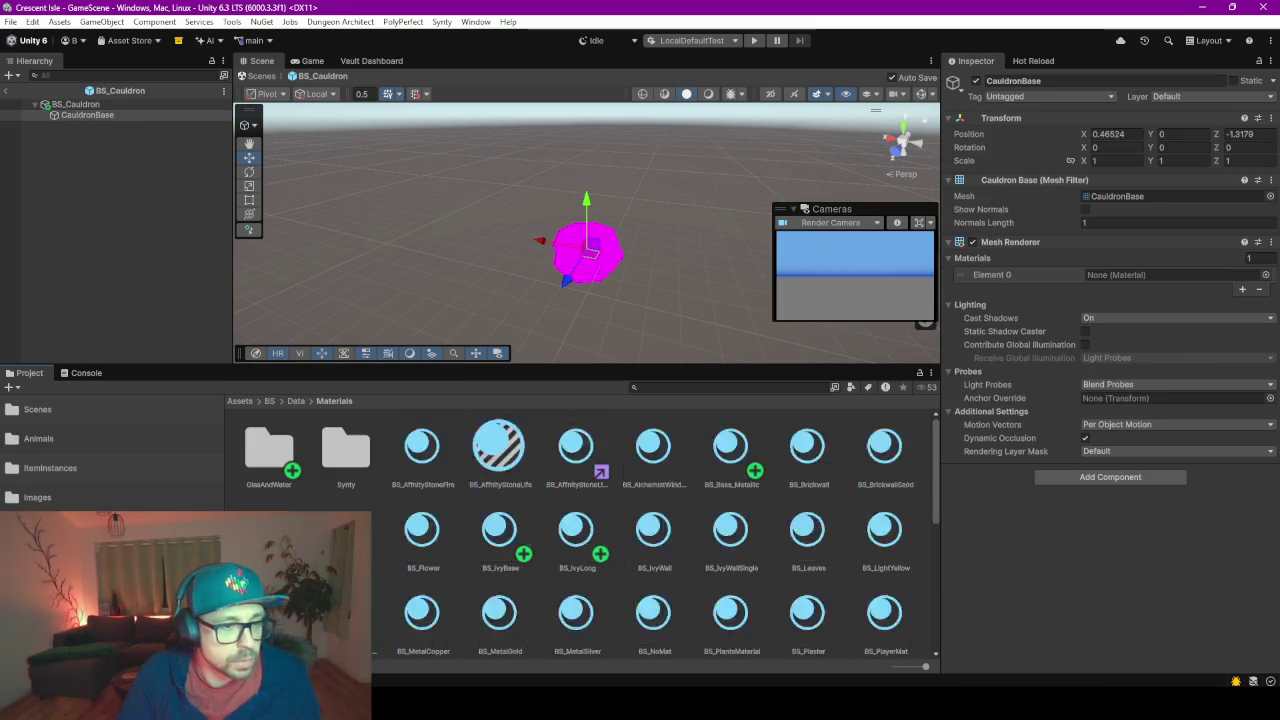
pyautogui.moveTo(722, 453); pyautogui.dragTo(597, 272)
pyautogui.scroll(5, 592, 250)
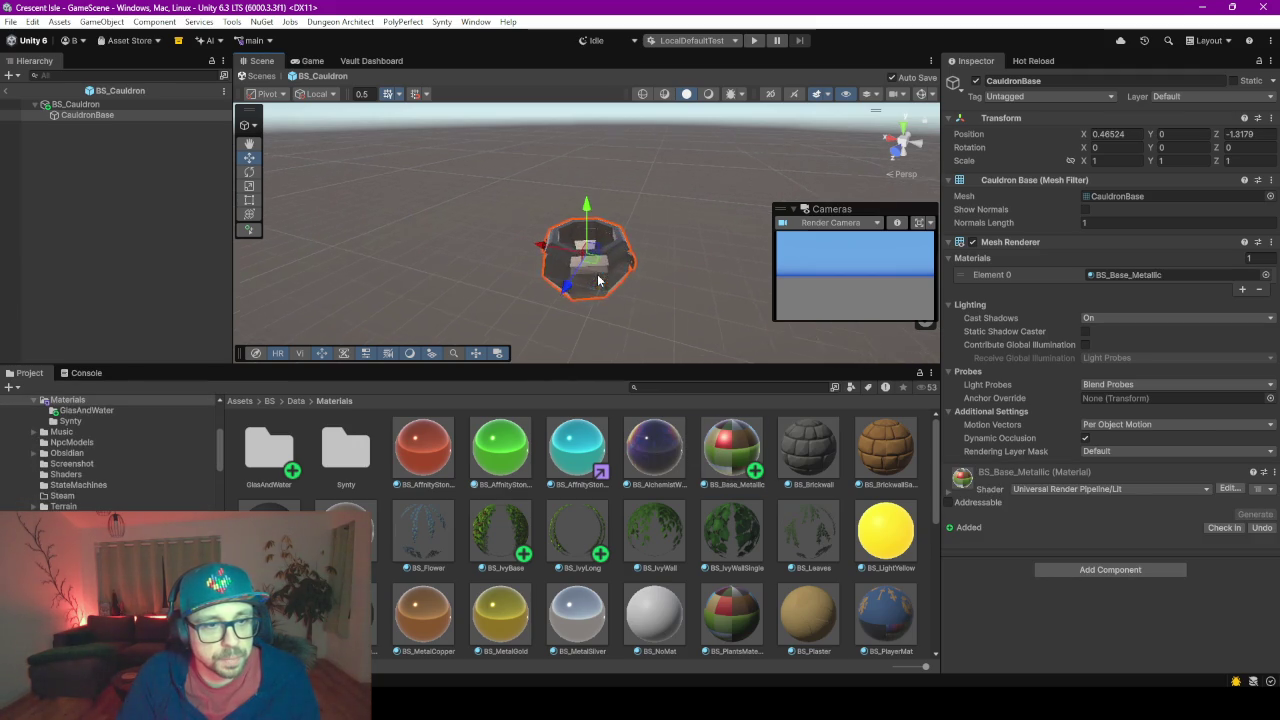
pyautogui.rightClick(587, 215)
pyautogui.click(510, 287)
pyautogui.moveTo(510, 287)
pyautogui.mouseDown()
pyautogui.moveTo(405, 100)
pyautogui.moveTo(430, 86)
pyautogui.moveTo(472, 86)
pyautogui.moveTo(556, 330)
pyautogui.mouseUp()
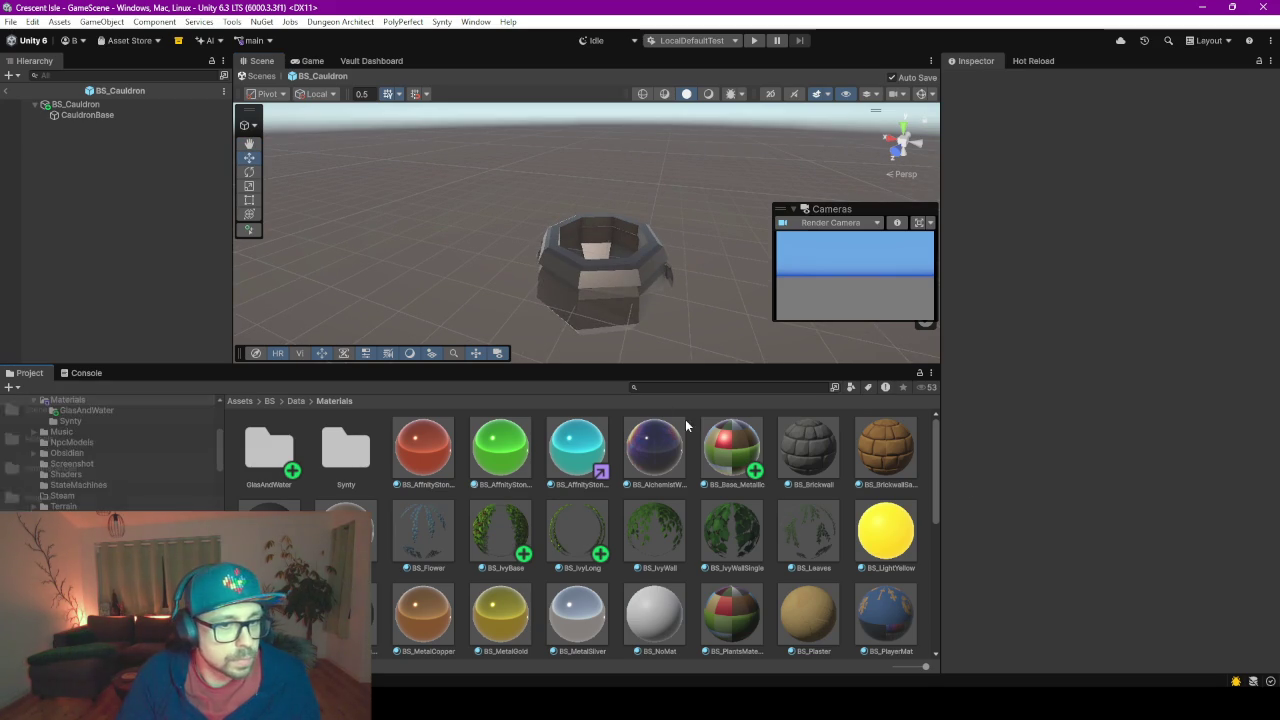
pyautogui.click(680, 389)
pyautogui.write('cauldro')
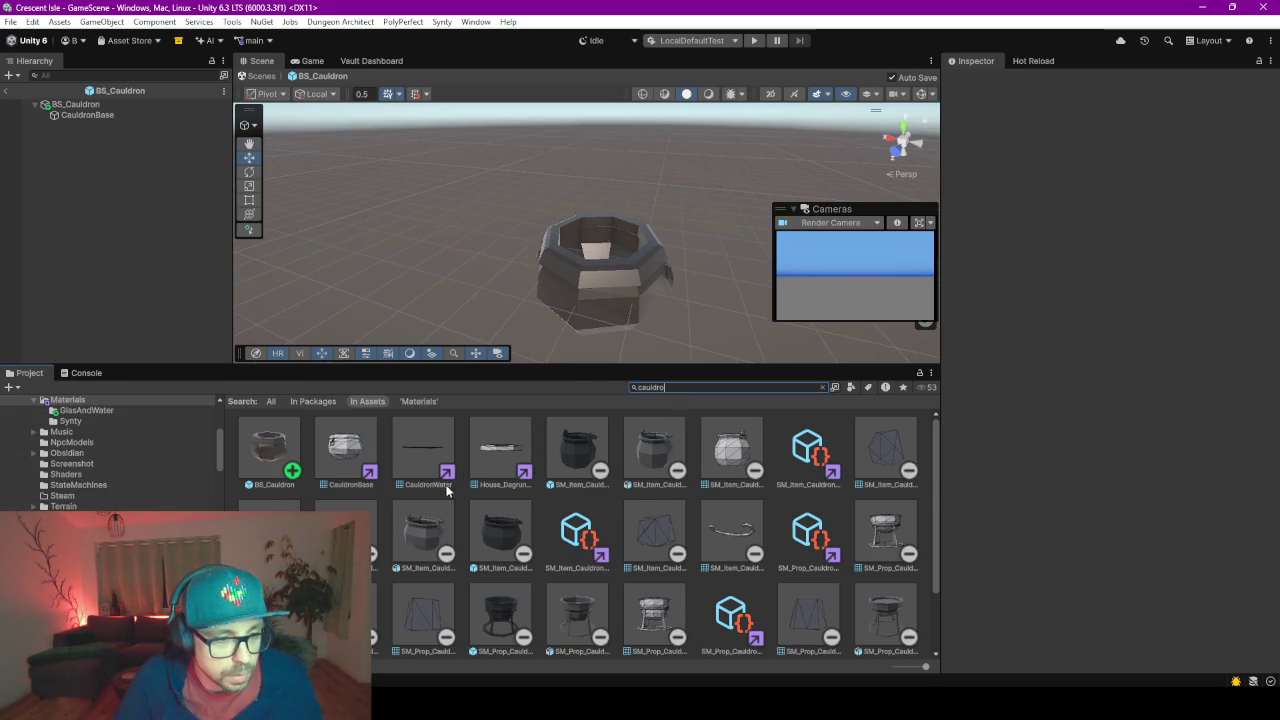
pyautogui.moveTo(432, 457)
pyautogui.mouseDown()
pyautogui.moveTo(62, 96)
pyautogui.moveTo(692, 360)
pyautogui.moveTo(689, 328)
pyautogui.moveTo(574, 346)
pyautogui.mouseUp()
pyautogui.scroll(-3, 584, 291)
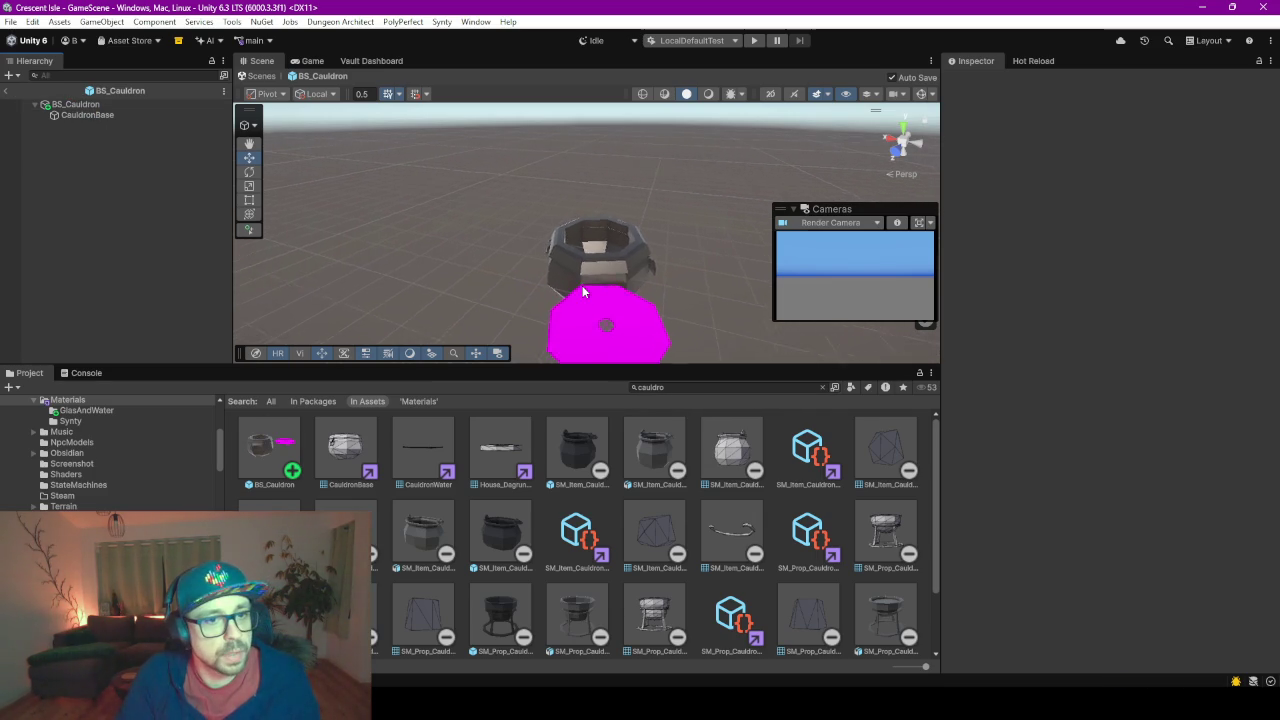
pyautogui.scroll(5, 146, 456)
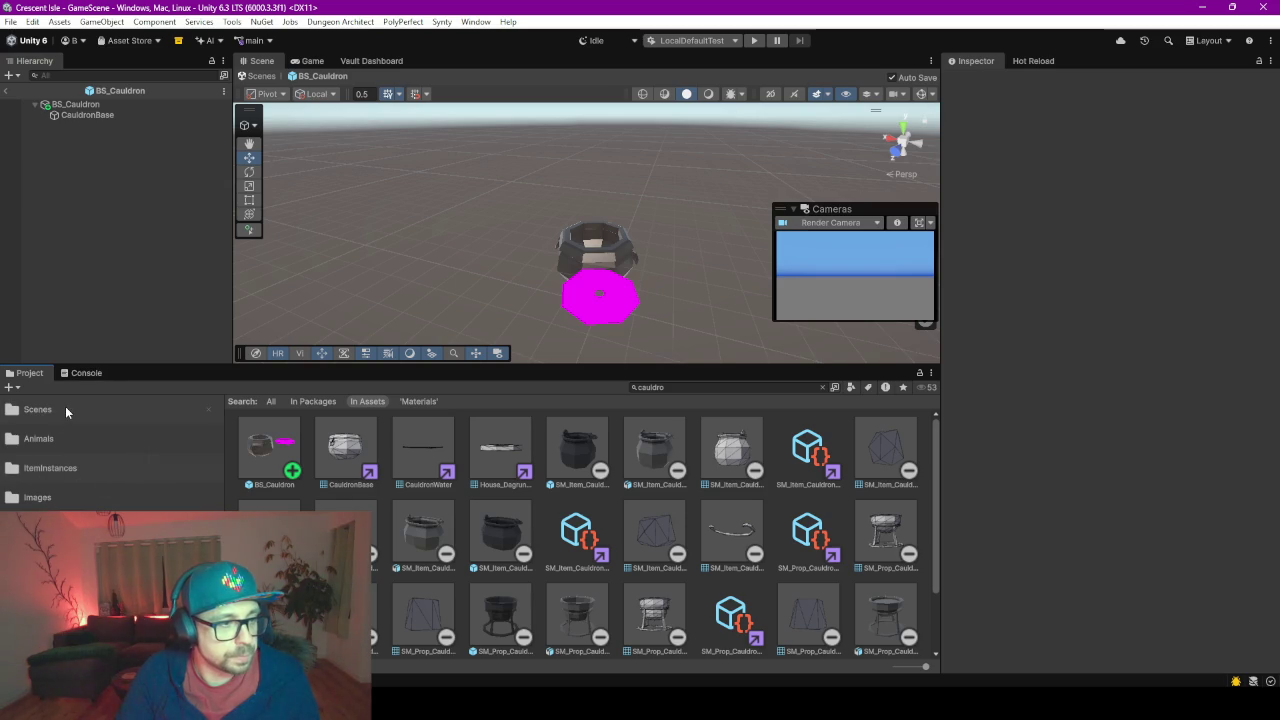
pyautogui.click(822, 387)
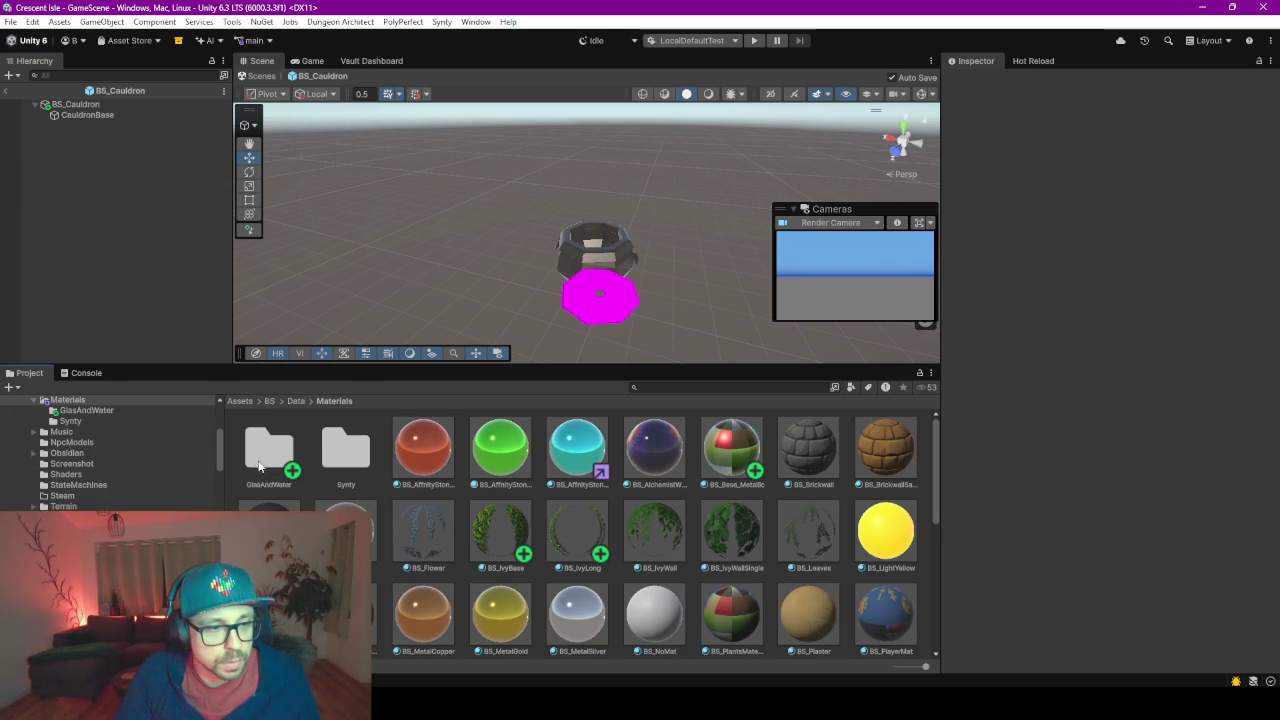
pyautogui.moveTo(497, 455); pyautogui.dragTo(597, 316)
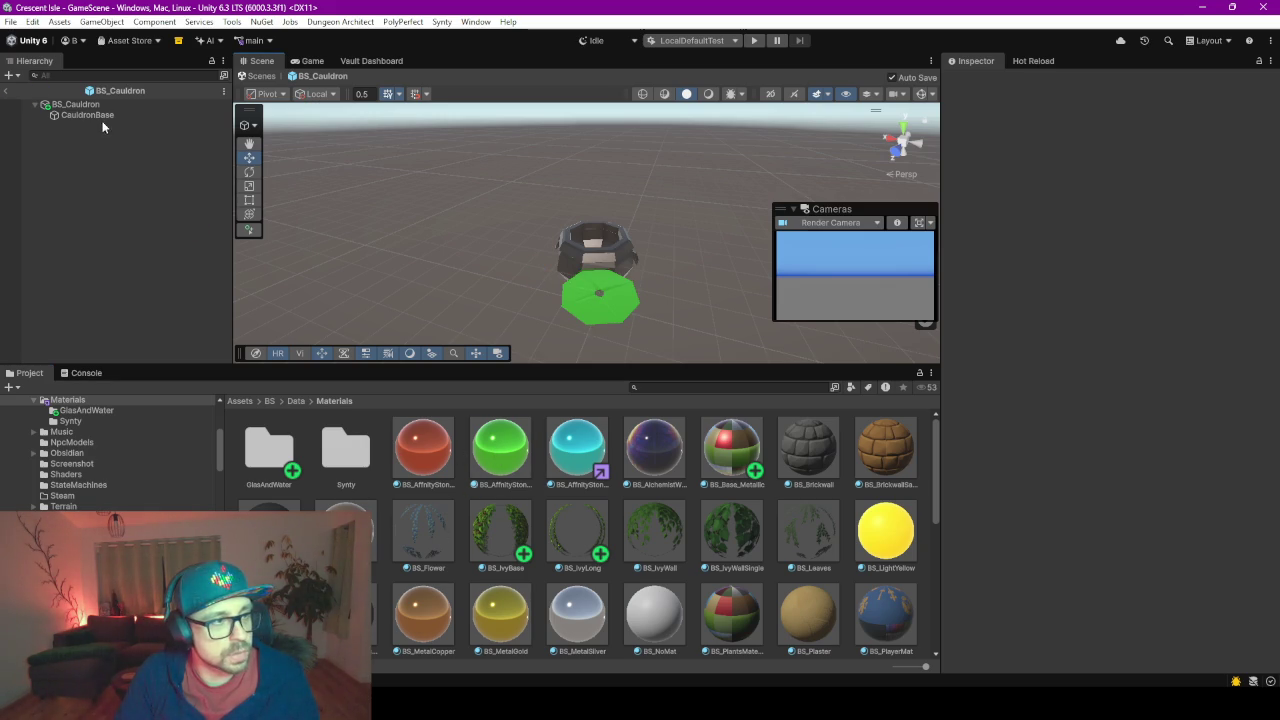
pyautogui.click(638, 303)
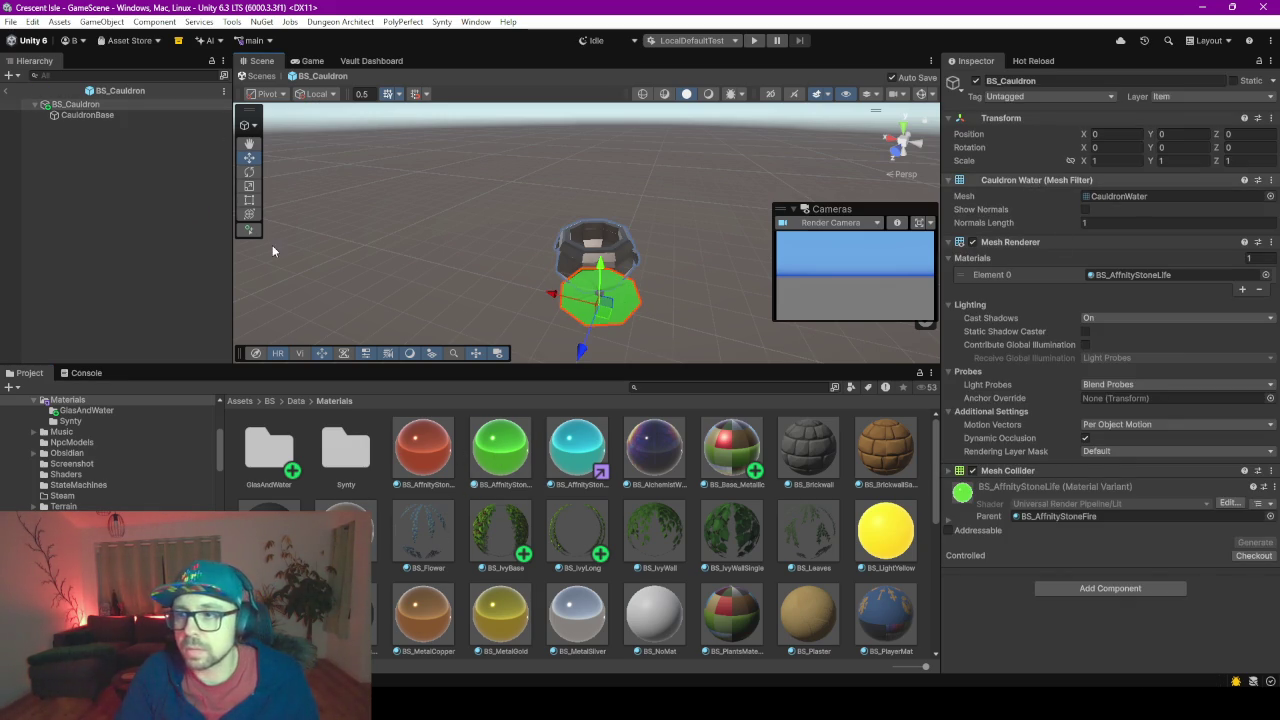
pyautogui.rightClick(117, 151)
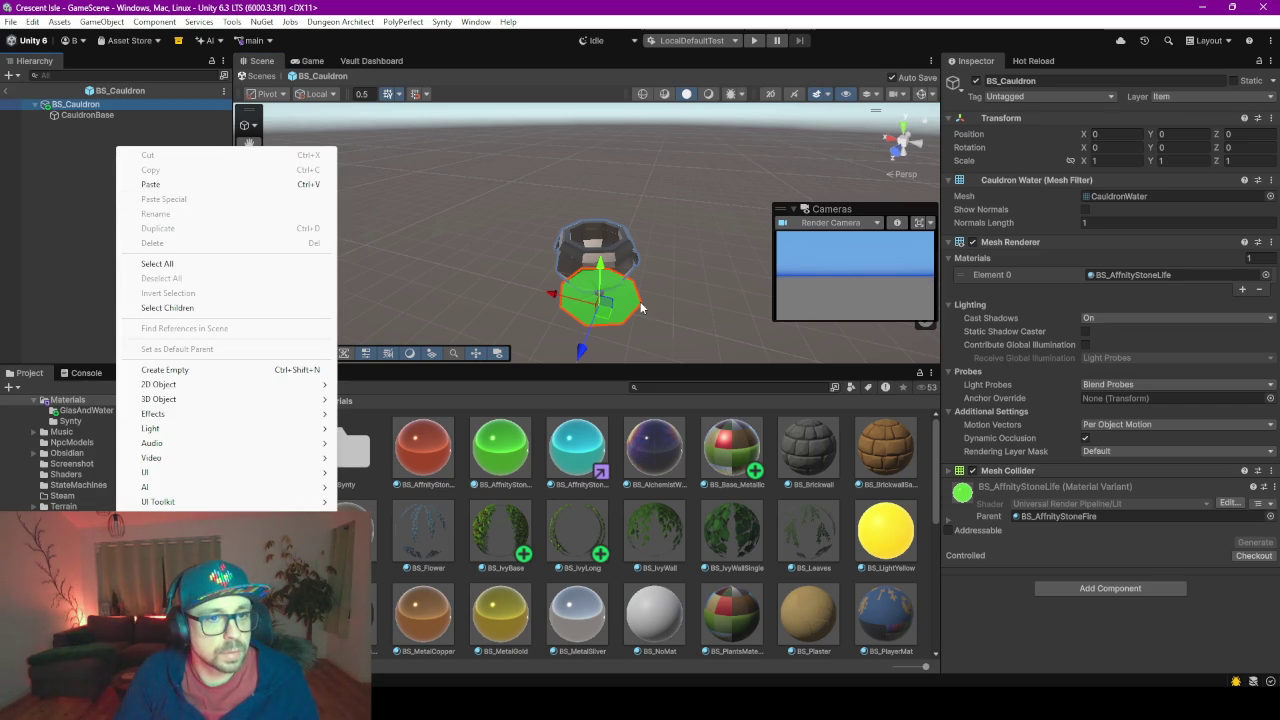
pyautogui.click(639, 300)
pyautogui.click(85, 116)
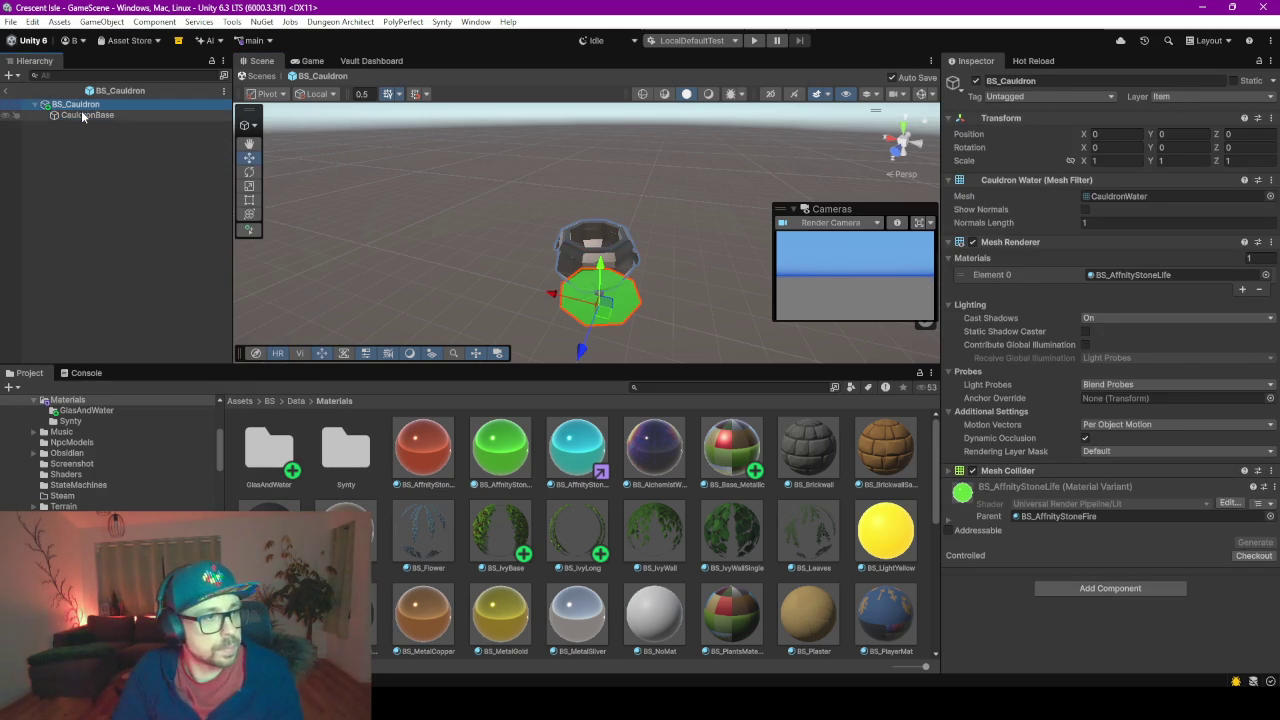
pyautogui.rightClick(80, 104)
# - Create an empty child object under BS_Cauldron named CauldronWater
pyautogui.press('Escape')
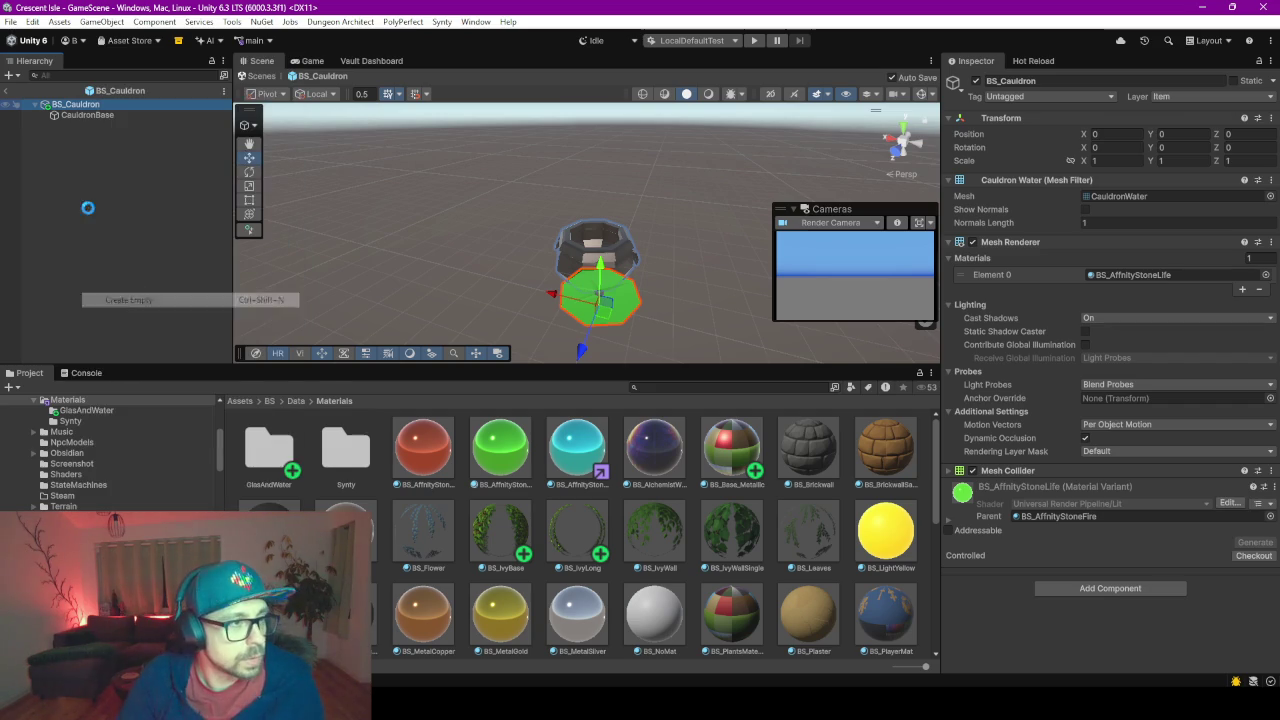
pyautogui.hotkey('ctrl', 'shift', 'n')
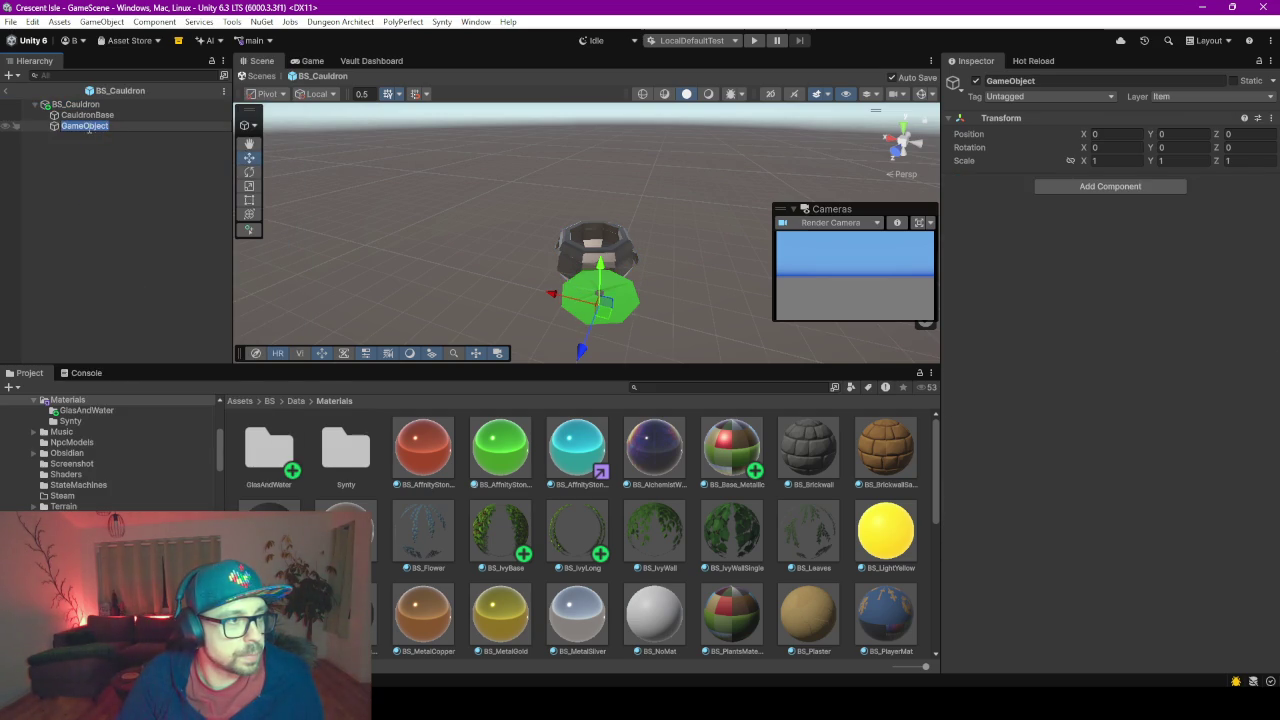
pyautogui.click(117, 194)
pyautogui.click(102, 128)
pyautogui.click(102, 128)
pyautogui.write('CauldronWater')
pyautogui.press('Return')
pyautogui.click(75, 104)
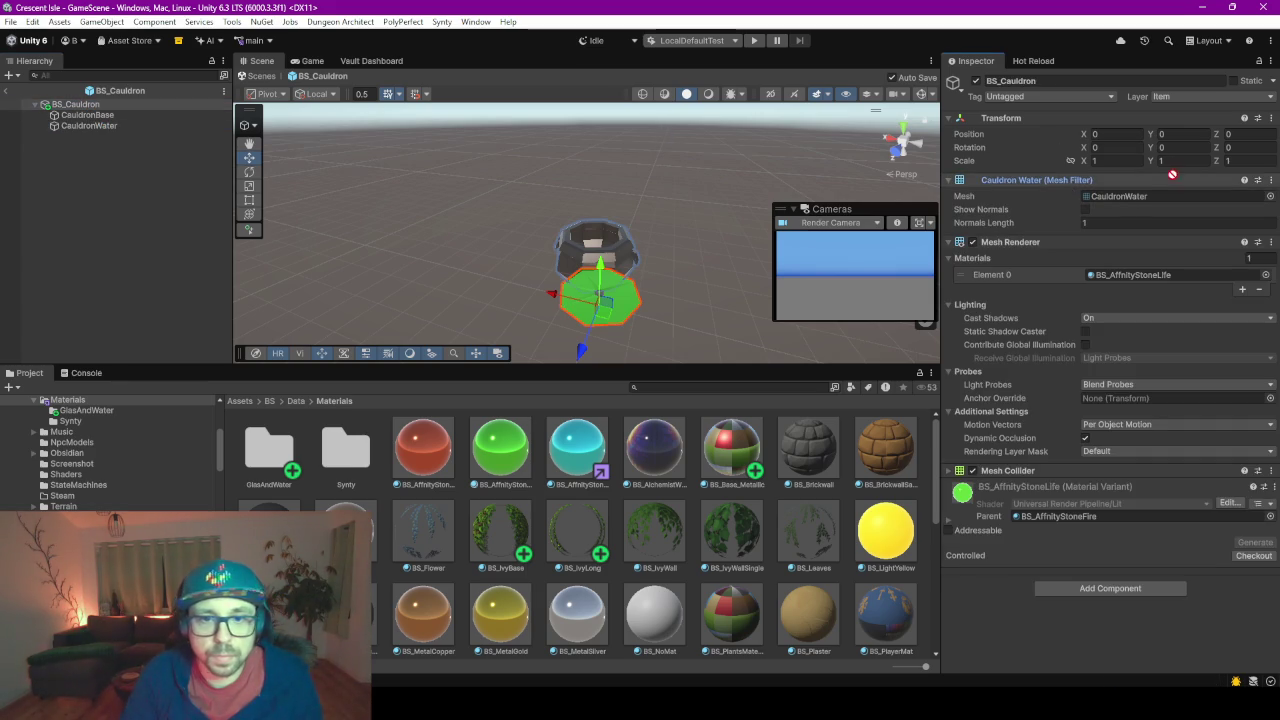
pyautogui.moveTo(103, 130); pyautogui.dragTo(105, 126)
# - Add a Mesh Filter and a Mesh Renderer to CauldronWater
pyautogui.click(1101, 189)
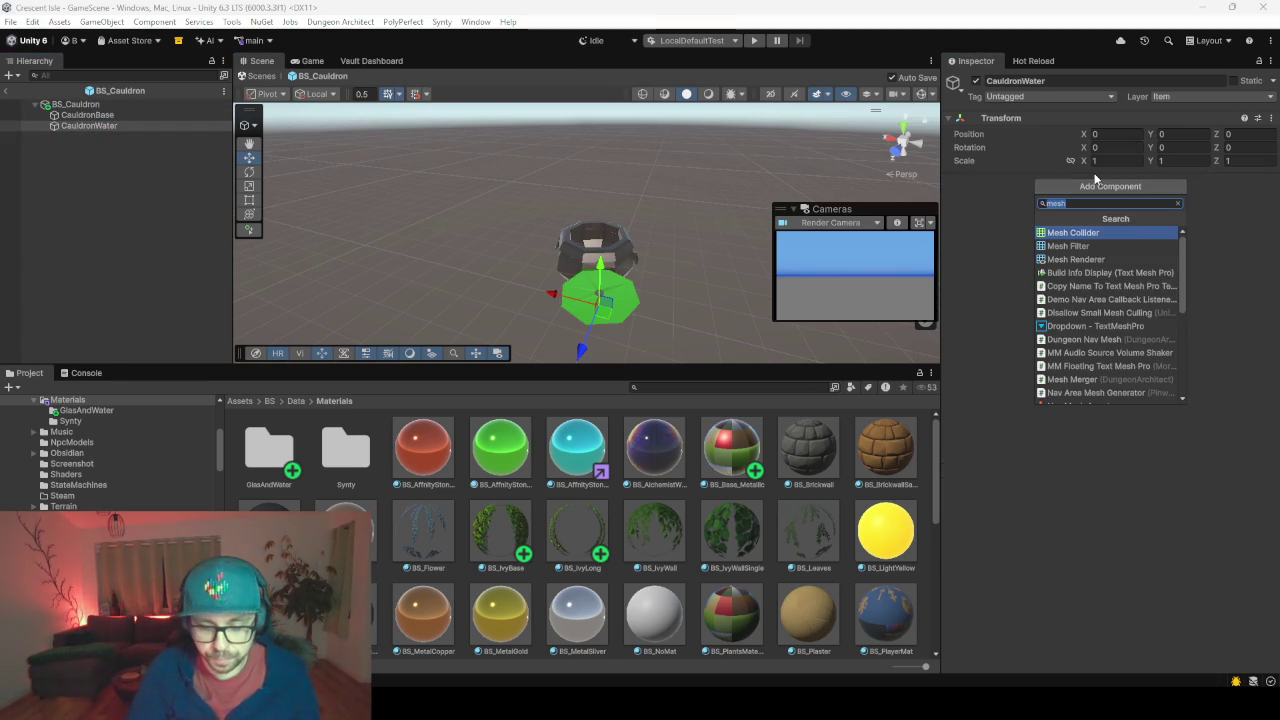
pyautogui.press('Down')
pyautogui.press('Return')
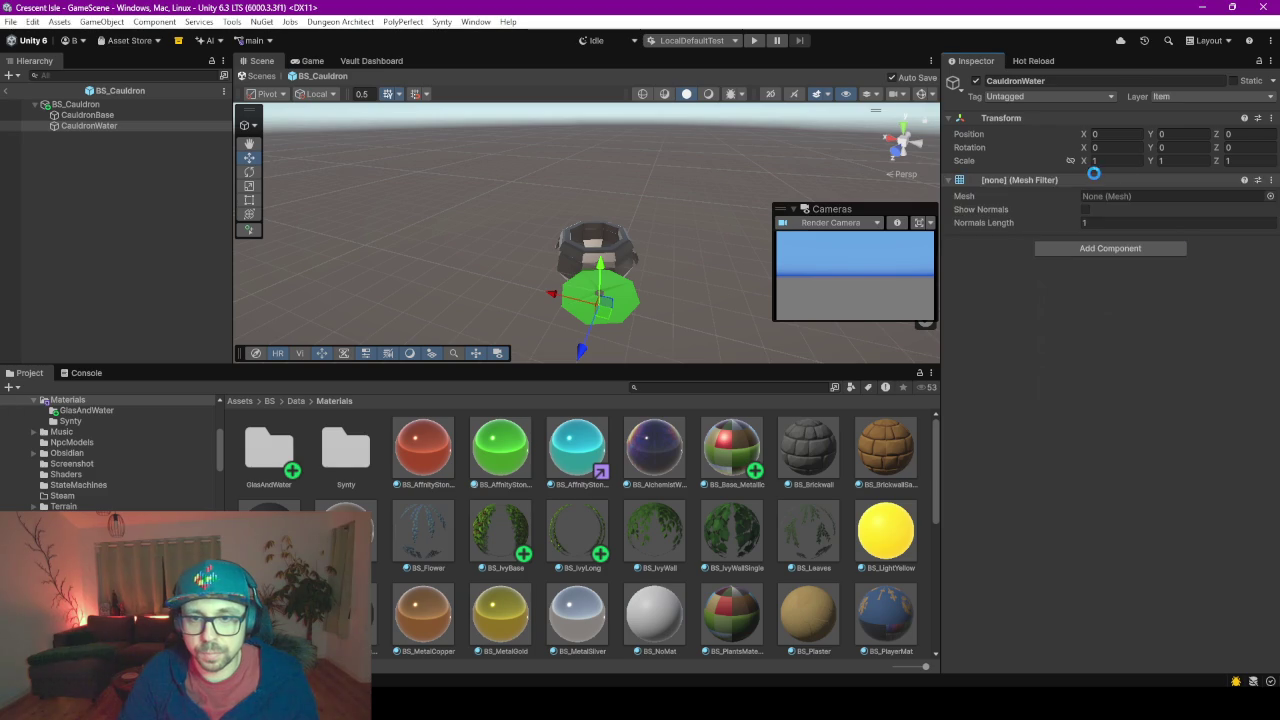
pyautogui.click(1133, 250)
pyautogui.write('re')
pyautogui.press('Up')
pyautogui.press('Return')
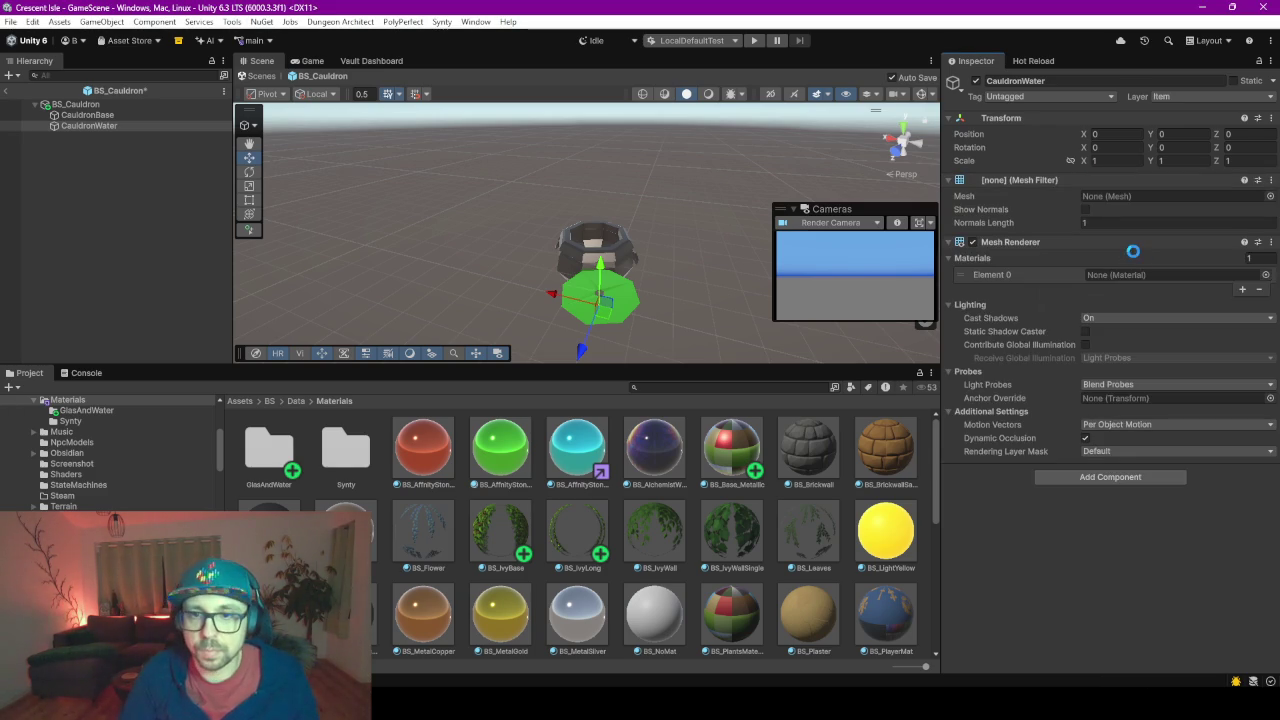
# - Set the Mesh Filter's mesh to CauldronWater
pyautogui.click(1270, 197)
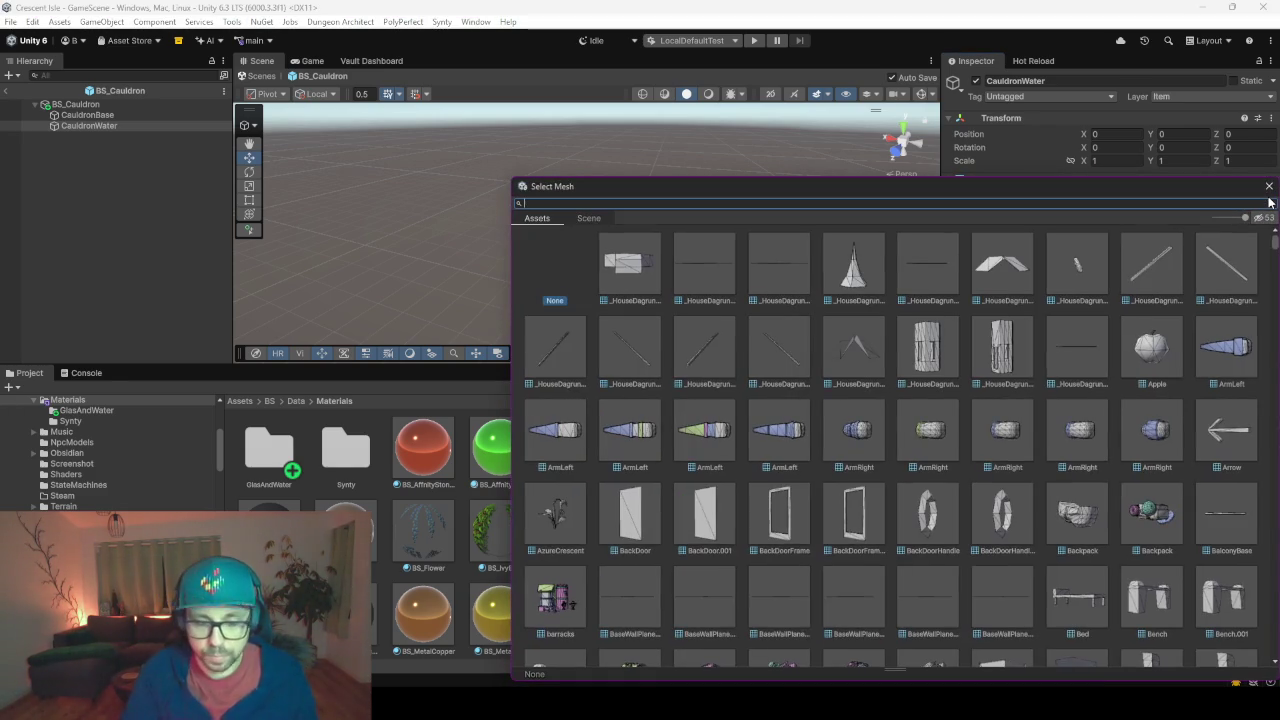
pyautogui.write('cauldron')
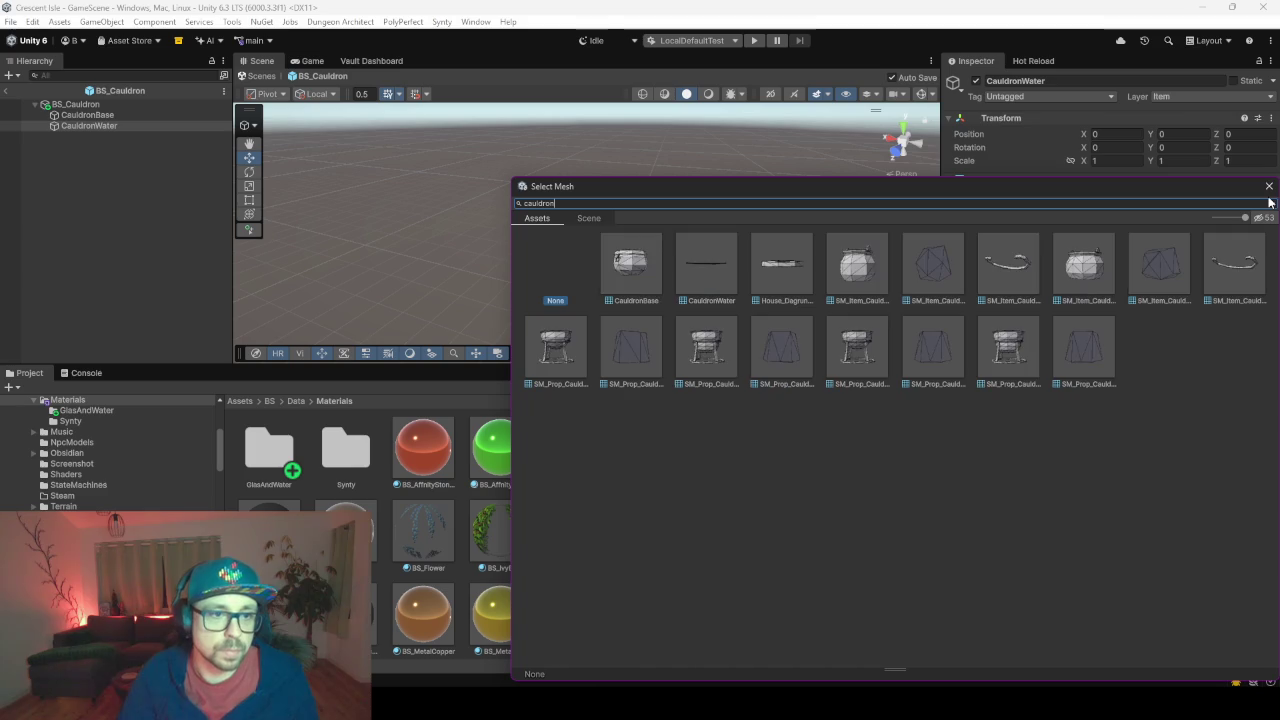
pyautogui.click(712, 268)
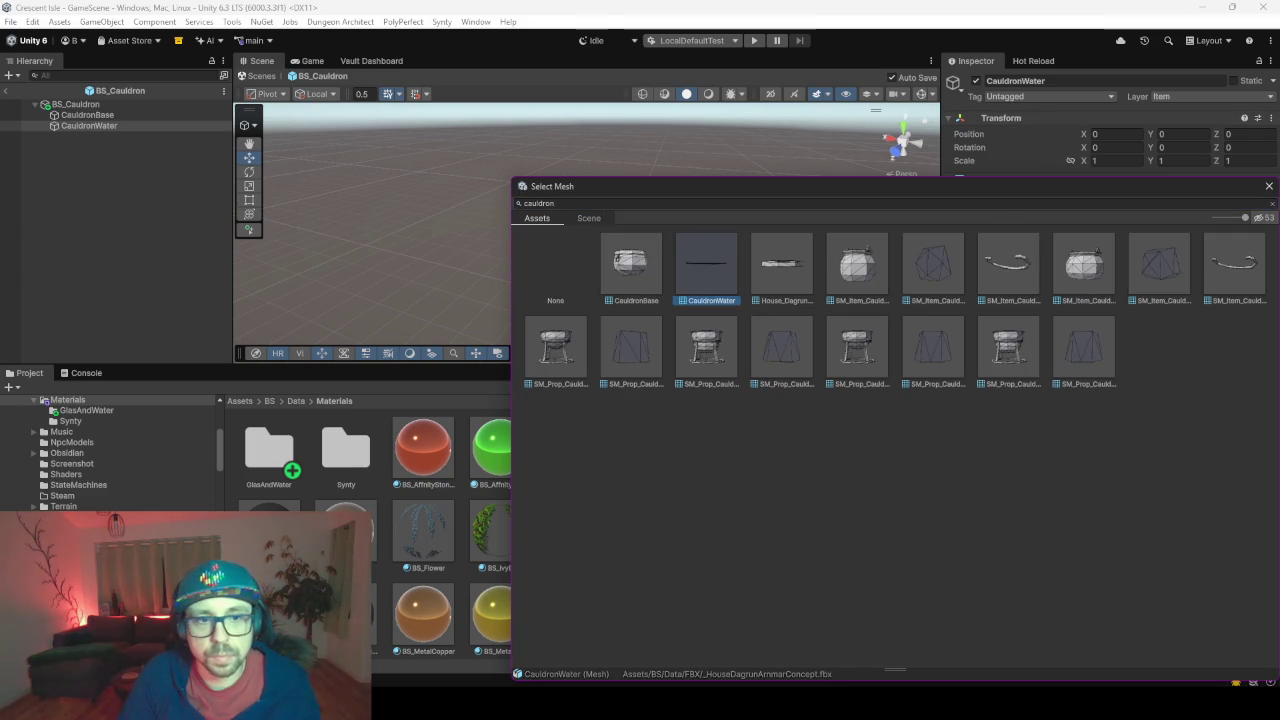
pyautogui.press('Return')
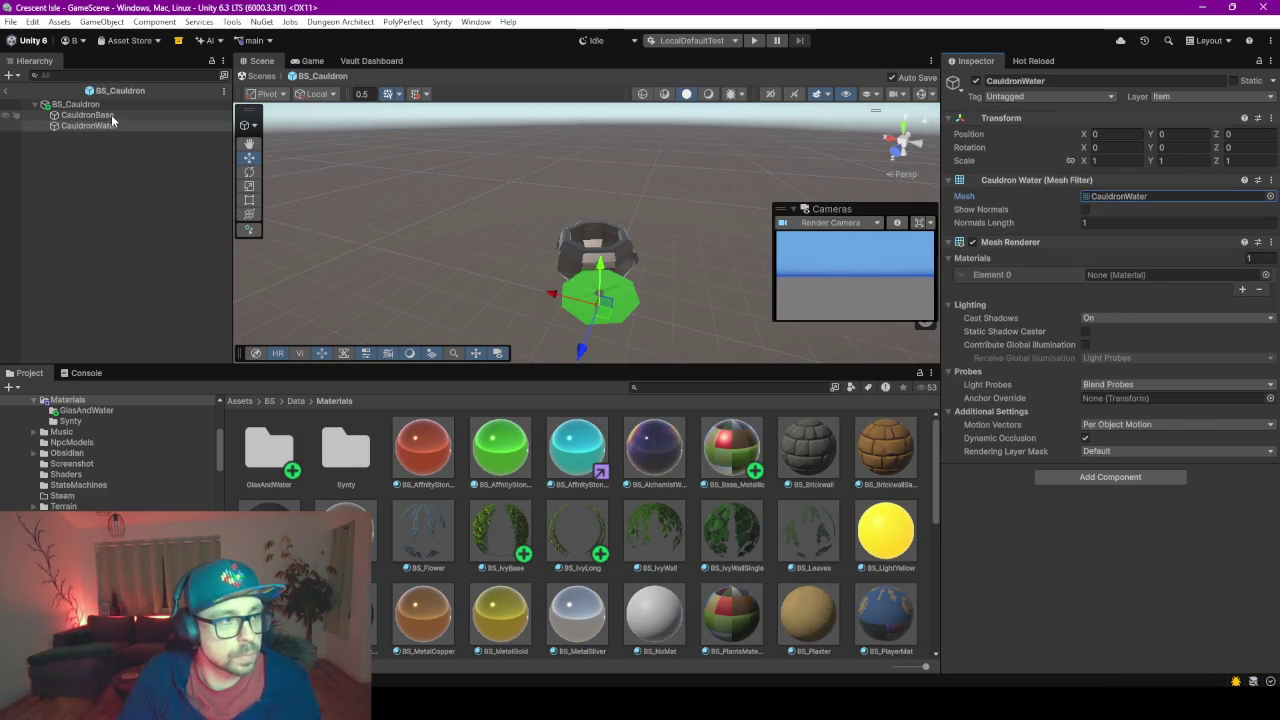
pyautogui.click(112, 115)
pyautogui.click(112, 140)
pyautogui.click(110, 127)
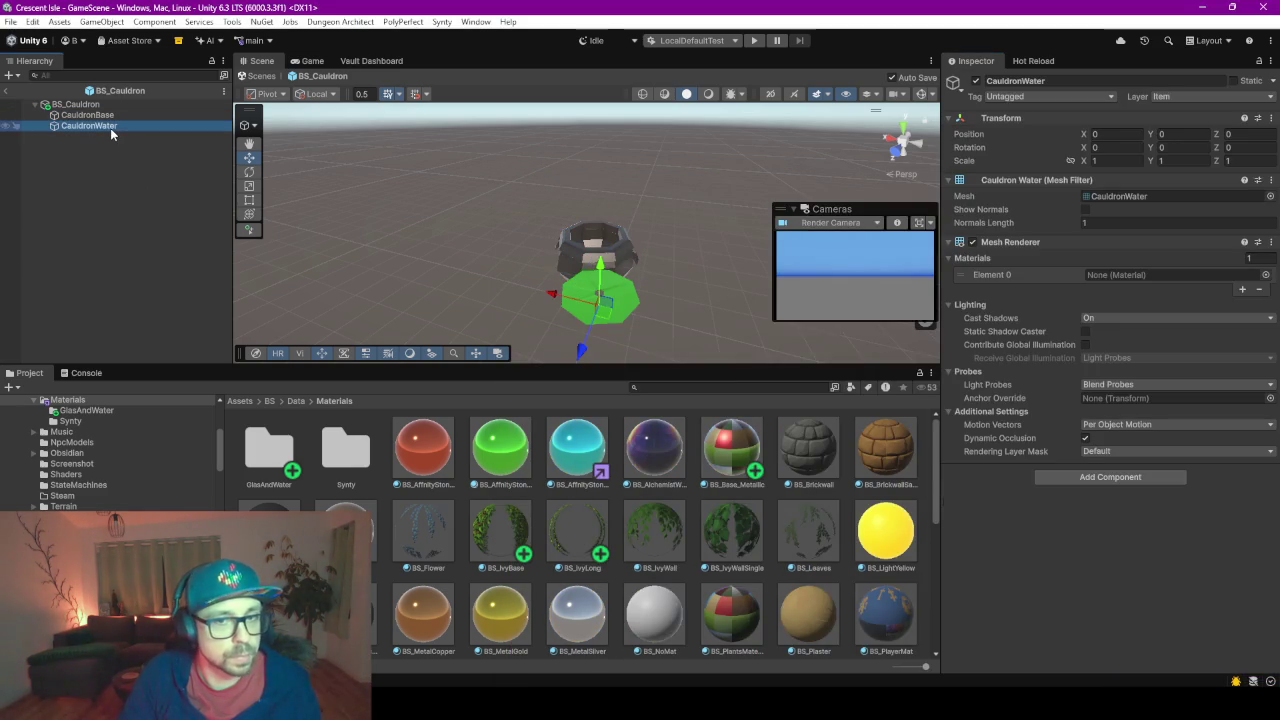
# - Remove the Mesh Filter and Mesh Renderer from the BS_Cauldron root object
pyautogui.moveTo(608, 320); pyautogui.dragTo(610, 264)
pyautogui.click(127, 105)
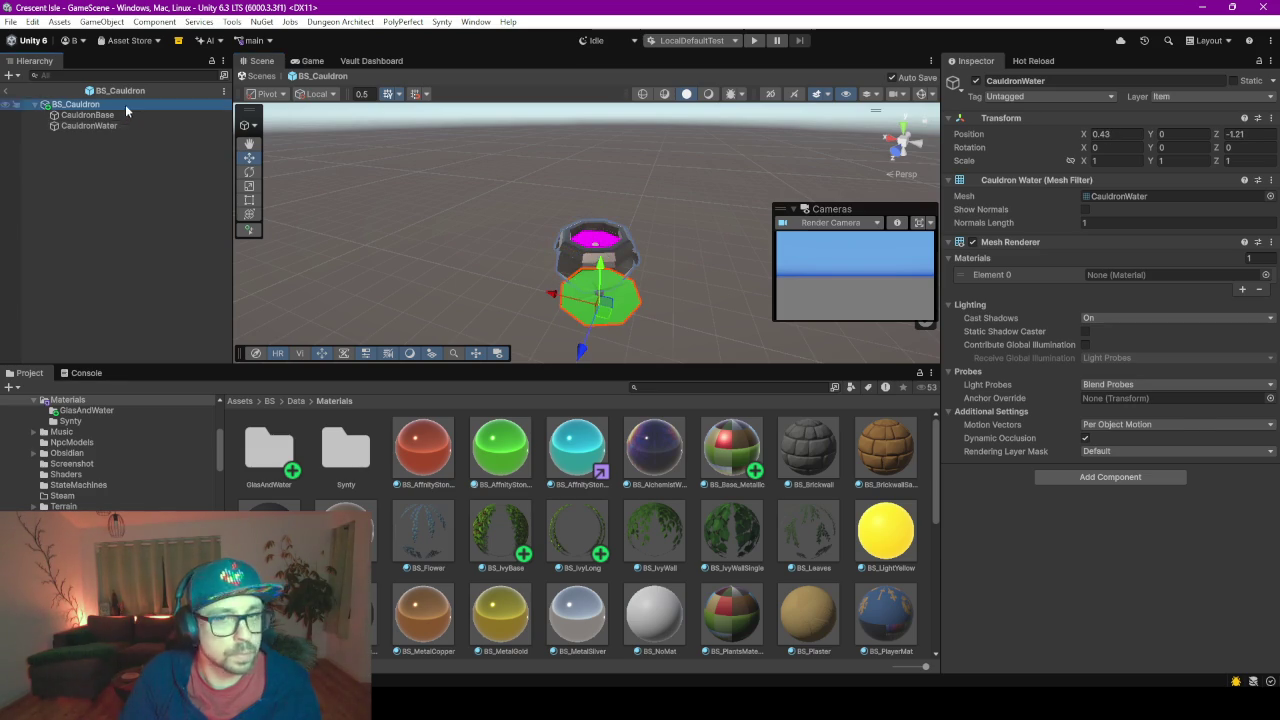
pyautogui.click(1270, 180)
pyautogui.click(1220, 259)
pyautogui.click(1270, 181)
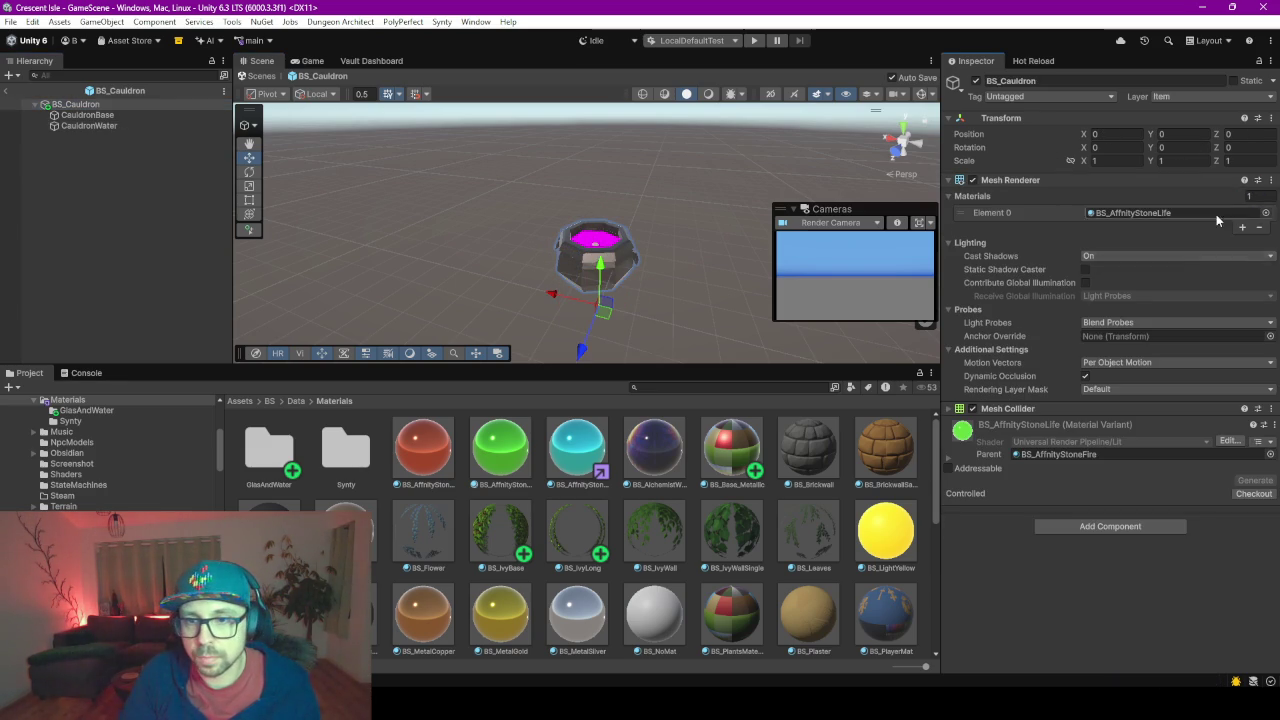
pyautogui.click(1139, 260)
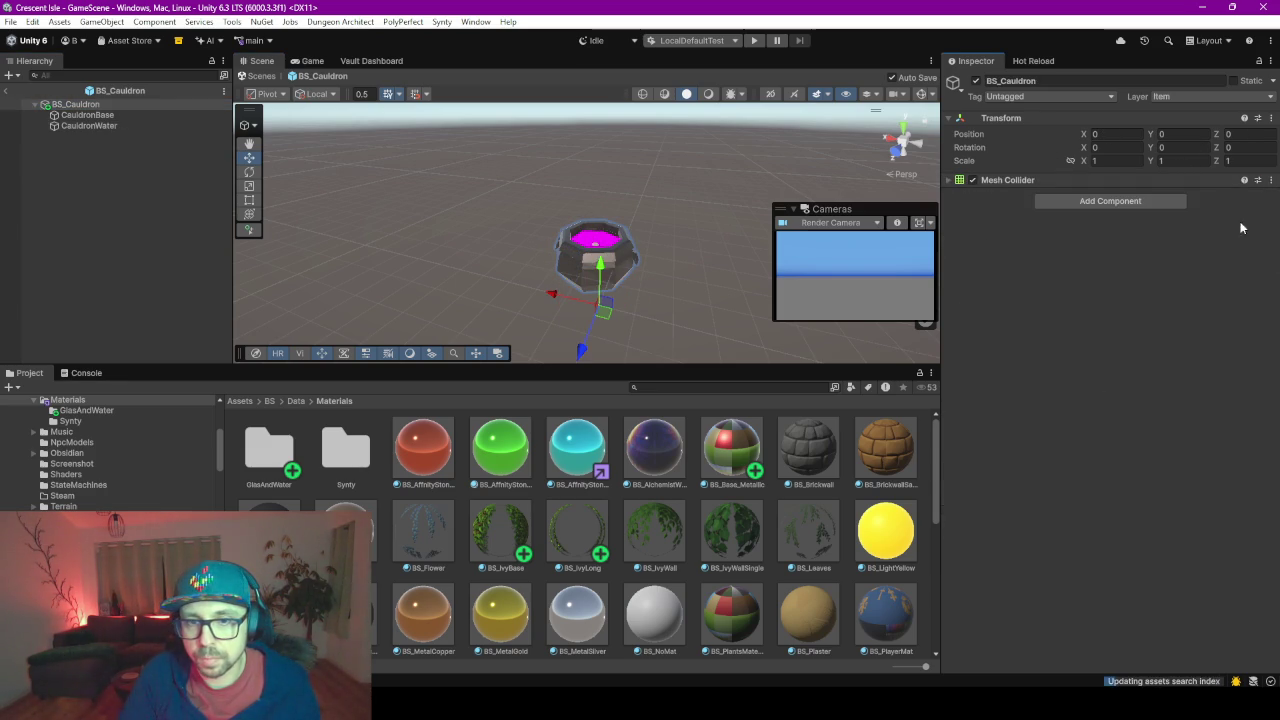
# - Apply the green BS_AffinityStoneLife material to CauldronWater and save the prefab
pyautogui.click(111, 128)
pyautogui.moveTo(502, 455)
pyautogui.mouseDown()
pyautogui.moveTo(585, 242)
pyautogui.moveTo(611, 257)
pyautogui.mouseUp()
pyautogui.hotkey('ctrl', 's')
pyautogui.scroll(3, 670, 226)
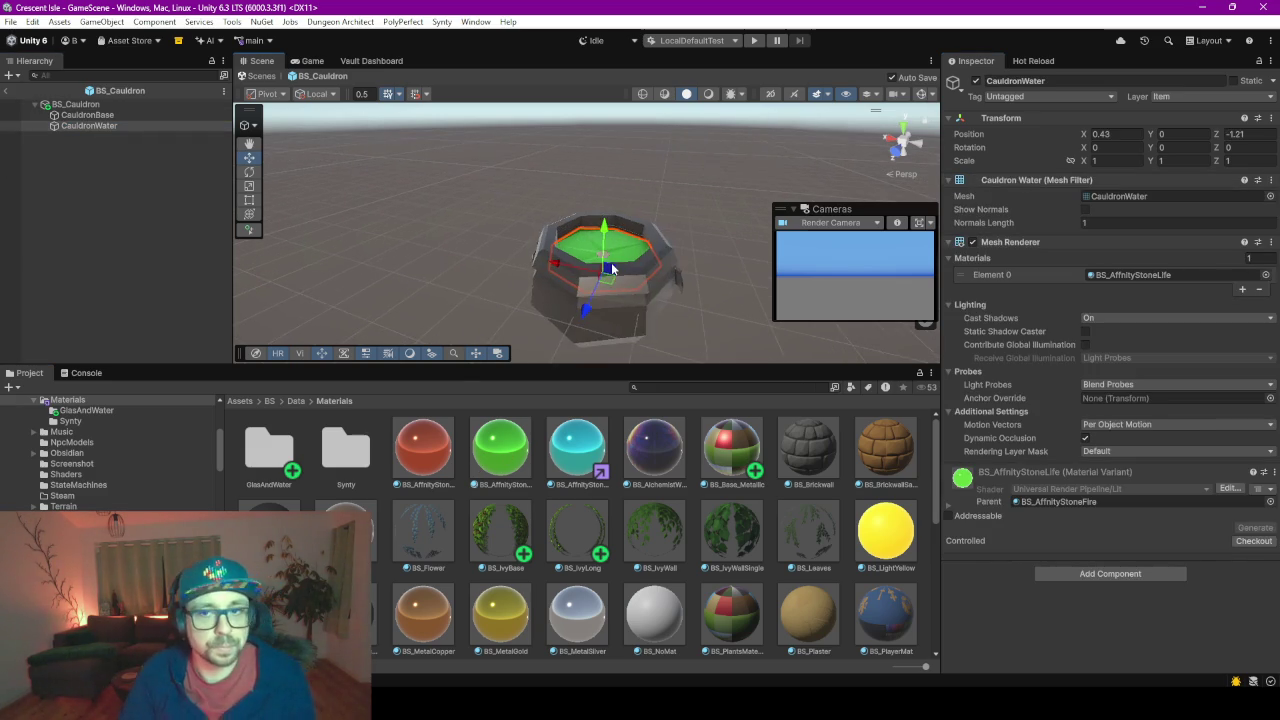
# - Set X and Z positions of CauldronBase and CauldronWater to 0
pyautogui.click(88, 114)
pyautogui.click(1110, 134)
pyautogui.write('0')
pyautogui.press('Return')
pyautogui.click(1246, 134)
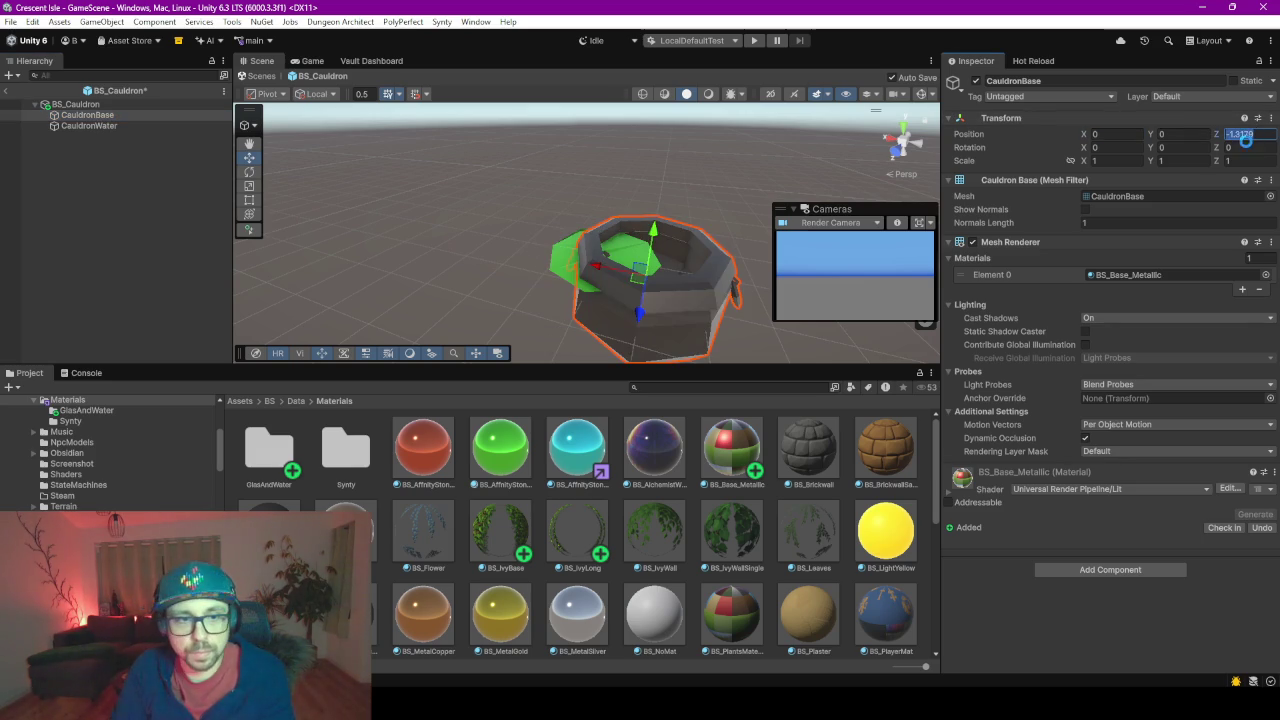
pyautogui.hotkey('ctrl', 's')
pyautogui.click(90, 125)
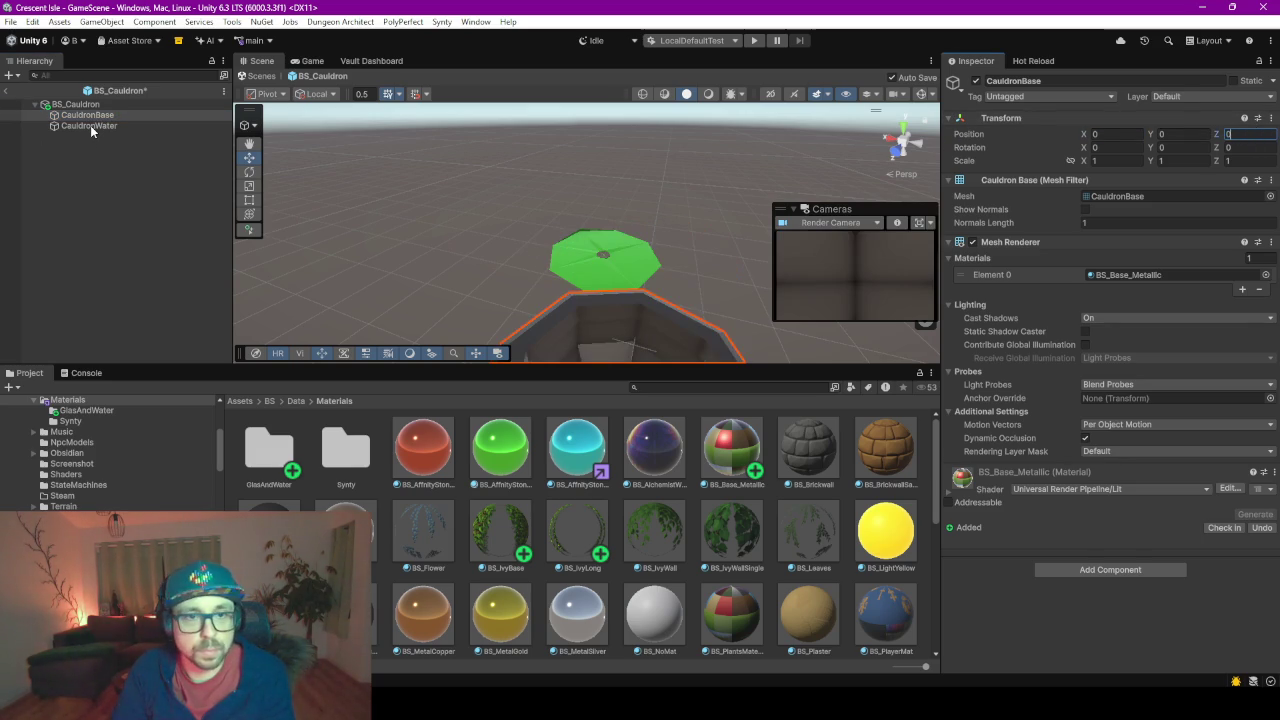
pyautogui.click(1140, 134)
pyautogui.write('0')
pyautogui.press('Return')
pyautogui.click(1246, 134)
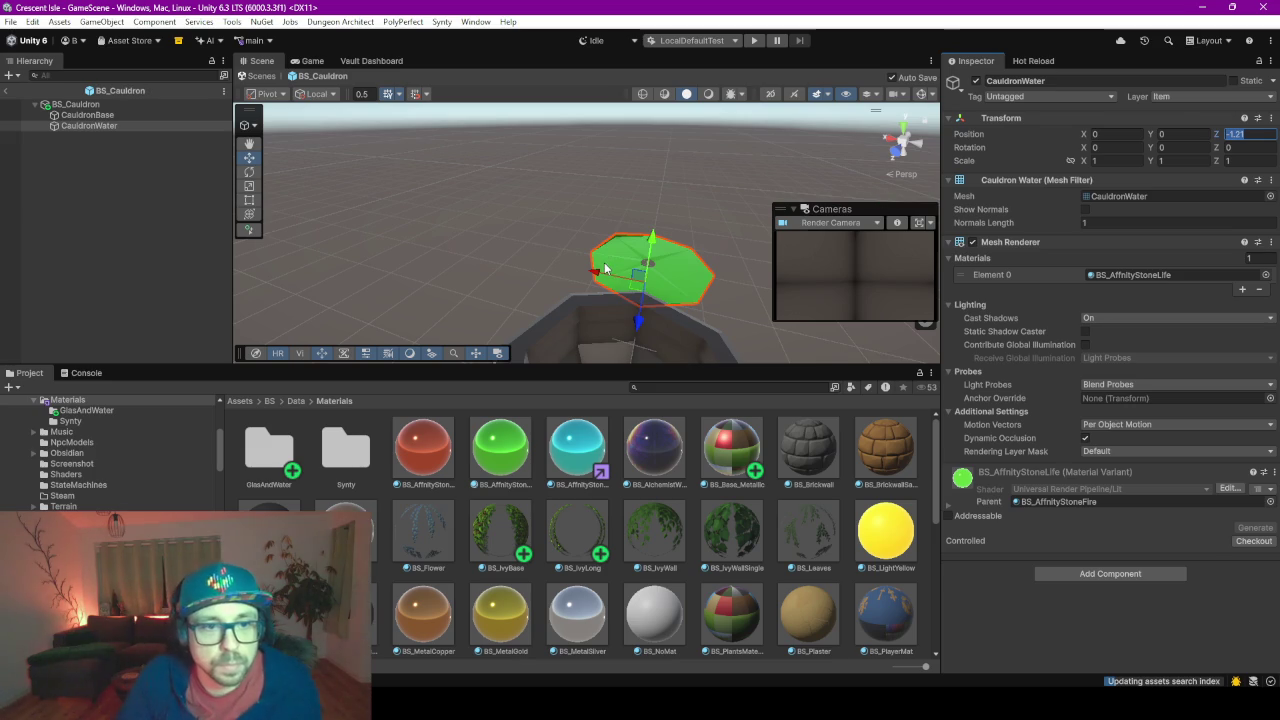
pyautogui.write('0f')
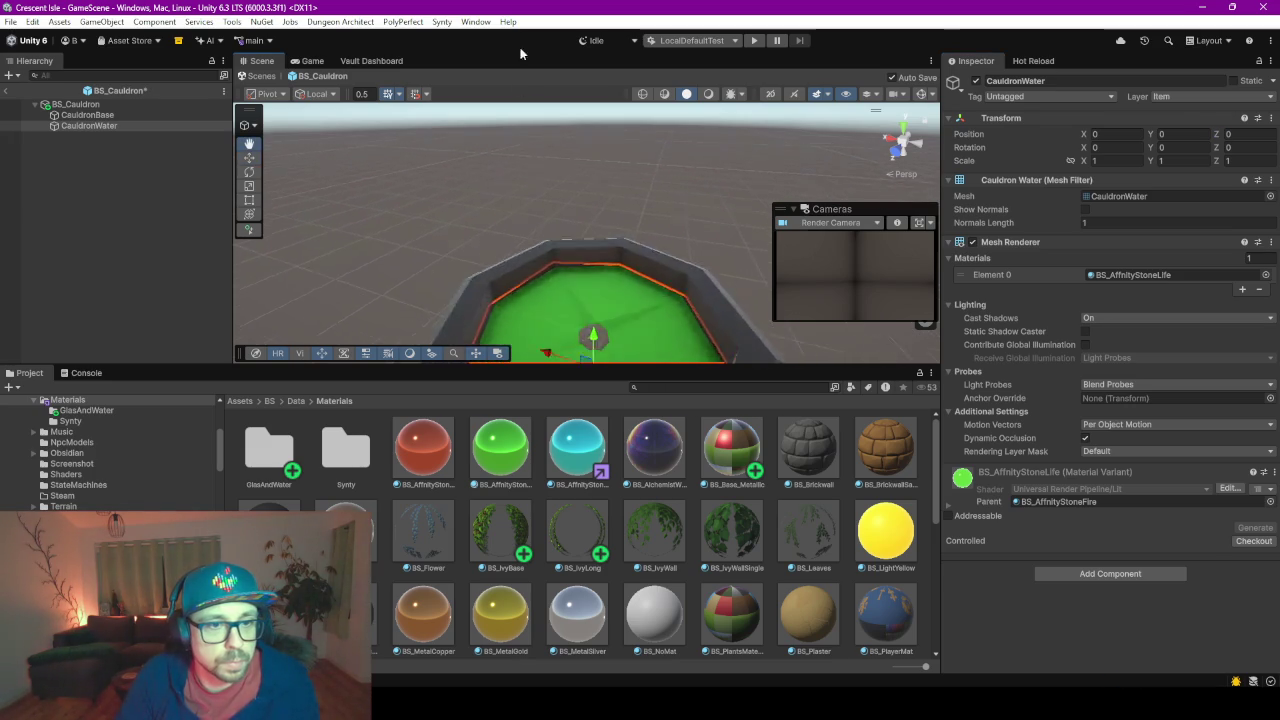
# - Inspect the whole cauldron from above, then bring up the Cauldron station item in the Vault Dashboard
pyautogui.moveTo(676, 364); pyautogui.dragTo(495, 441)
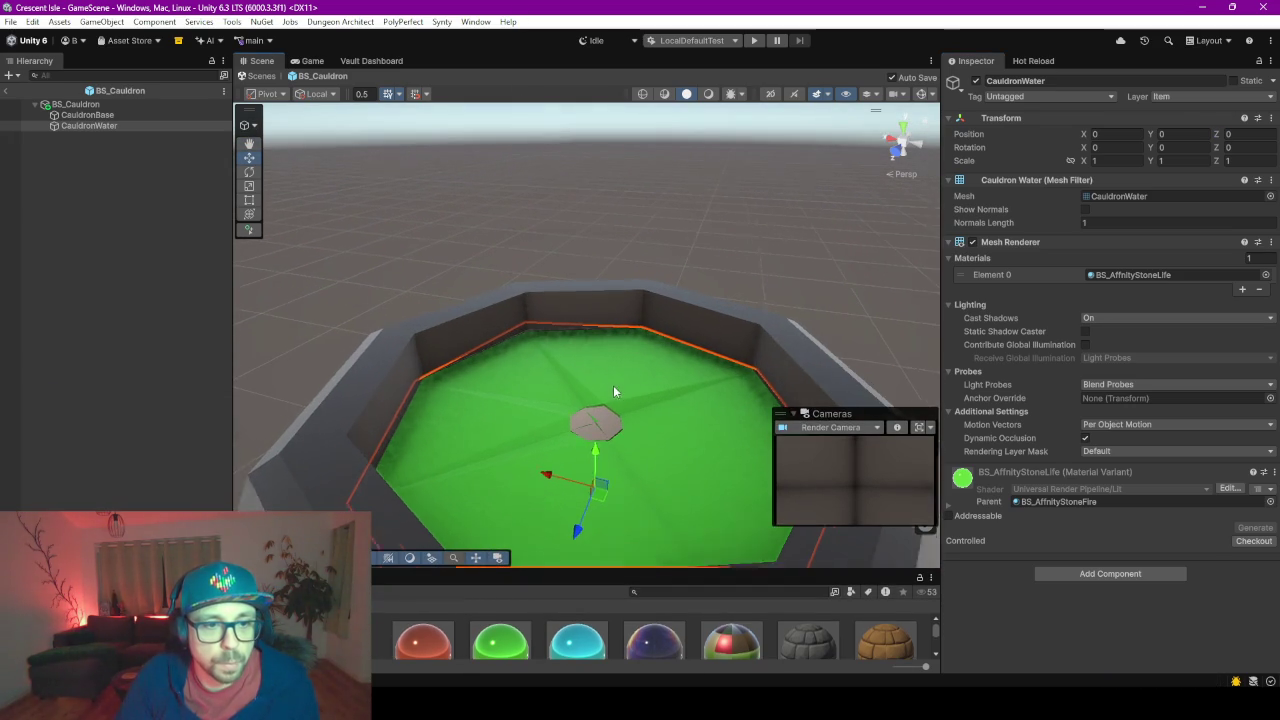
pyautogui.scroll(-5, 623, 385)
pyautogui.moveTo(623, 385)
pyautogui.mouseDown()
pyautogui.moveTo(660, 448)
pyautogui.moveTo(445, 320)
pyautogui.moveTo(440, 420)
pyautogui.moveTo(422, 218)
pyautogui.mouseUp()
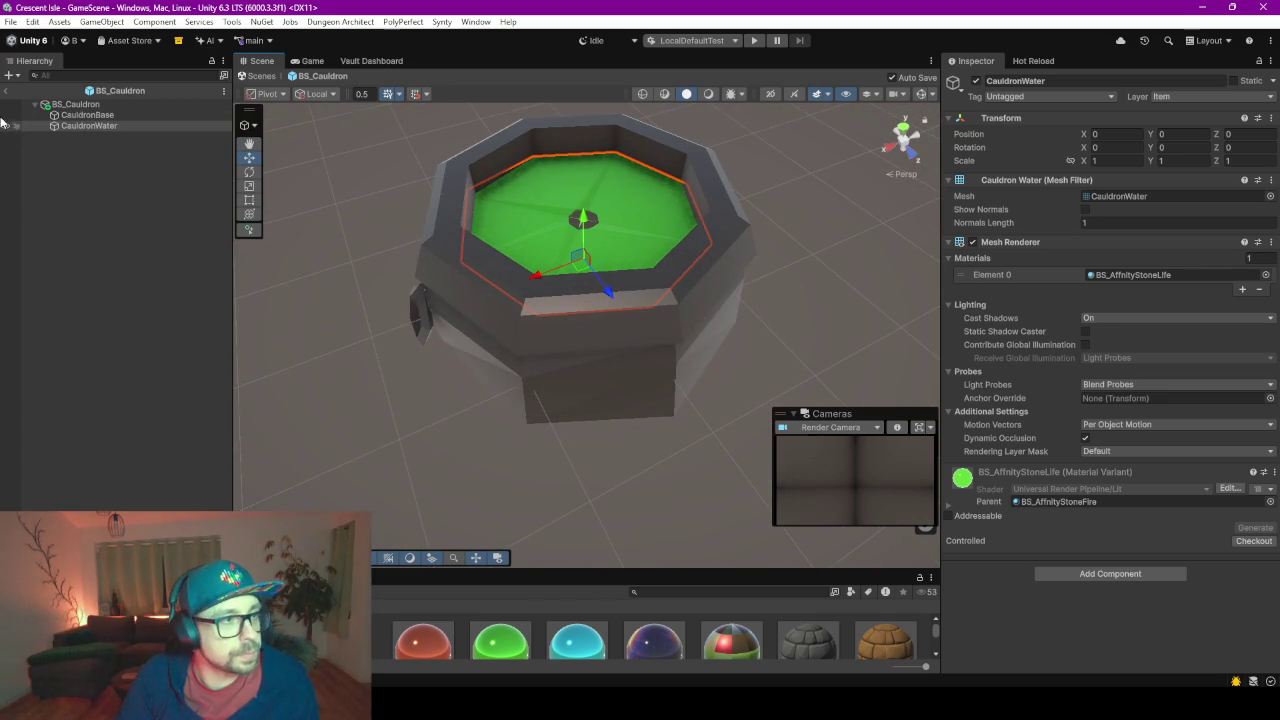
pyautogui.click(374, 60)
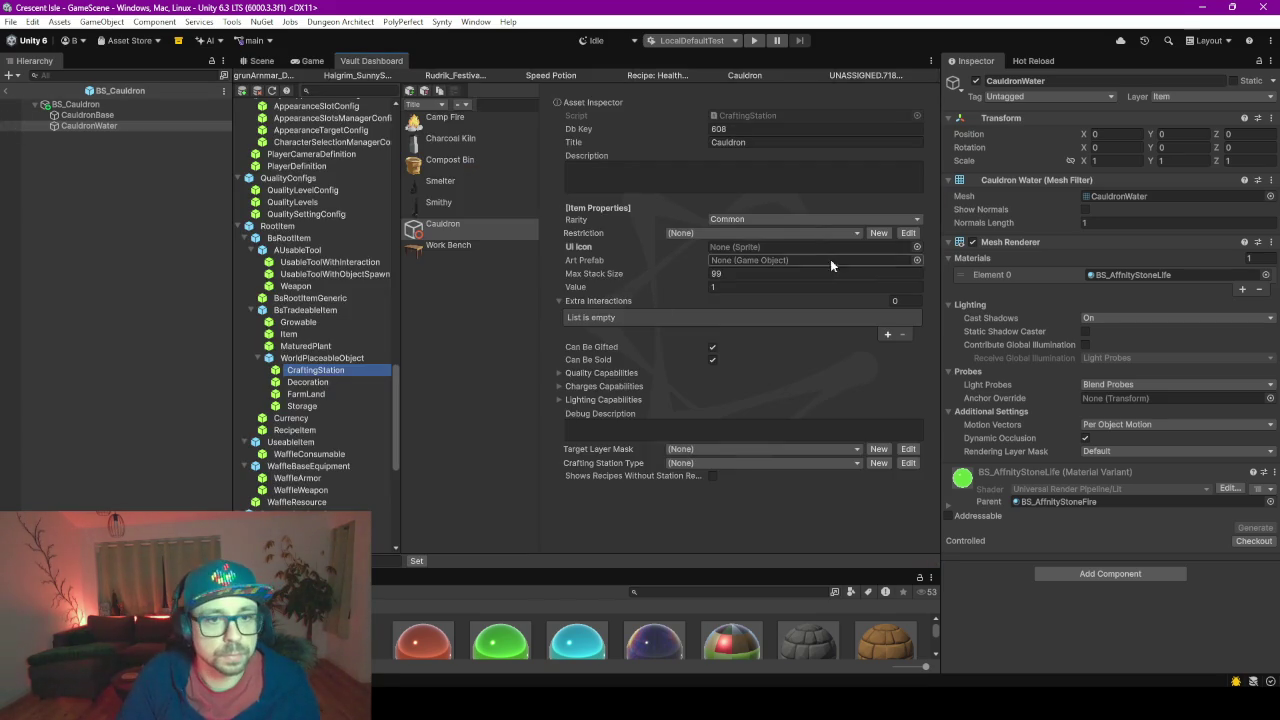
# - Assign the BS_Cauldron prefab from project assets as the Cauldron item's Art Prefab
pyautogui.click(917, 260)
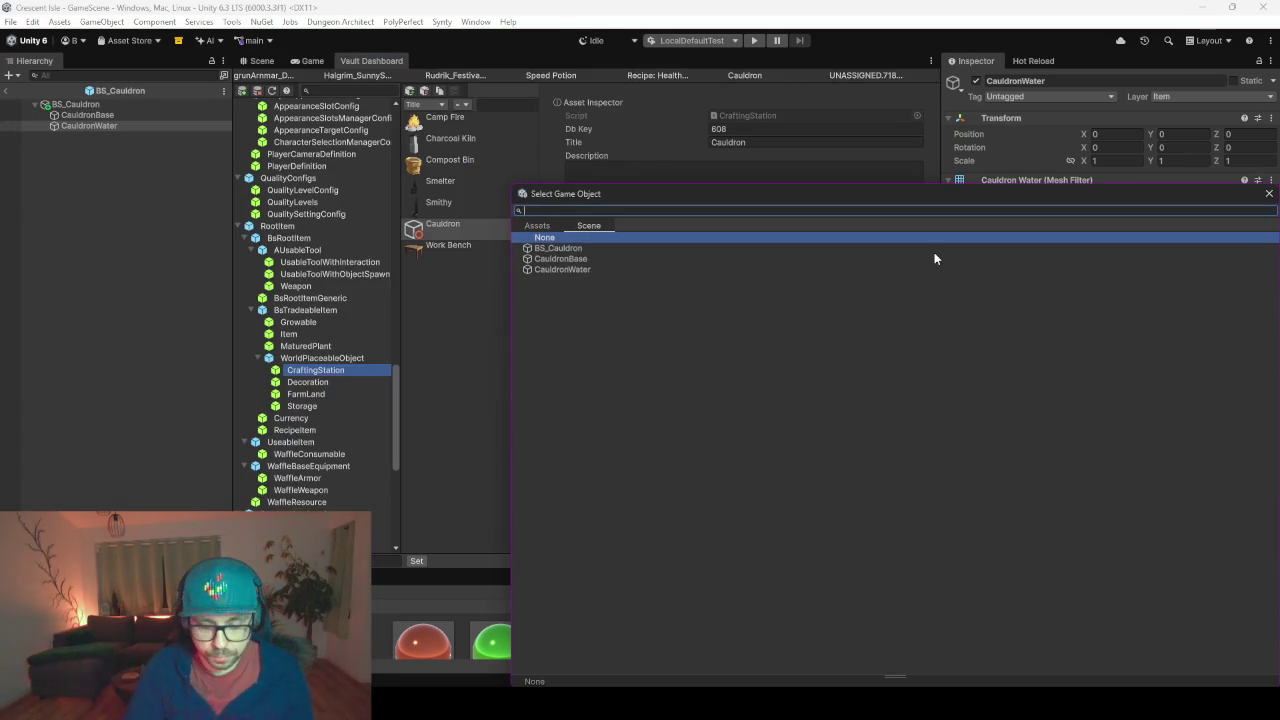
pyautogui.click(537, 226)
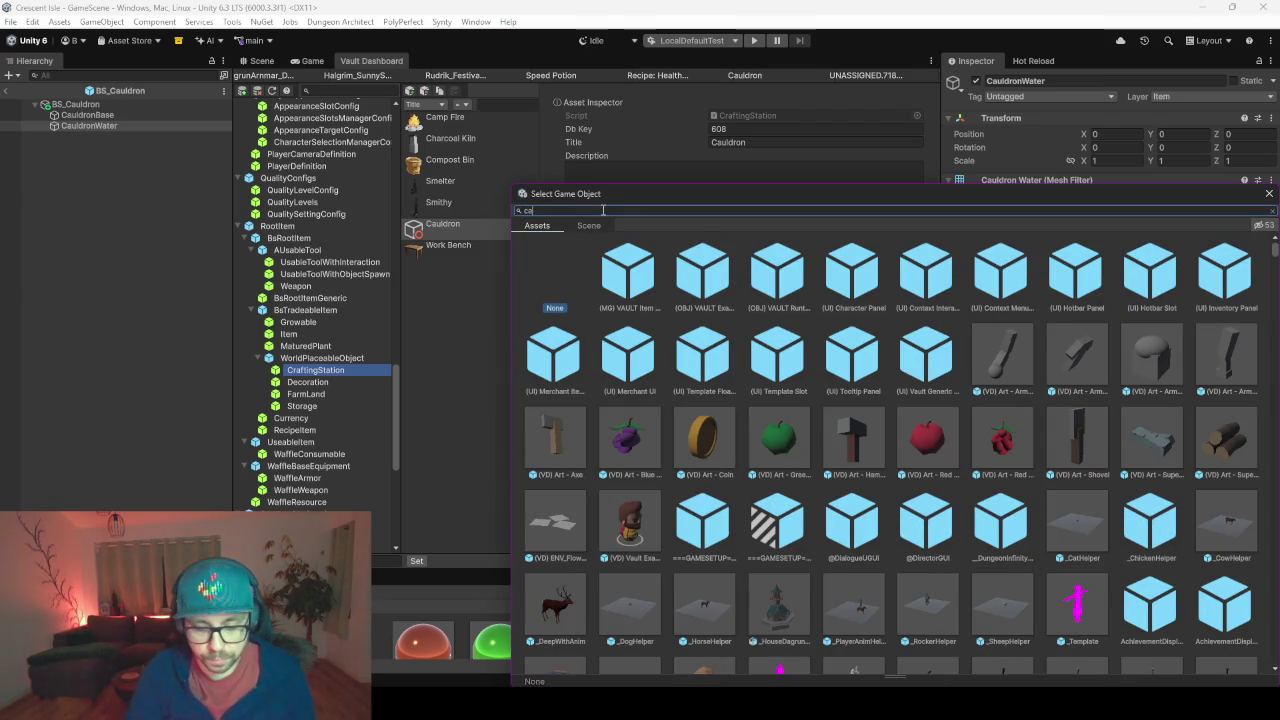
pyautogui.write('auldron')
pyautogui.click(637, 273)
pyautogui.doubleClick(637, 272)
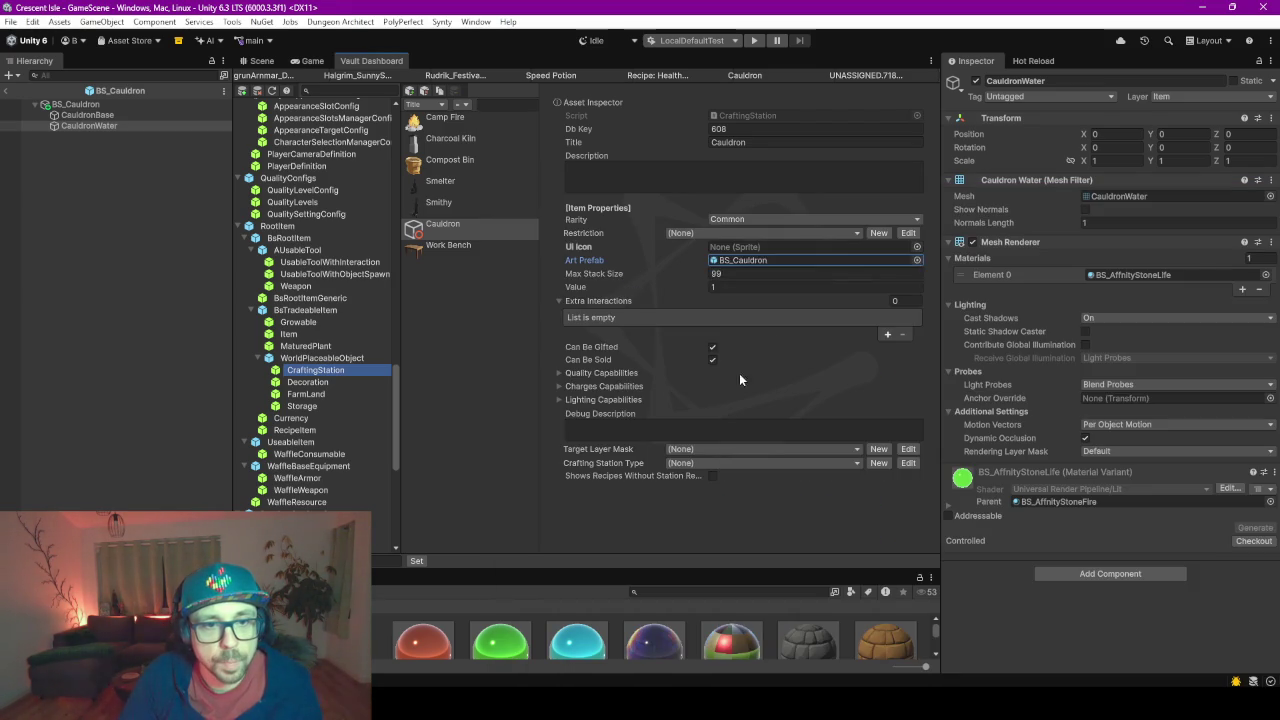
# - Set the Cauldron item's Max Stack Size to 1, then view the Smithy item for comparison
pyautogui.click(769, 268)
pyautogui.click(486, 315)
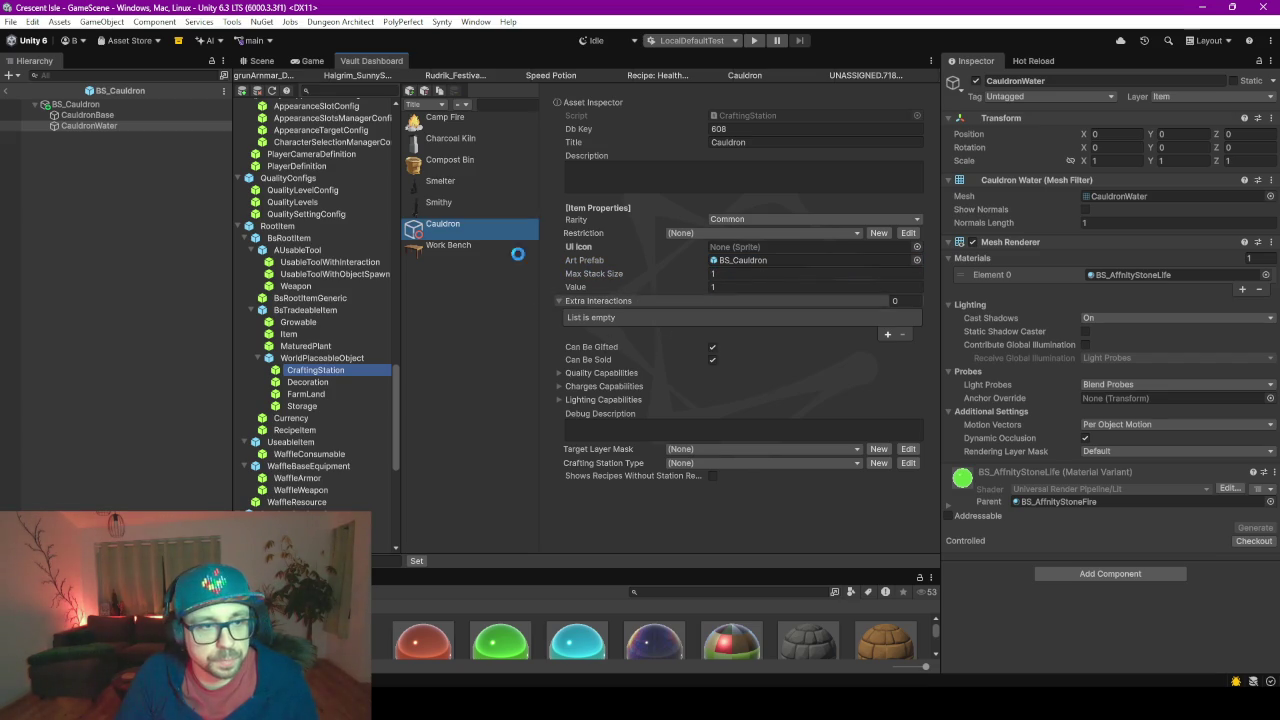
pyautogui.click(468, 204)
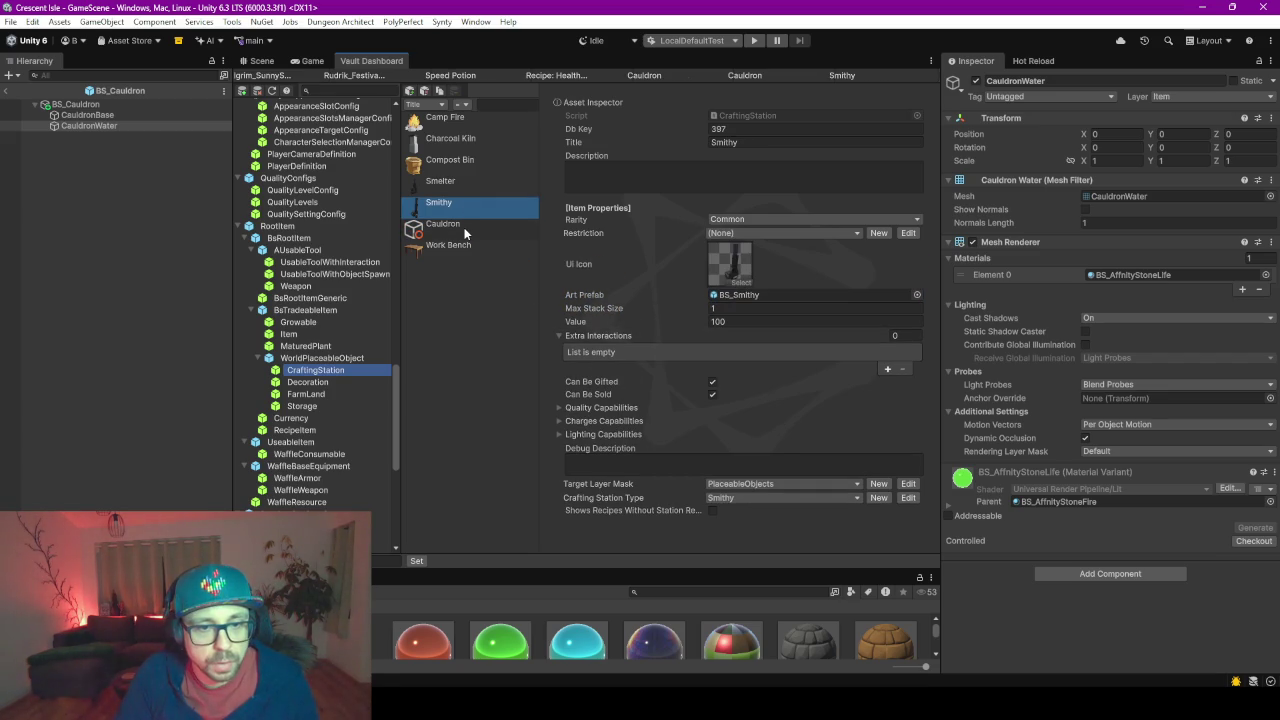
# - Set the Cauldron item's Target Layer Mask to PlaceableObjects
pyautogui.click(464, 227)
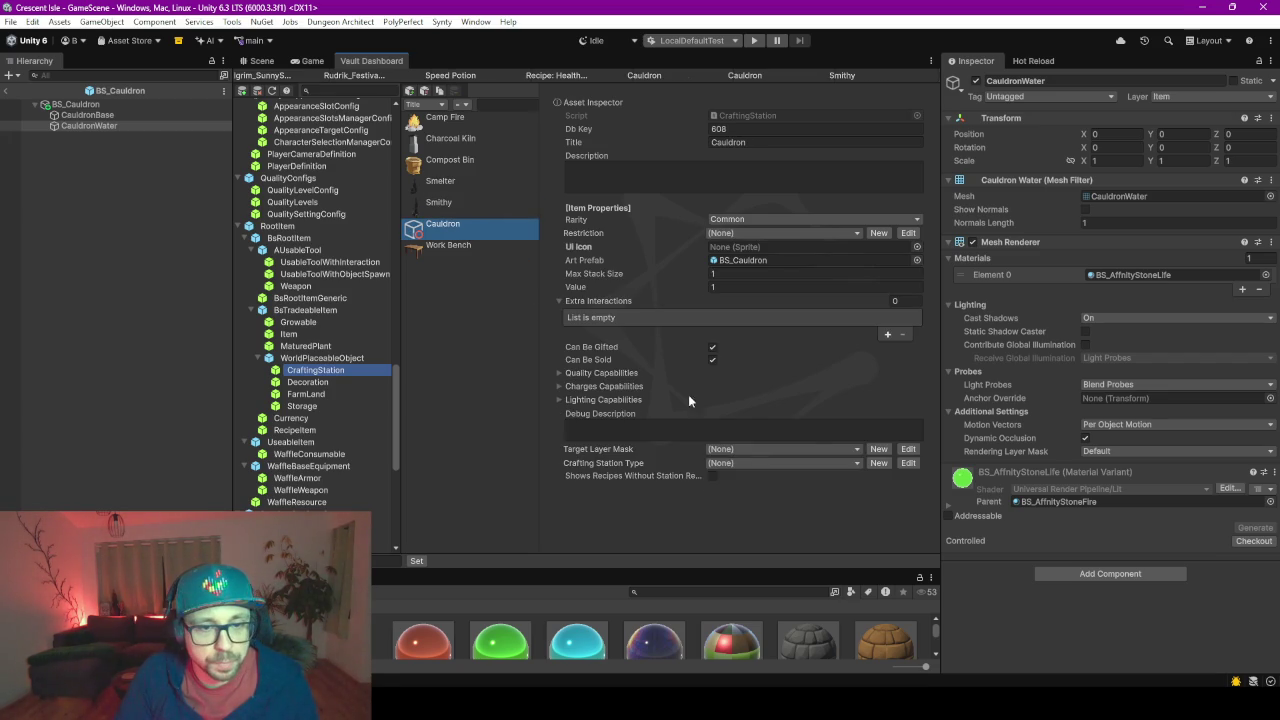
pyautogui.click(752, 452)
pyautogui.write('place')
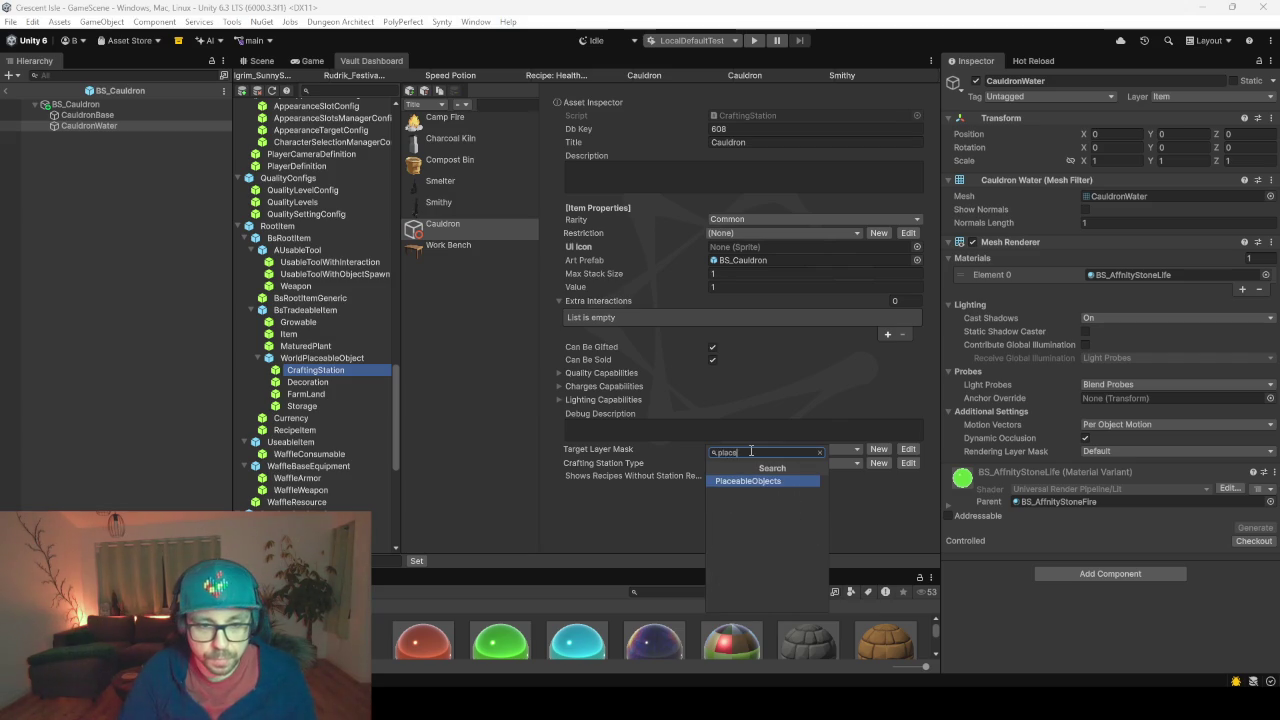
pyautogui.press('Return')
# - Set the Cauldron item's Crafting Station Type to Cauldron
pyautogui.click(781, 464)
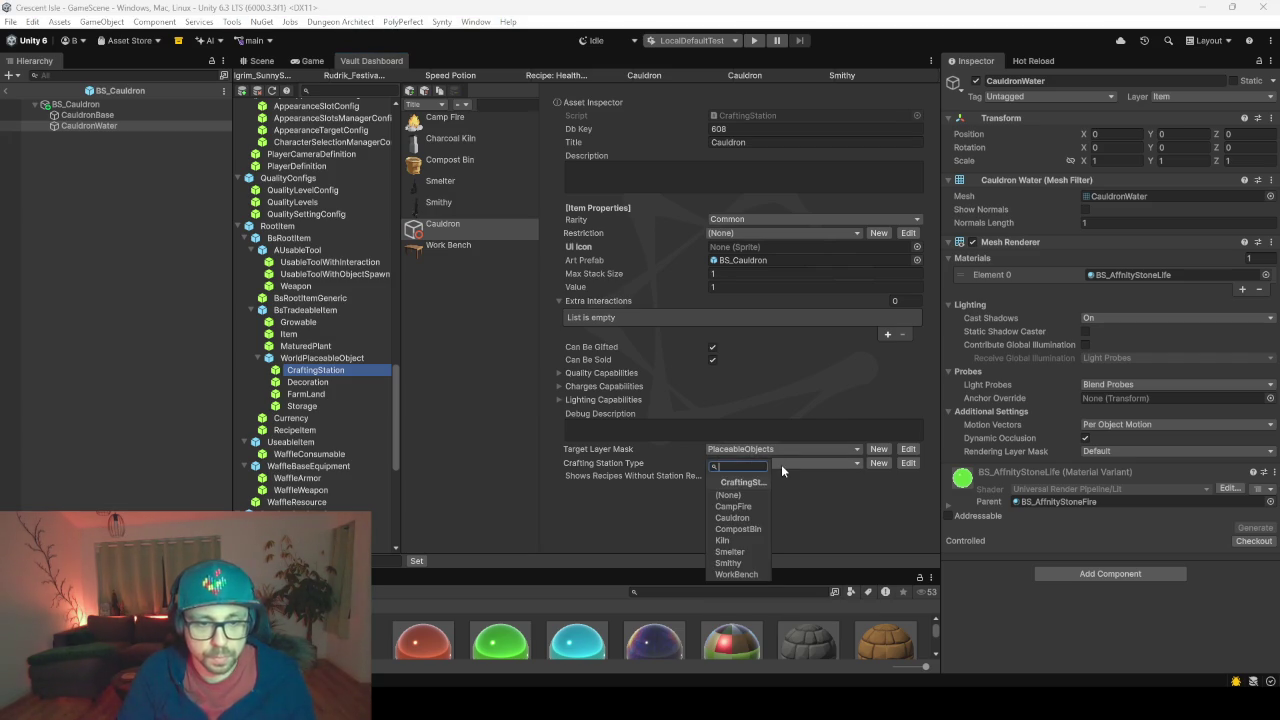
pyautogui.write('cauldr')
pyautogui.press('Return')
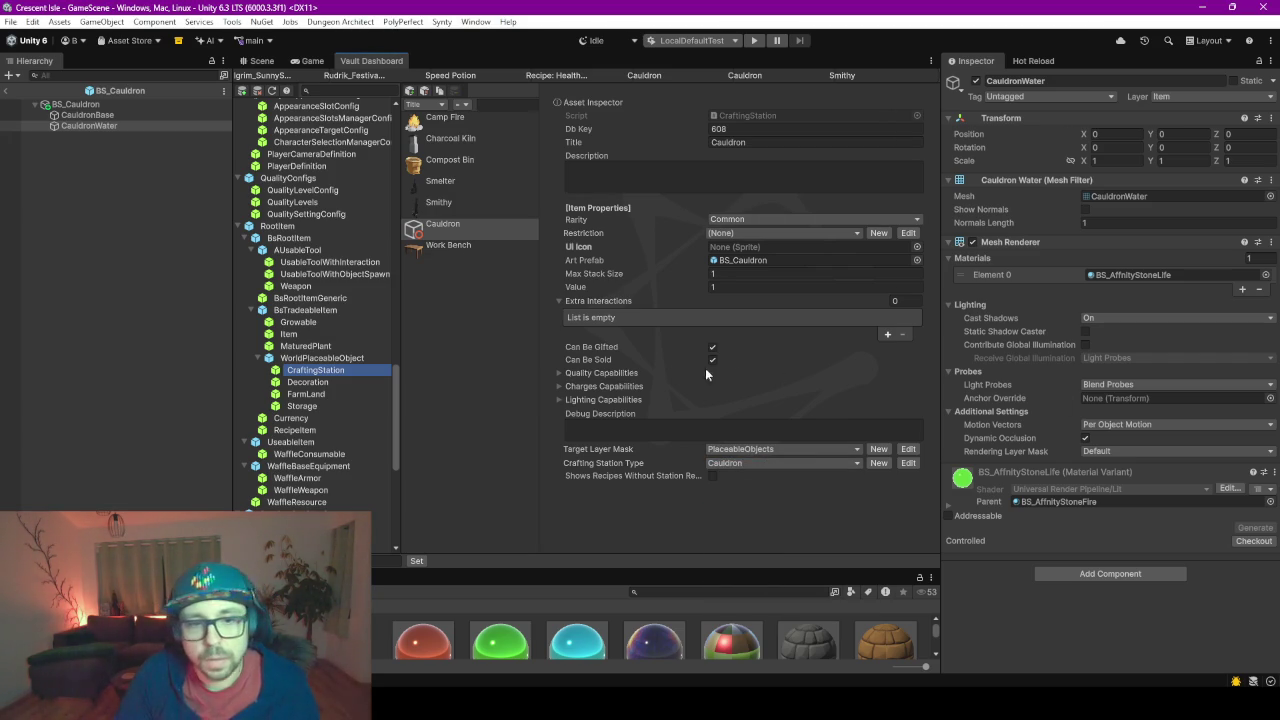
# - Compare the Cauldron item with the Smithy item and enlarge the Project browser
pyautogui.click(447, 224)
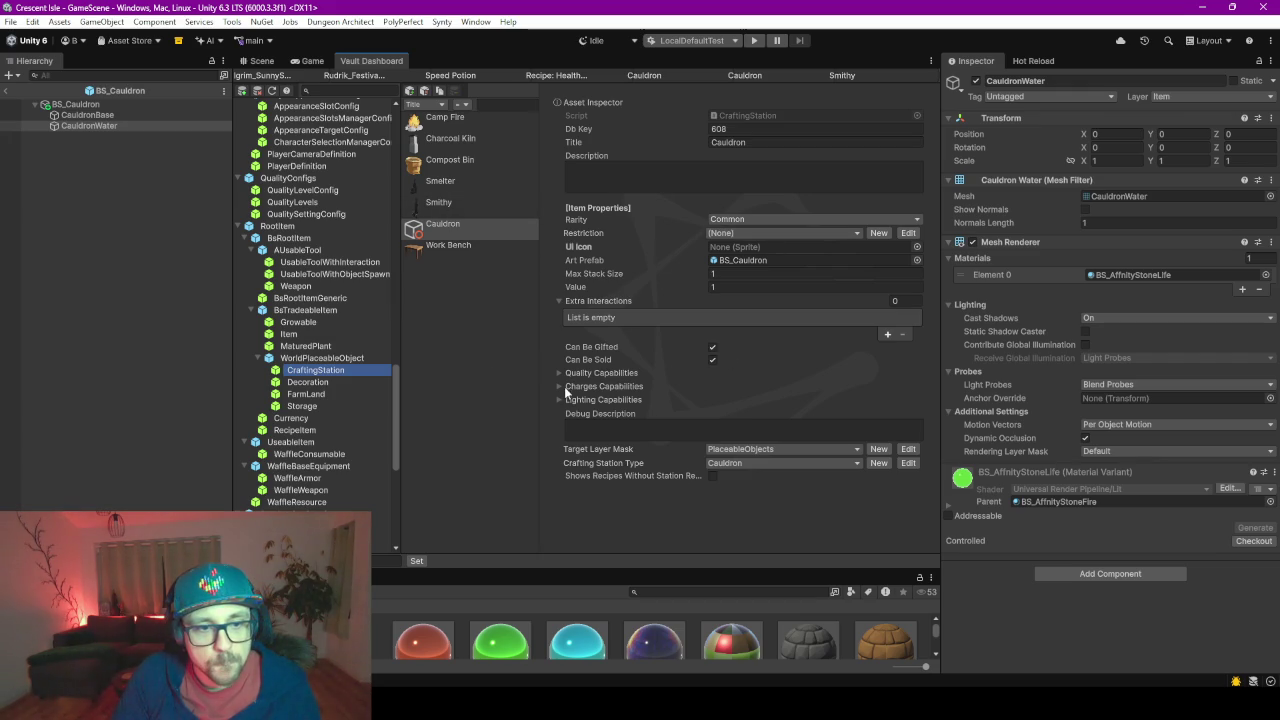
pyautogui.click(444, 204)
pyautogui.click(454, 228)
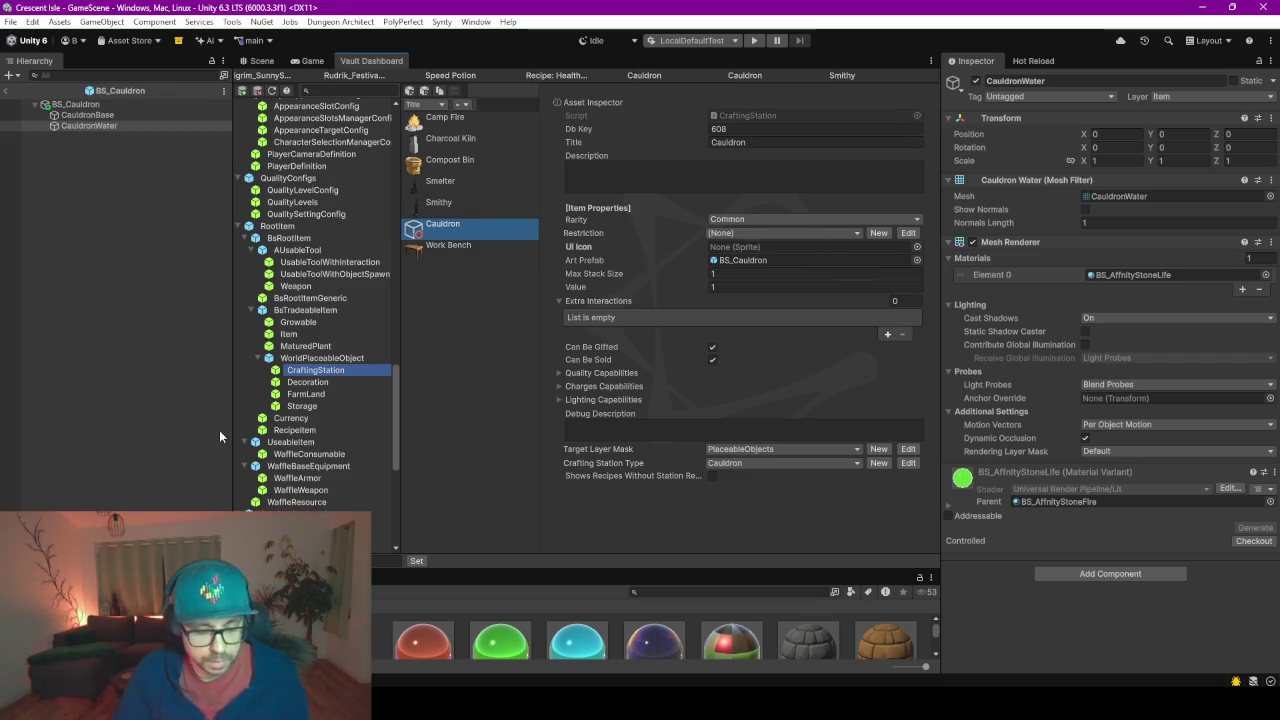
pyautogui.moveTo(179, 577); pyautogui.dragTo(180, 313)
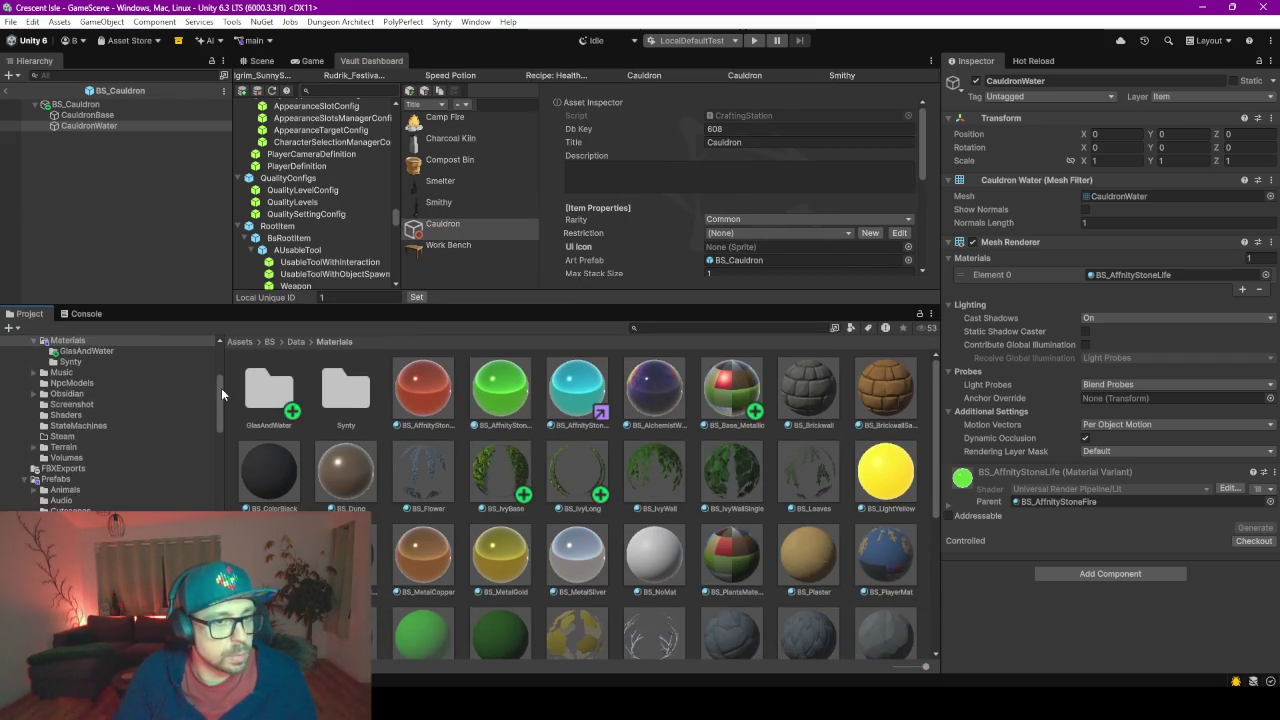
# - Open the _Screenshot scene from Assets/BS/Scenes, show the Scene view and select Spawner
pyautogui.scroll(-3, 81, 453)
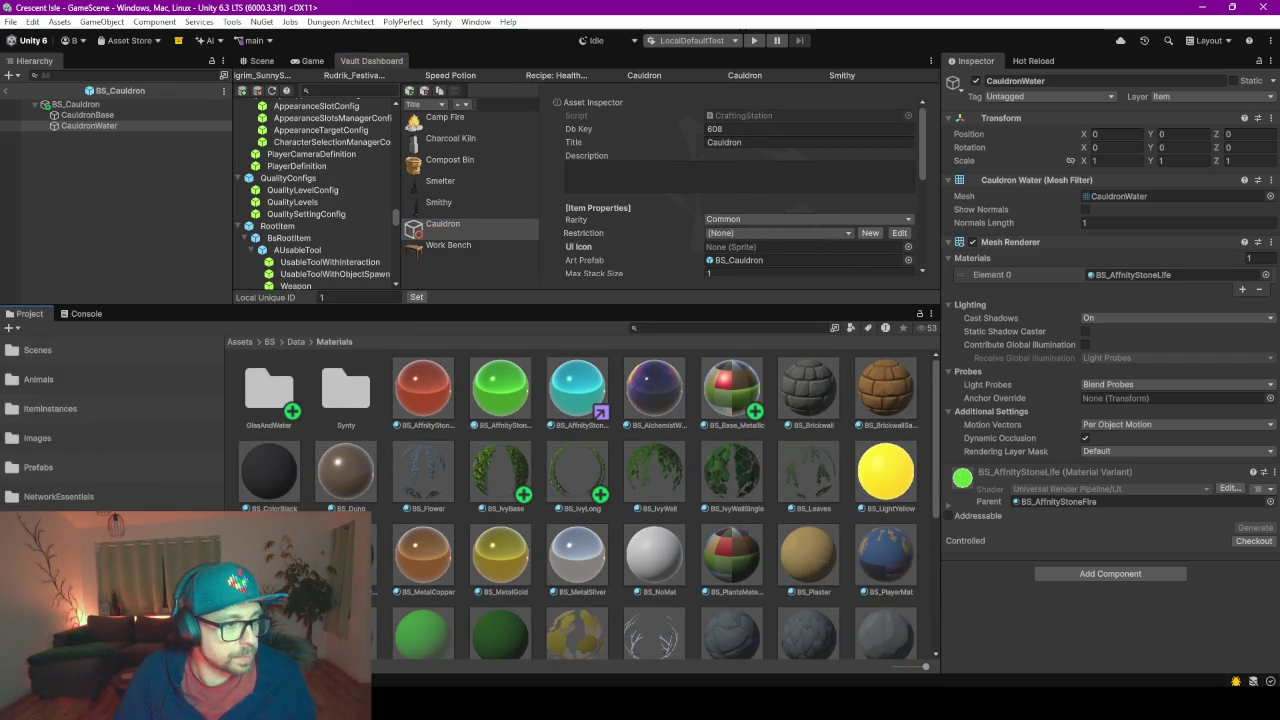
pyautogui.click(54, 349)
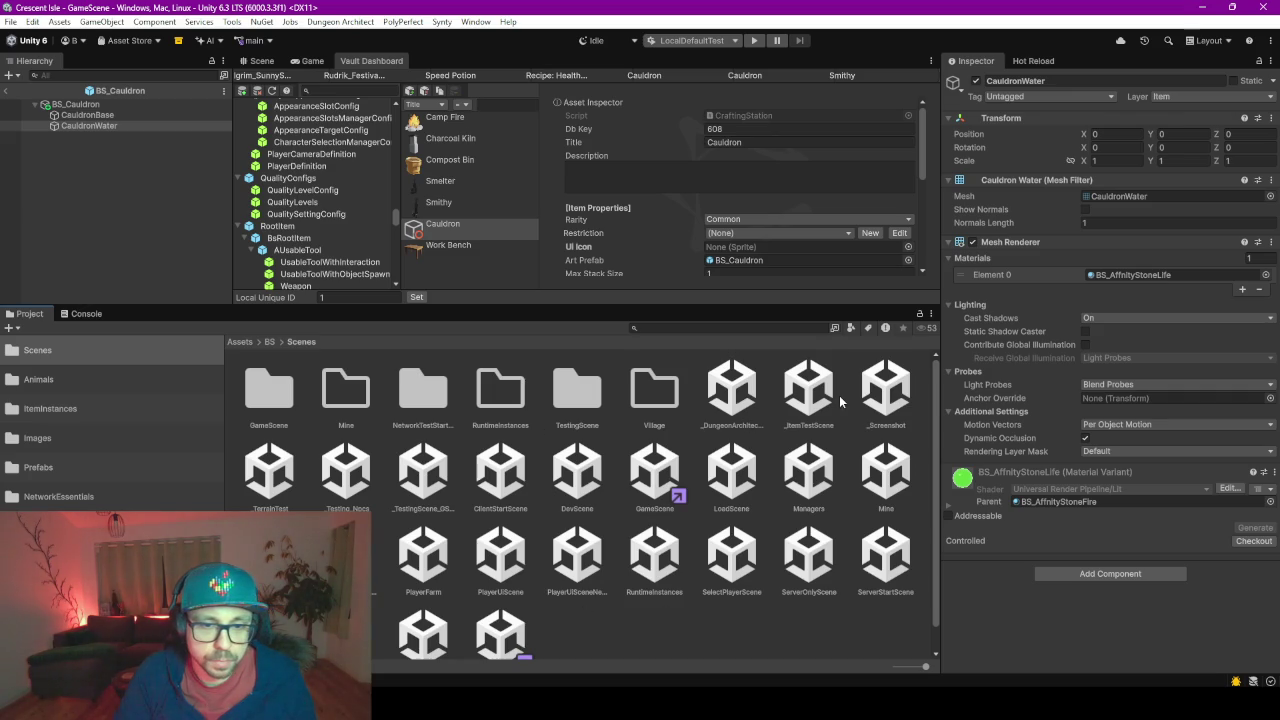
pyautogui.doubleClick(886, 390)
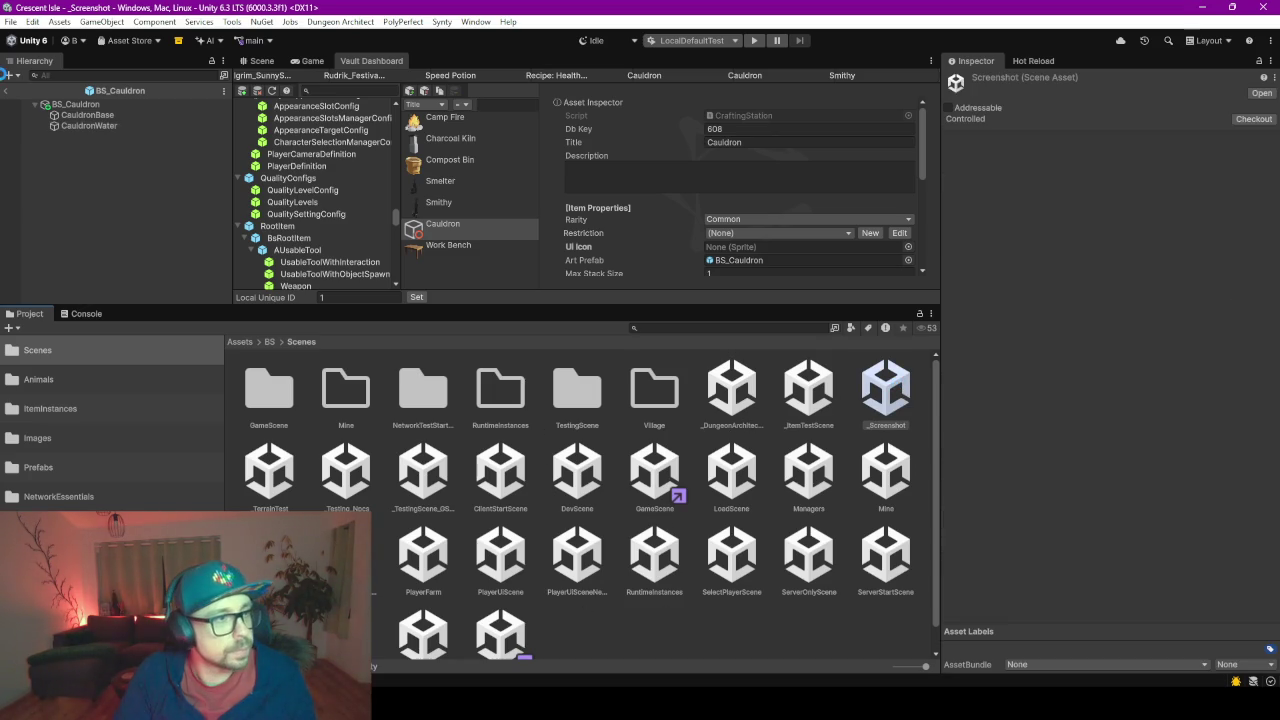
pyautogui.moveTo(194, 303); pyautogui.dragTo(191, 386)
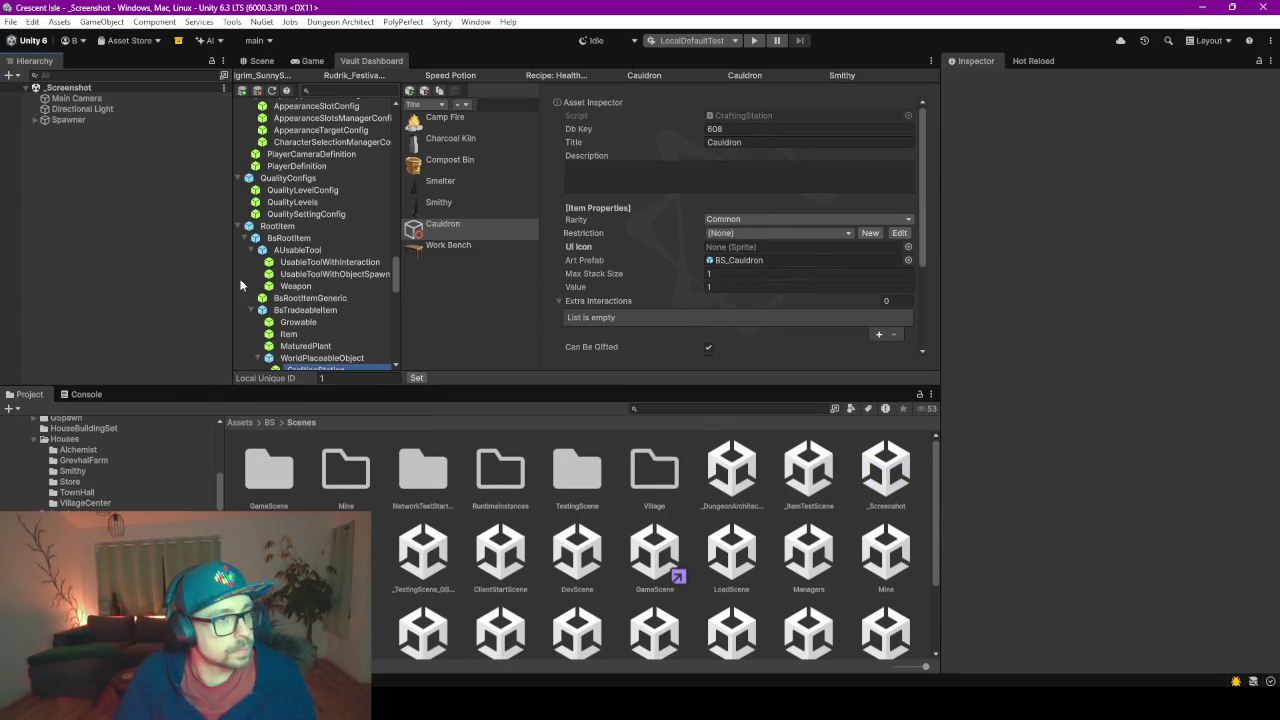
pyautogui.click(260, 60)
pyautogui.click(68, 120)
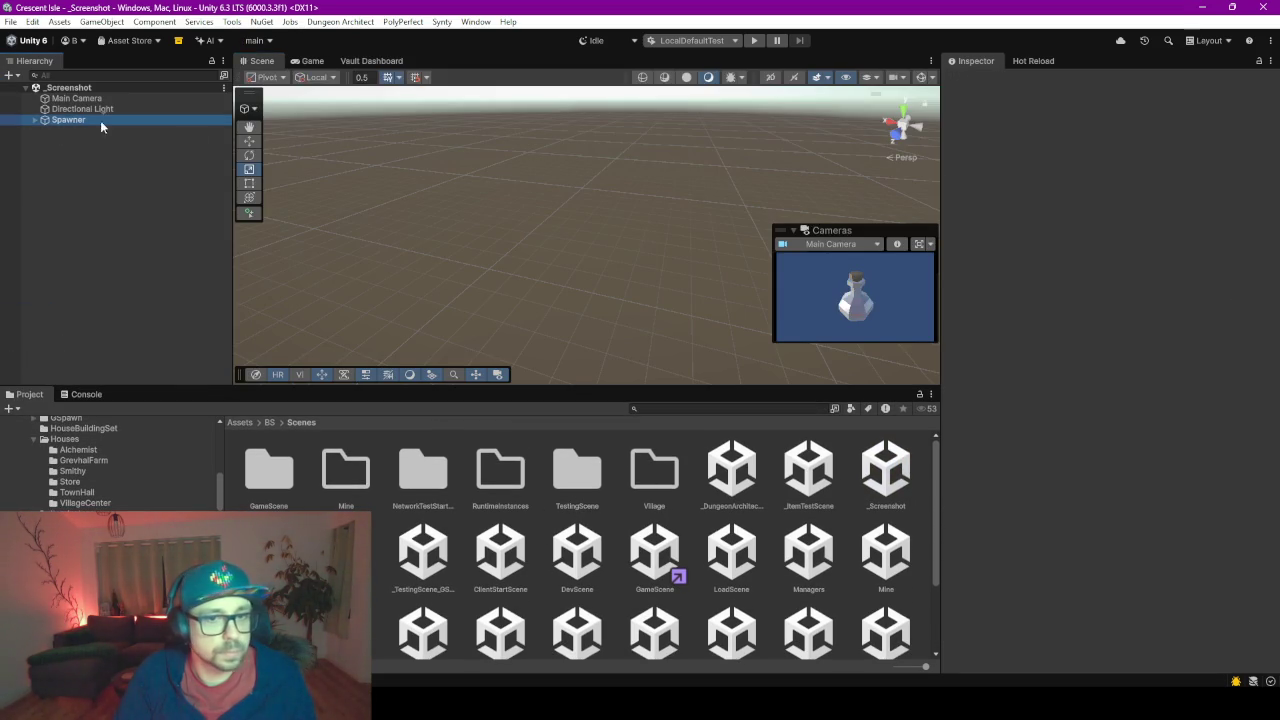
# - Set the Spawner's Item to Cauldron
pyautogui.click(1114, 208)
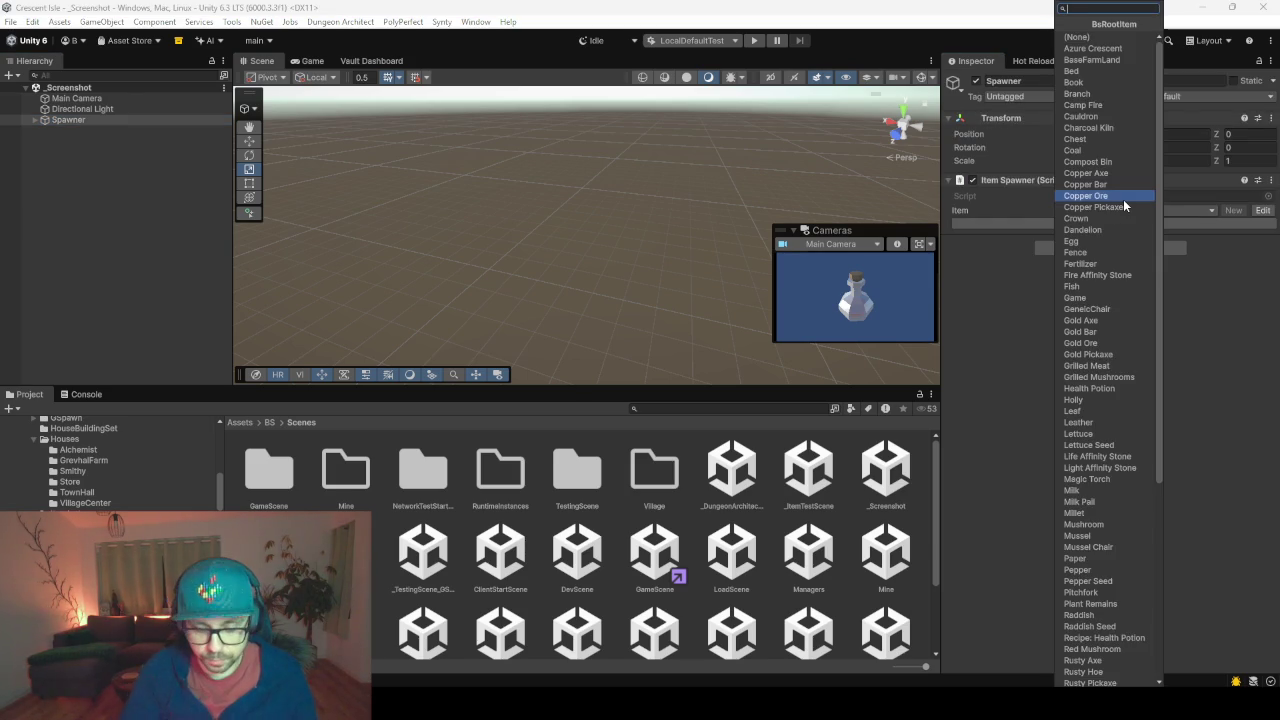
pyautogui.write('cauldro')
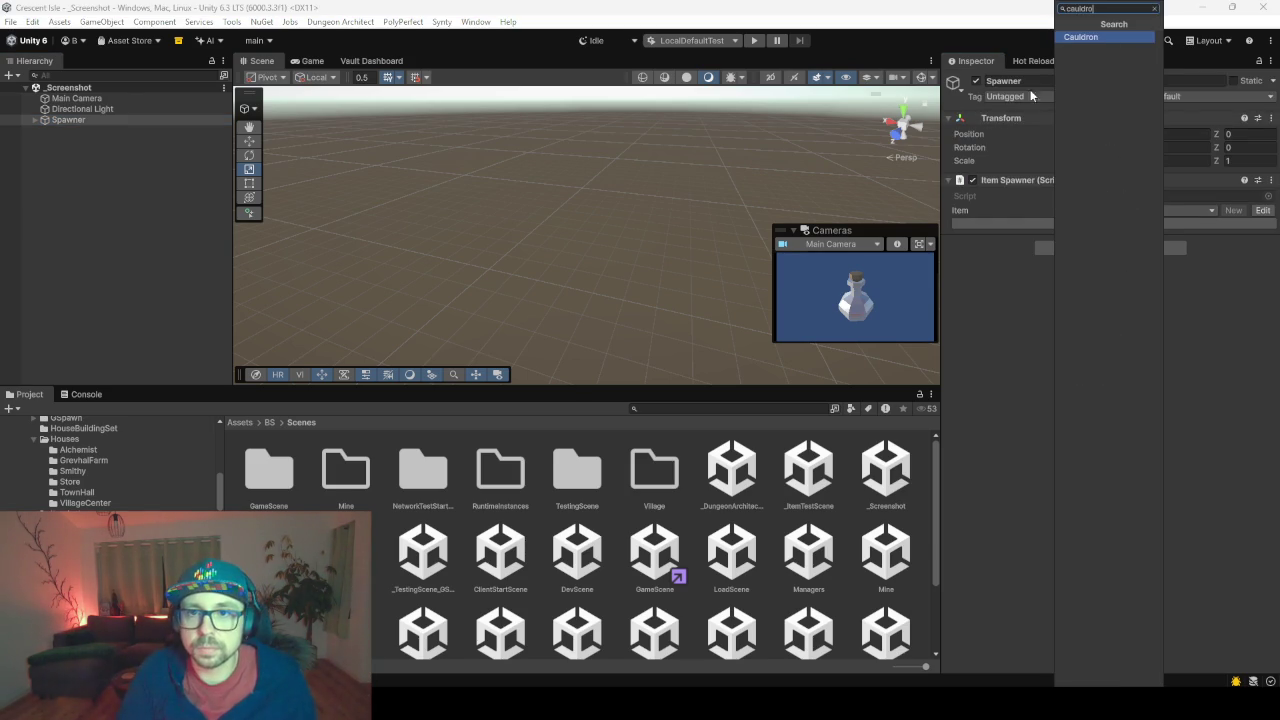
pyautogui.click(1083, 37)
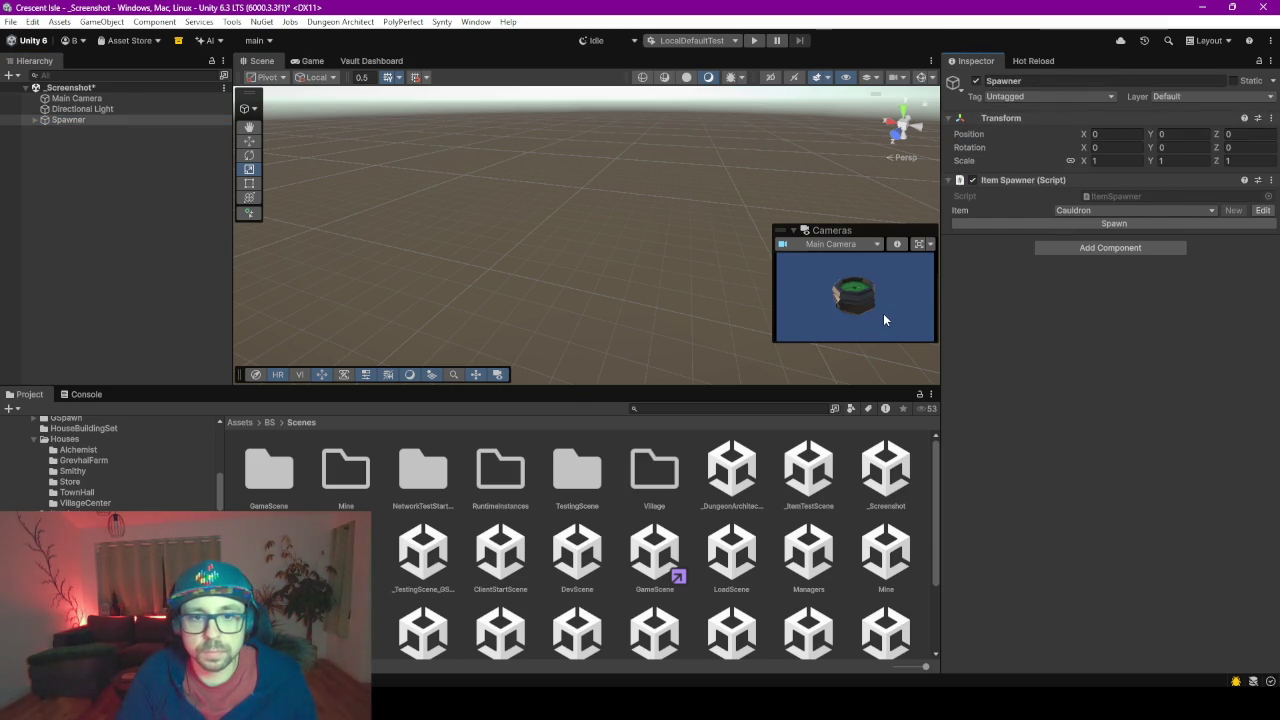
# - Select Main Camera and centre it in the 2D Scene view
pyautogui.click(105, 99)
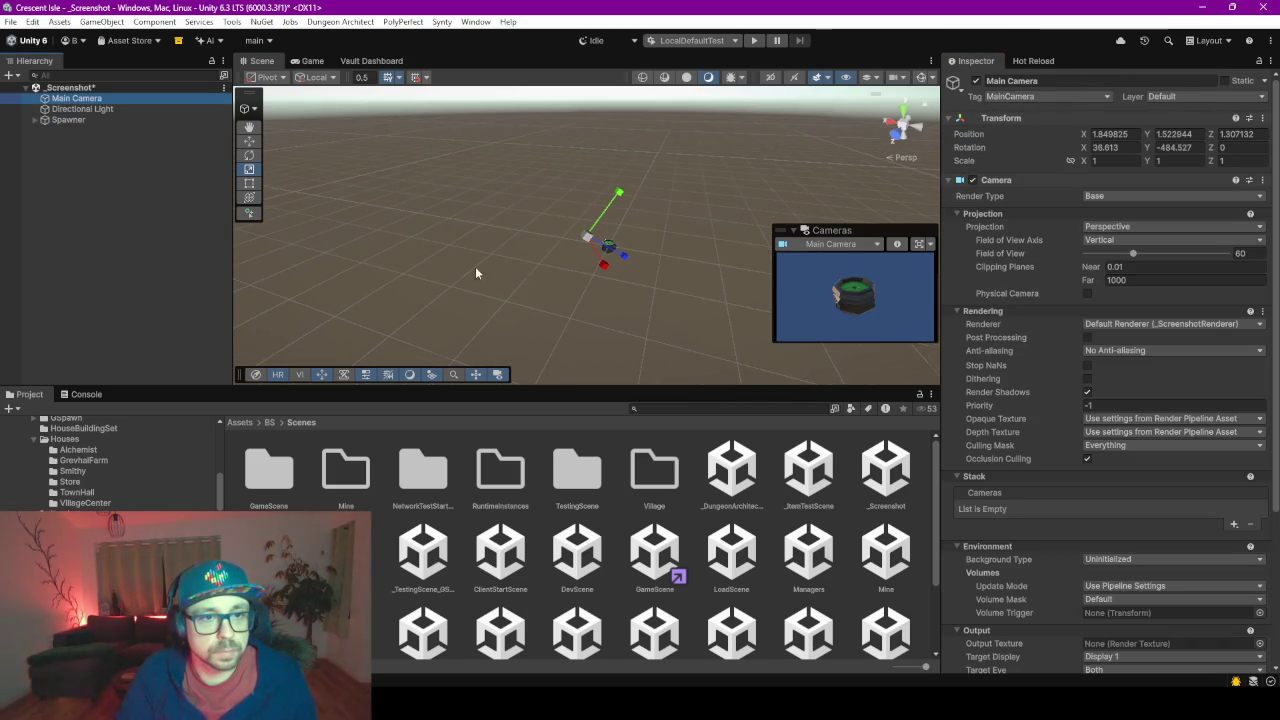
pyautogui.press('F2')
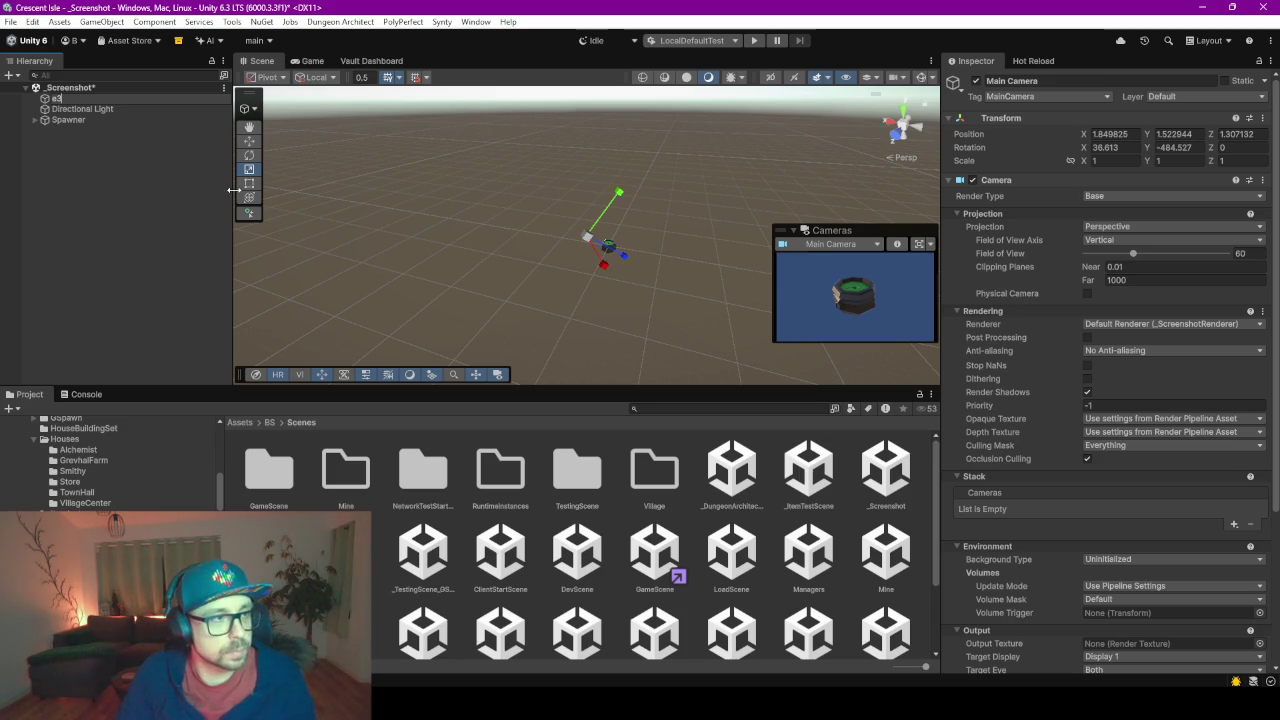
pyautogui.press('Escape')
pyautogui.press('2')
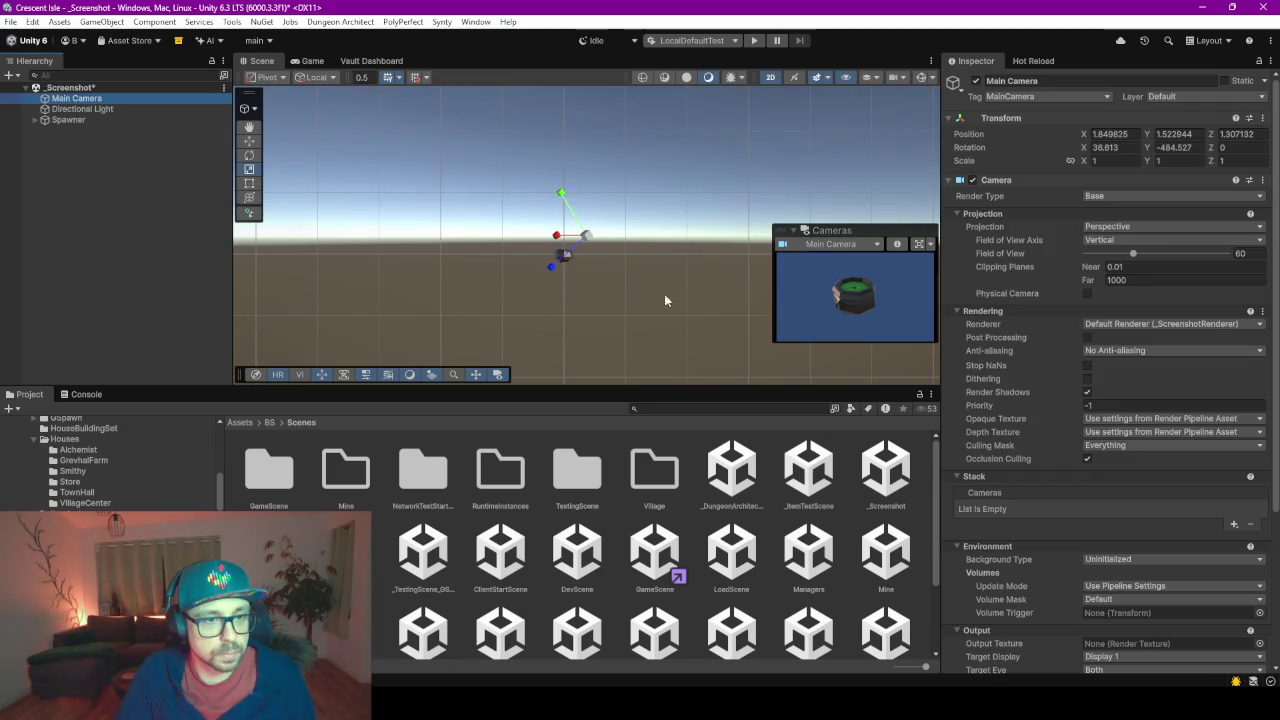
pyautogui.press('w')
pyautogui.moveTo(420, 217); pyautogui.dragTo(507, 316)
pyautogui.press('e')
pyautogui.scroll(2, 500, 300)
pyautogui.moveTo(650, 309); pyautogui.dragTo(467, 208)
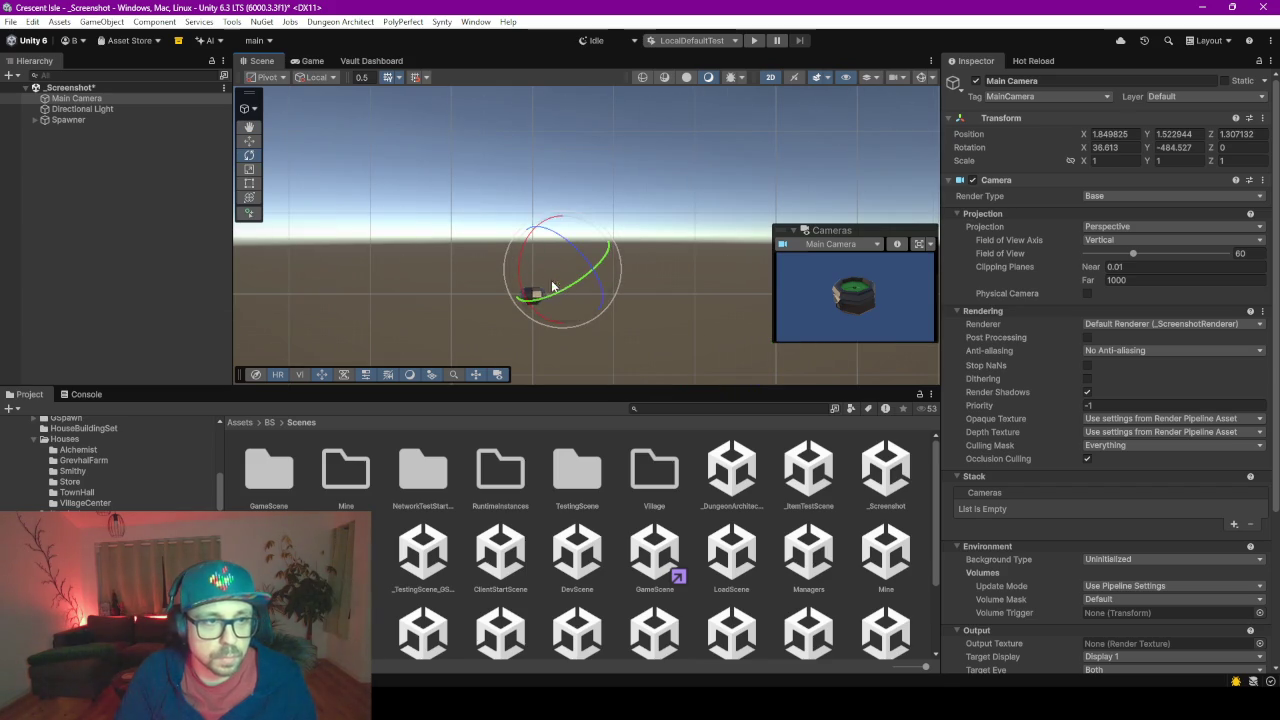
# - With Global handles, rotate Main Camera to Y -389.791 so it frames the cauldron
pyautogui.click(325, 79)
pyautogui.click(330, 93)
pyautogui.moveTo(543, 272)
pyautogui.mouseDown()
pyautogui.moveTo(625, 258)
pyautogui.moveTo(393, 270)
pyautogui.mouseUp()
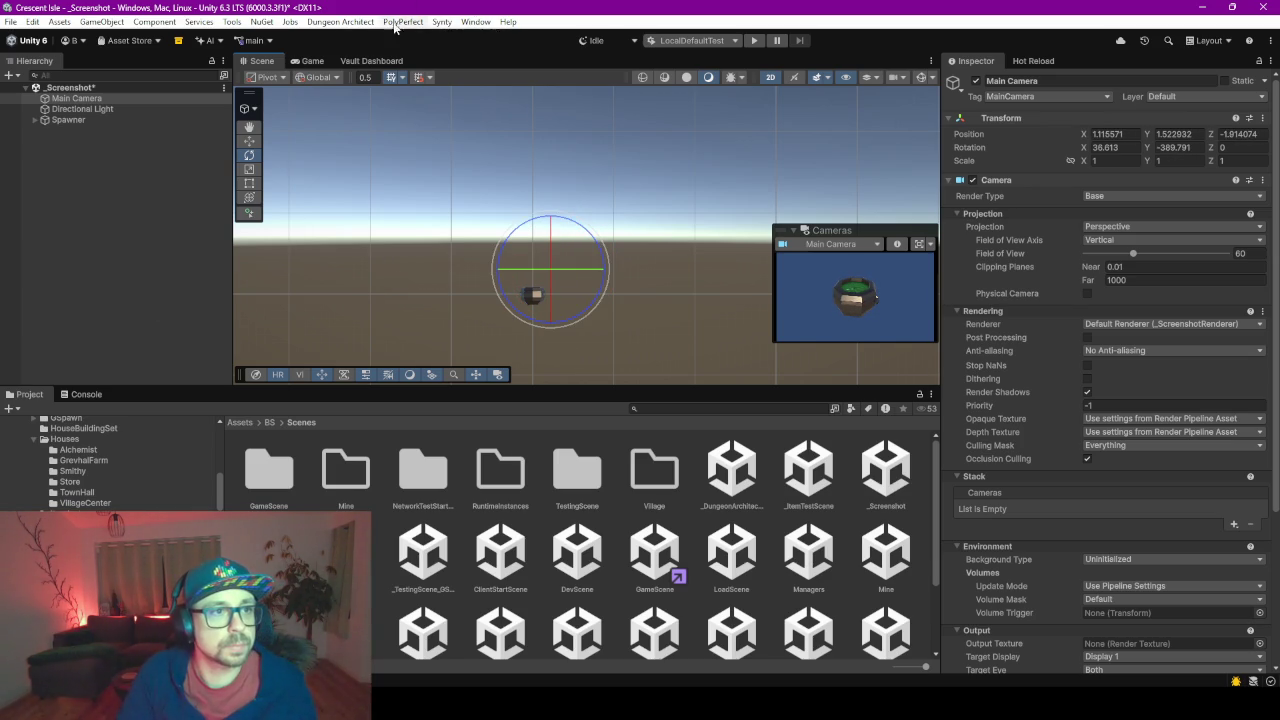
pyautogui.click(232, 22)
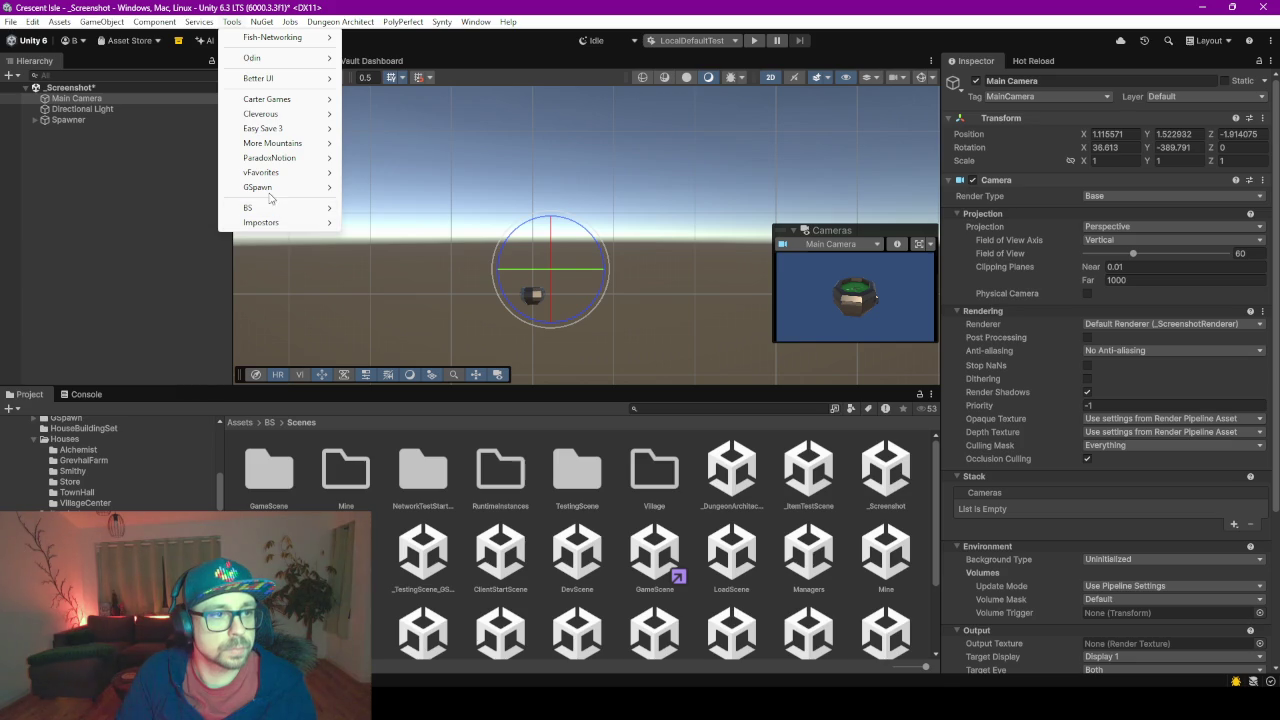
# - Take a 512 x 512 screenshot of Main Camera with Tools > BS > Screenshot
pyautogui.moveTo(303, 210)
pyautogui.click(371, 211)
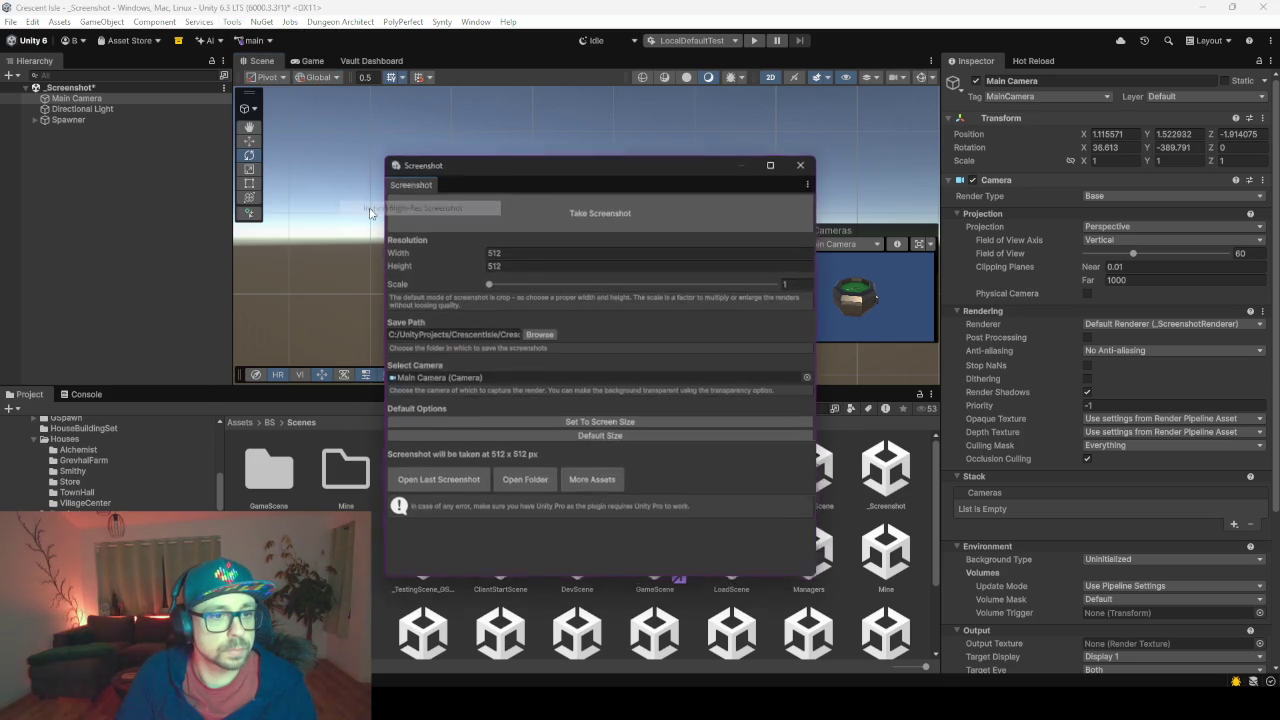
pyautogui.click(584, 210)
# - Dock the Screenshot window in the bottom panel beside Project and Console
pyautogui.click(173, 464)
pyautogui.scroll(3, 120, 460)
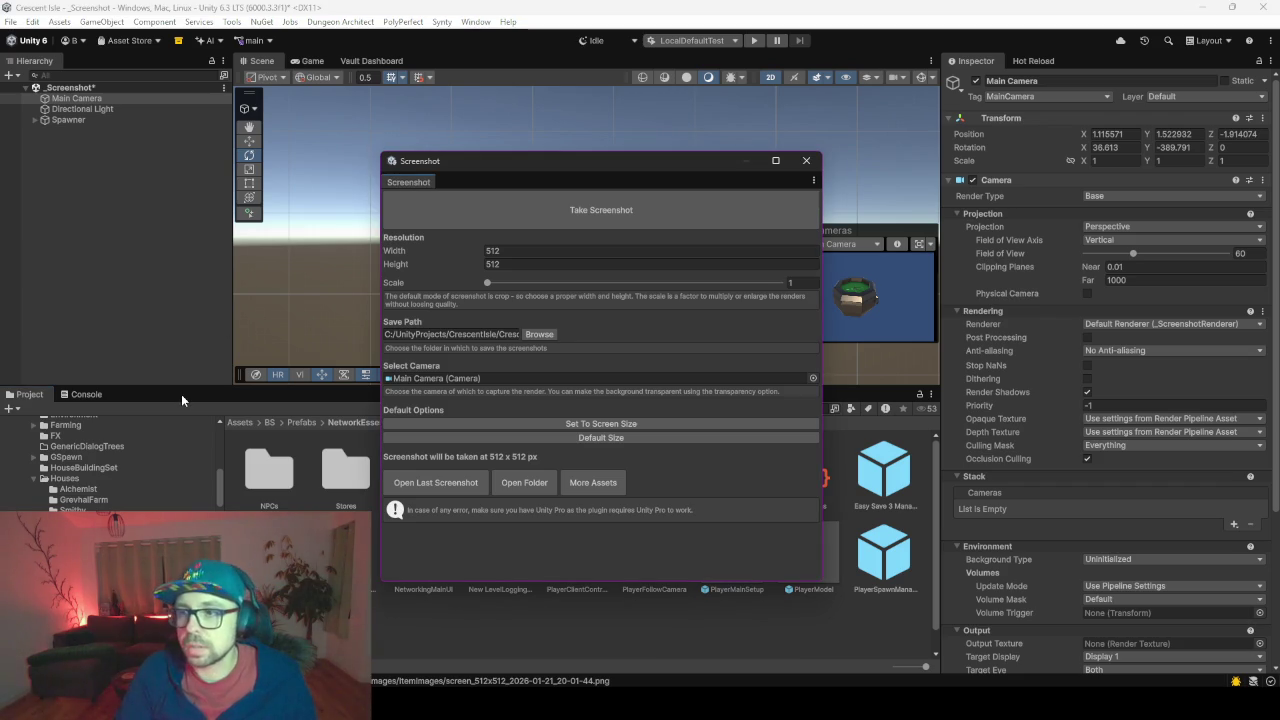
pyautogui.moveTo(559, 160)
pyautogui.mouseDown()
pyautogui.moveTo(179, 187)
pyautogui.moveTo(652, 188)
pyautogui.mouseUp()
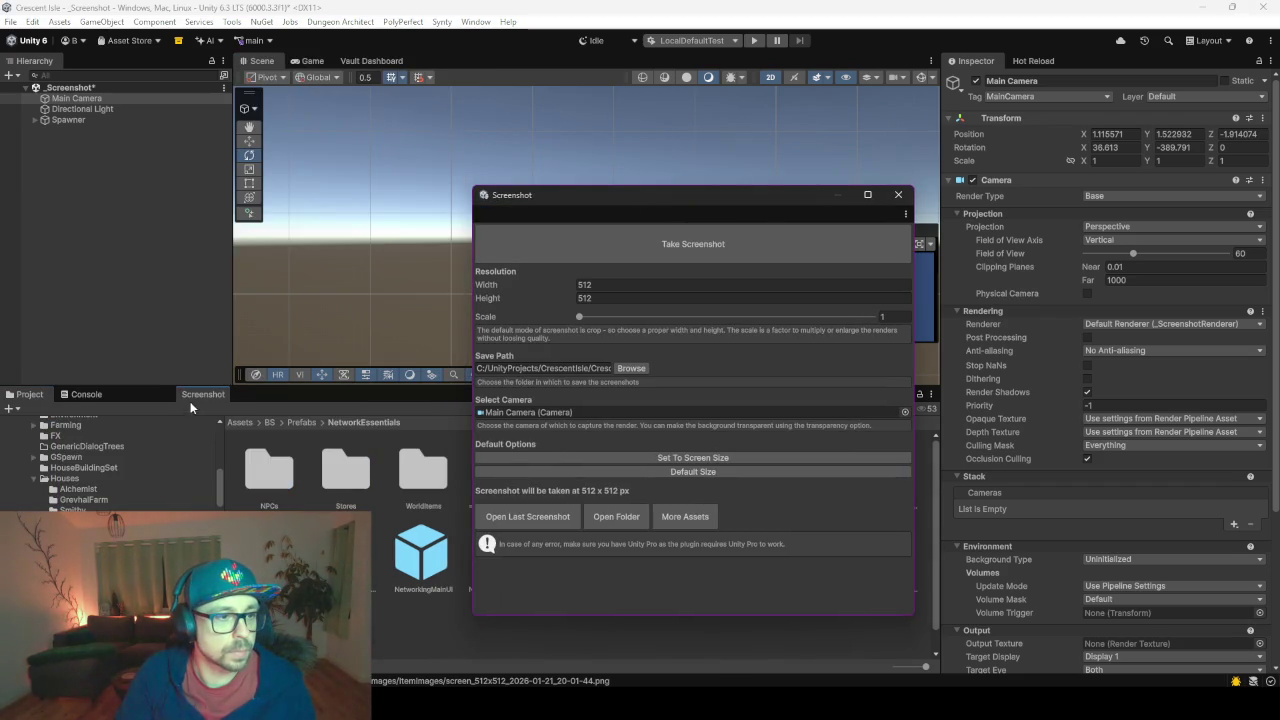
pyautogui.moveTo(190, 402); pyautogui.dragTo(192, 400)
# - Browse the Project panel to the Assets/BS/Data/Images folder
pyautogui.click(28, 394)
pyautogui.scroll(-5, 67, 453)
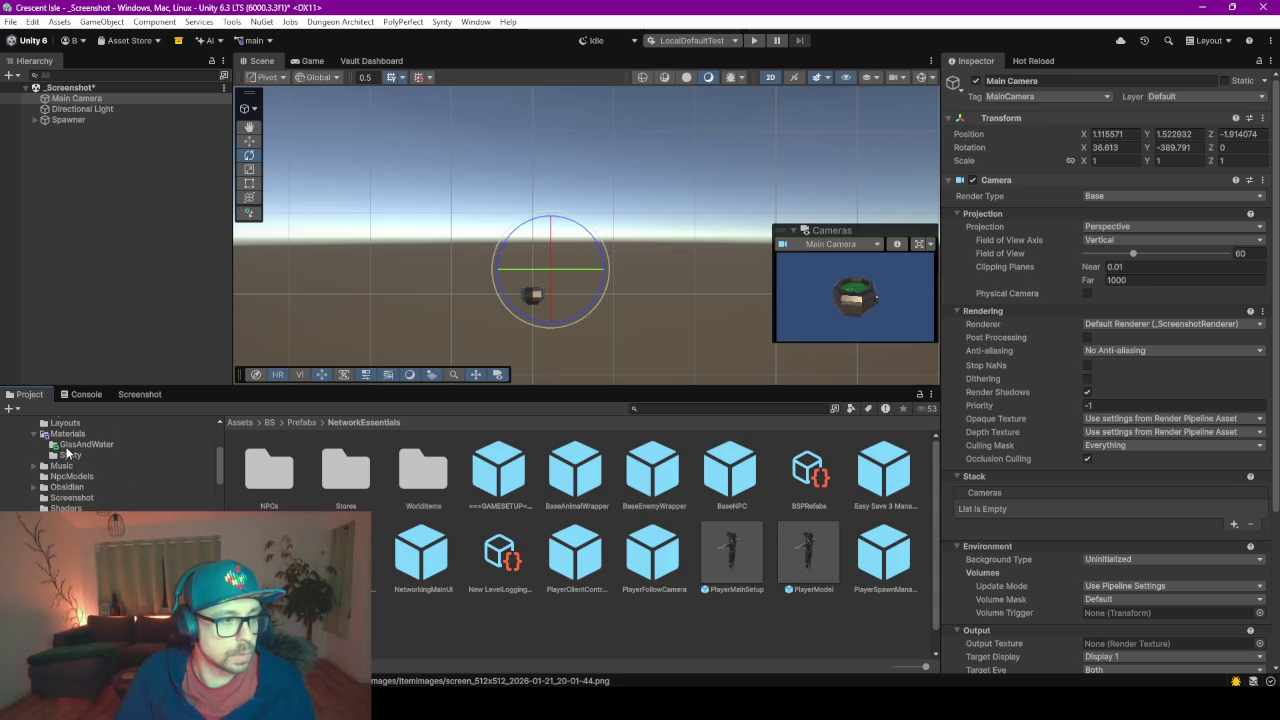
pyautogui.click(67, 447)
pyautogui.scroll(5, 100, 465)
pyautogui.click(65, 531)
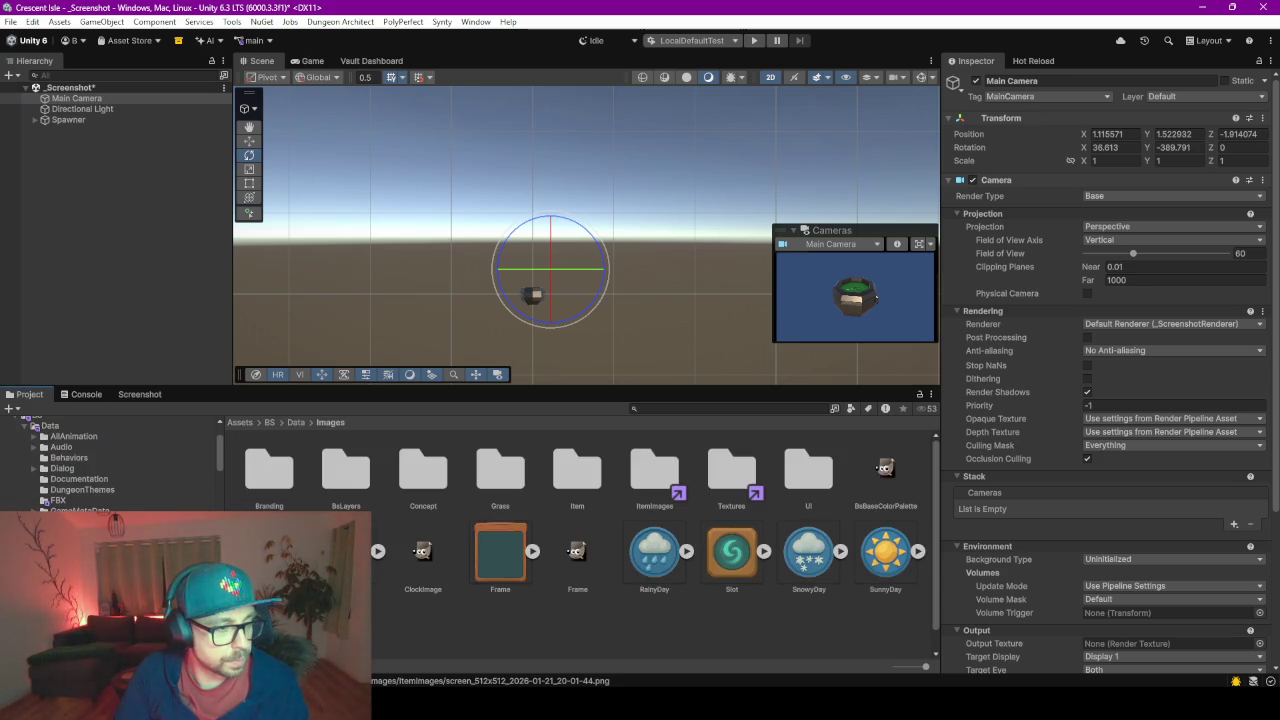
# - Rename the new screenshot in ItemImages to BS_Cauldron
pyautogui.click(75, 553)
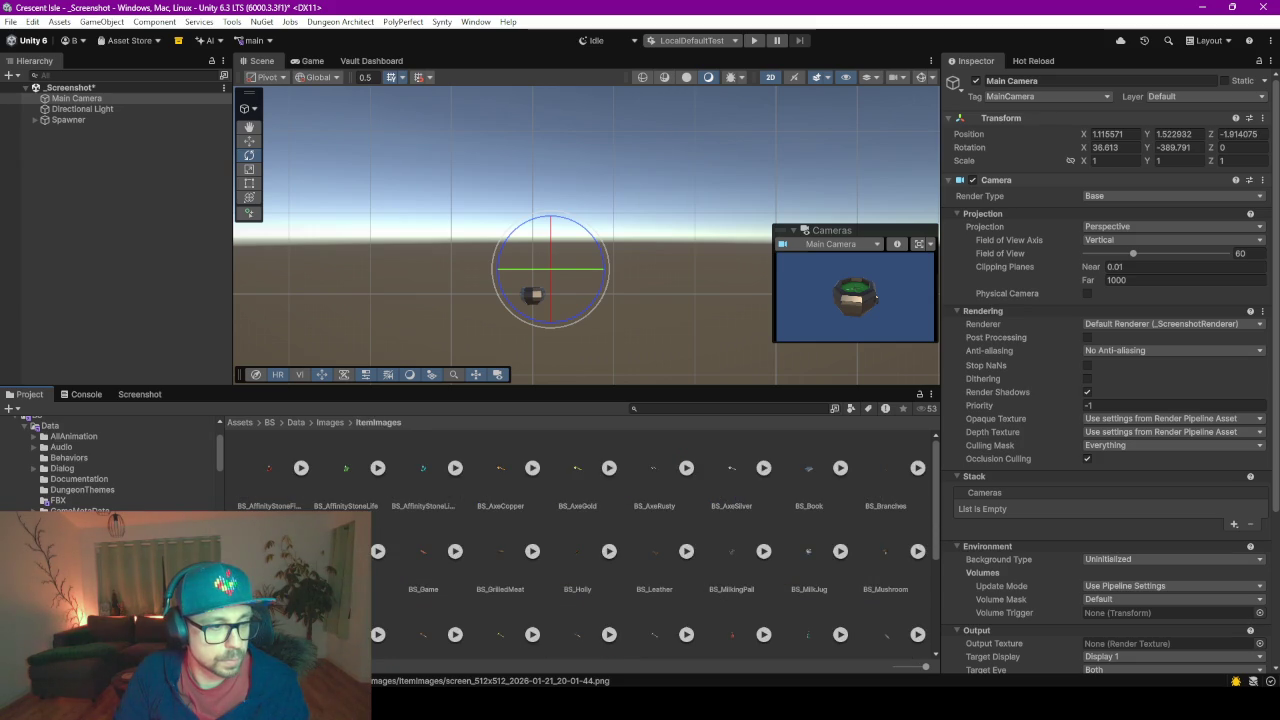
pyautogui.moveTo(620, 393)
pyautogui.mouseDown()
pyautogui.moveTo(620, 425)
pyautogui.moveTo(620, 118)
pyautogui.mouseUp()
pyautogui.click(347, 530)
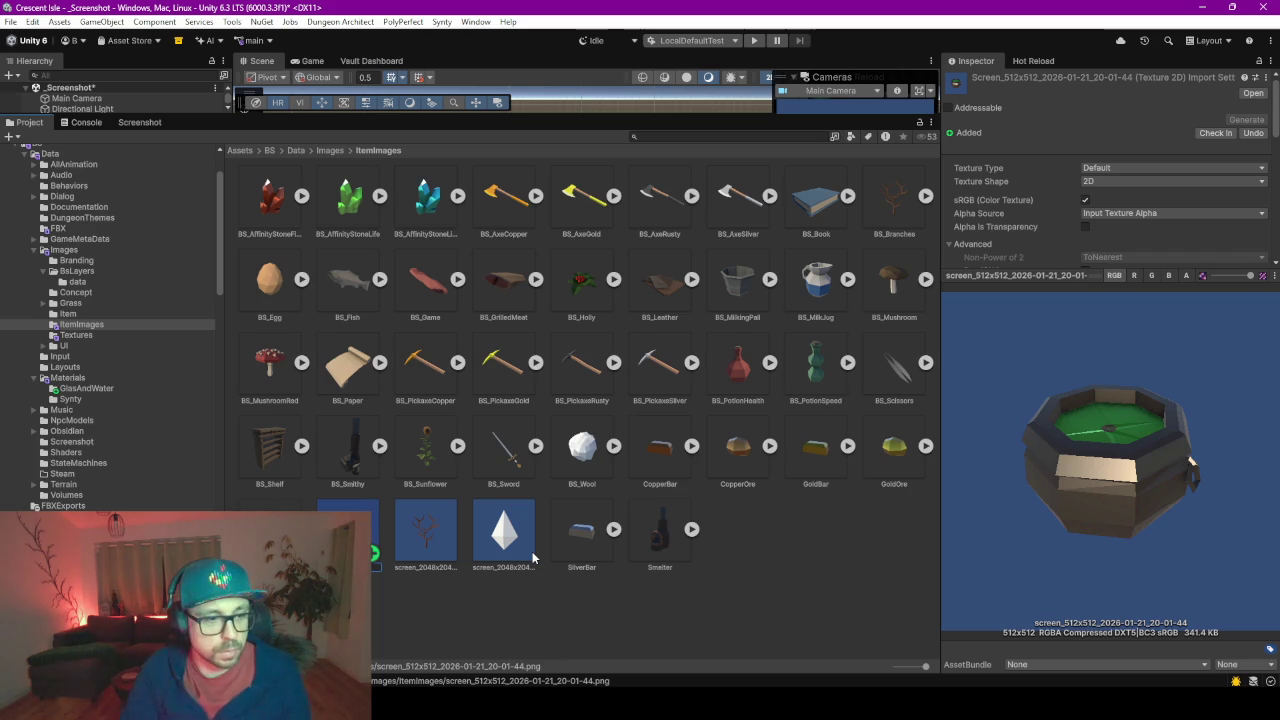
pyautogui.press('Return')
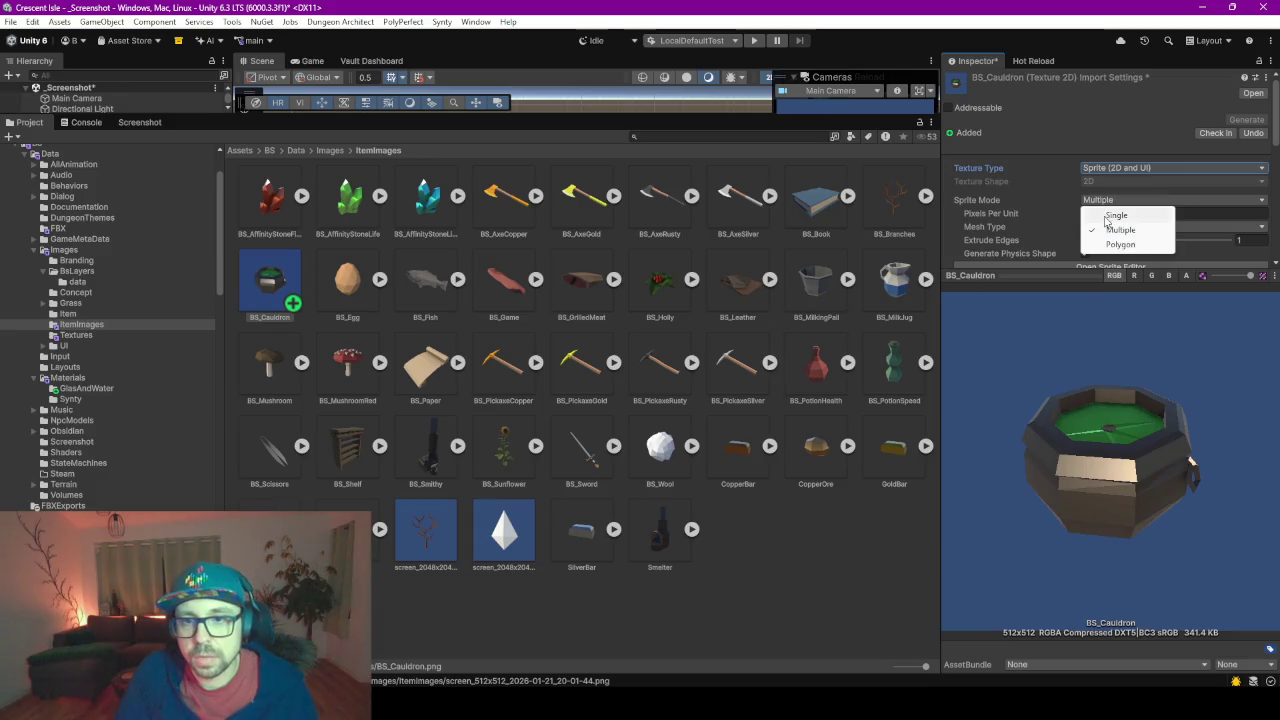
# - Apply a 512 Max Size to the BS_Cauldron texture, then show the enlarged Vault Dashboard
pyautogui.moveTo(1067, 268); pyautogui.dragTo(1060, 410)
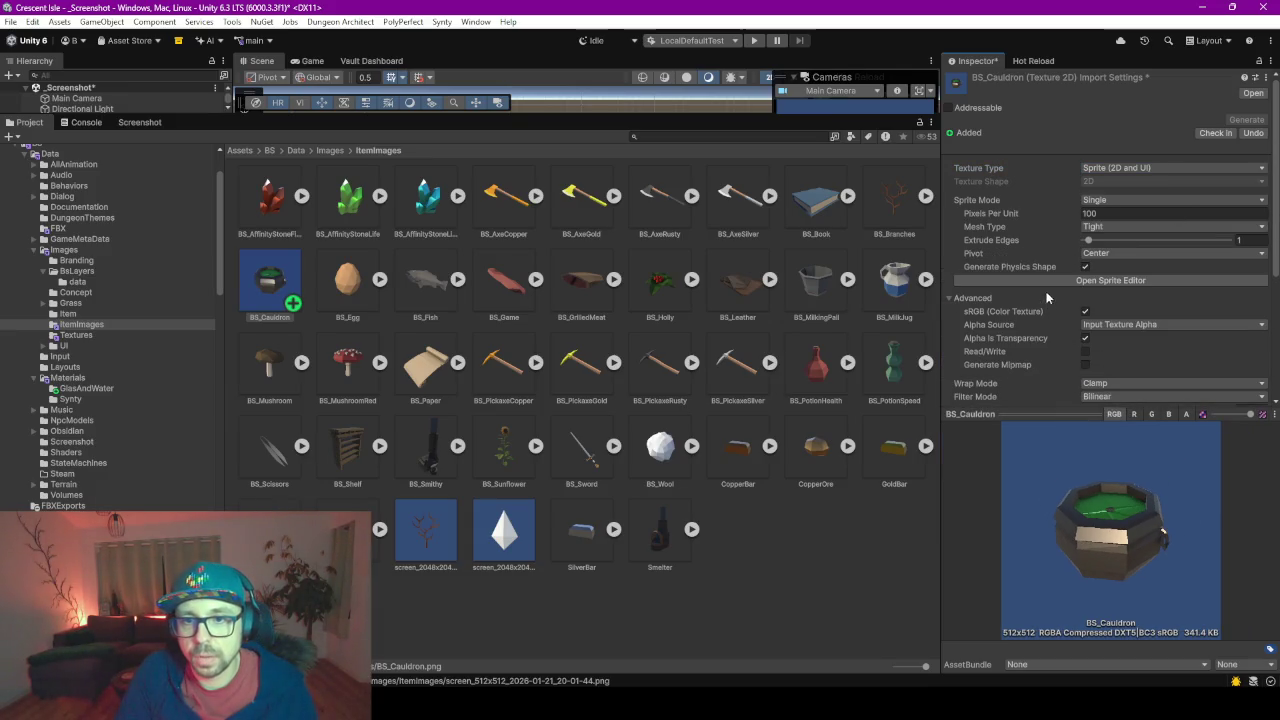
pyautogui.scroll(-2, 1045, 285)
pyautogui.scroll(-2, 1045, 287)
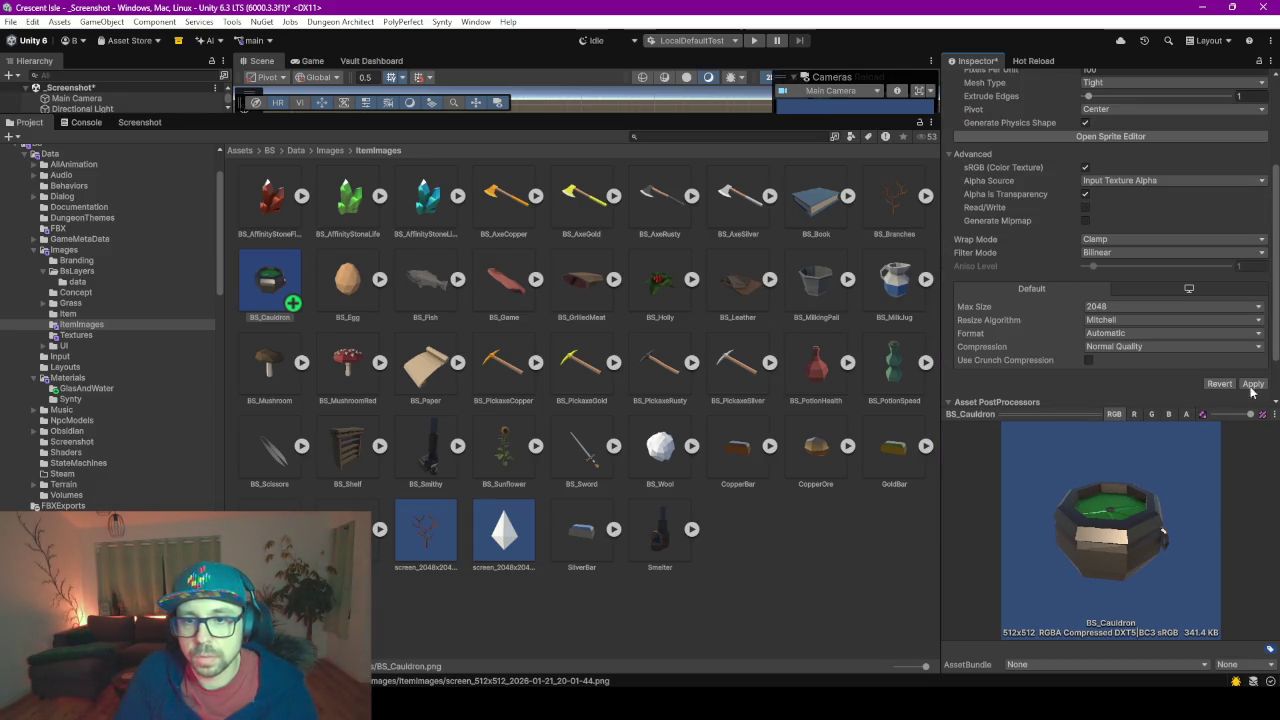
pyautogui.click(1100, 306)
pyautogui.click(1115, 380)
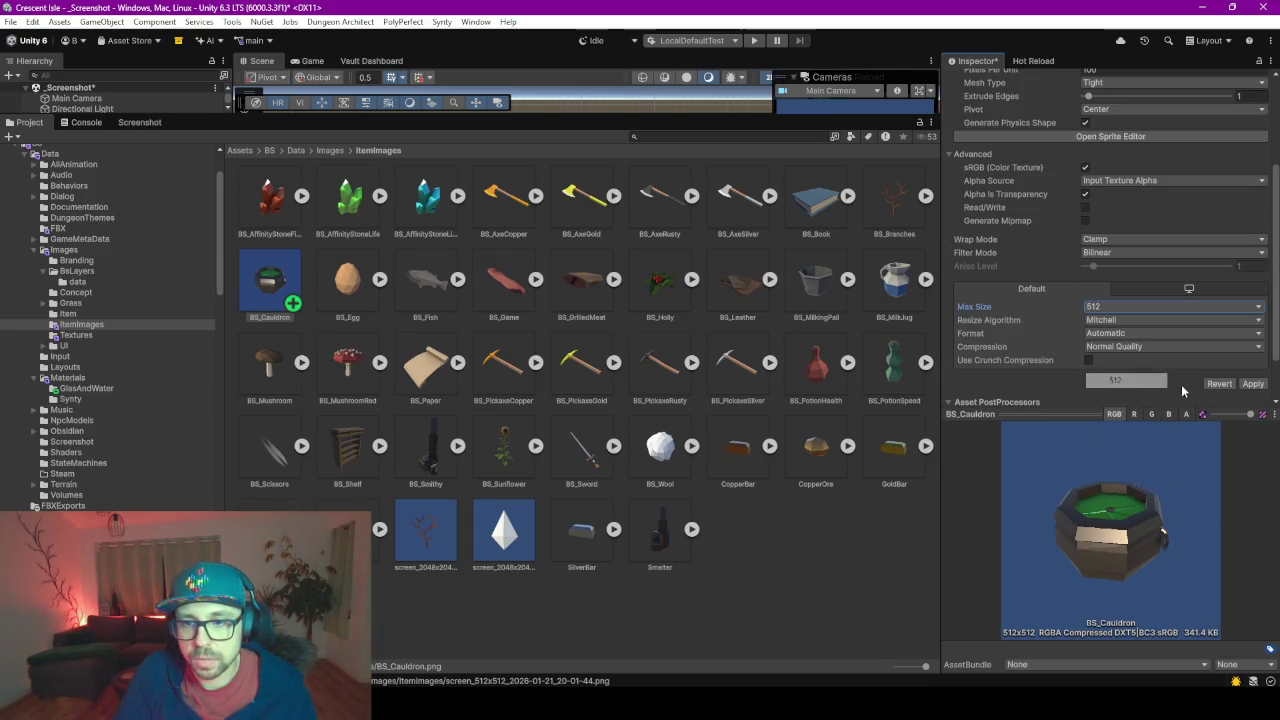
pyautogui.click(1252, 384)
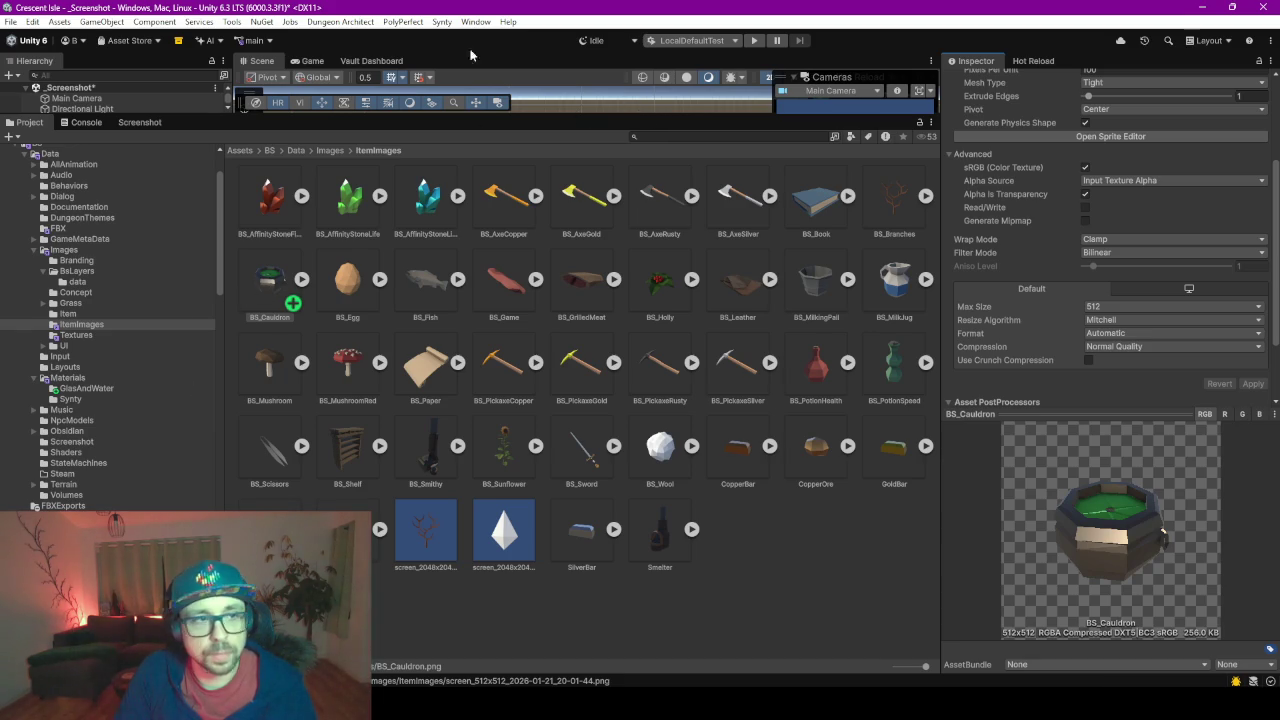
pyautogui.click(366, 61)
pyautogui.moveTo(566, 116)
pyautogui.mouseDown()
pyautogui.moveTo(566, 592)
pyautogui.moveTo(566, 470)
pyautogui.mouseUp()
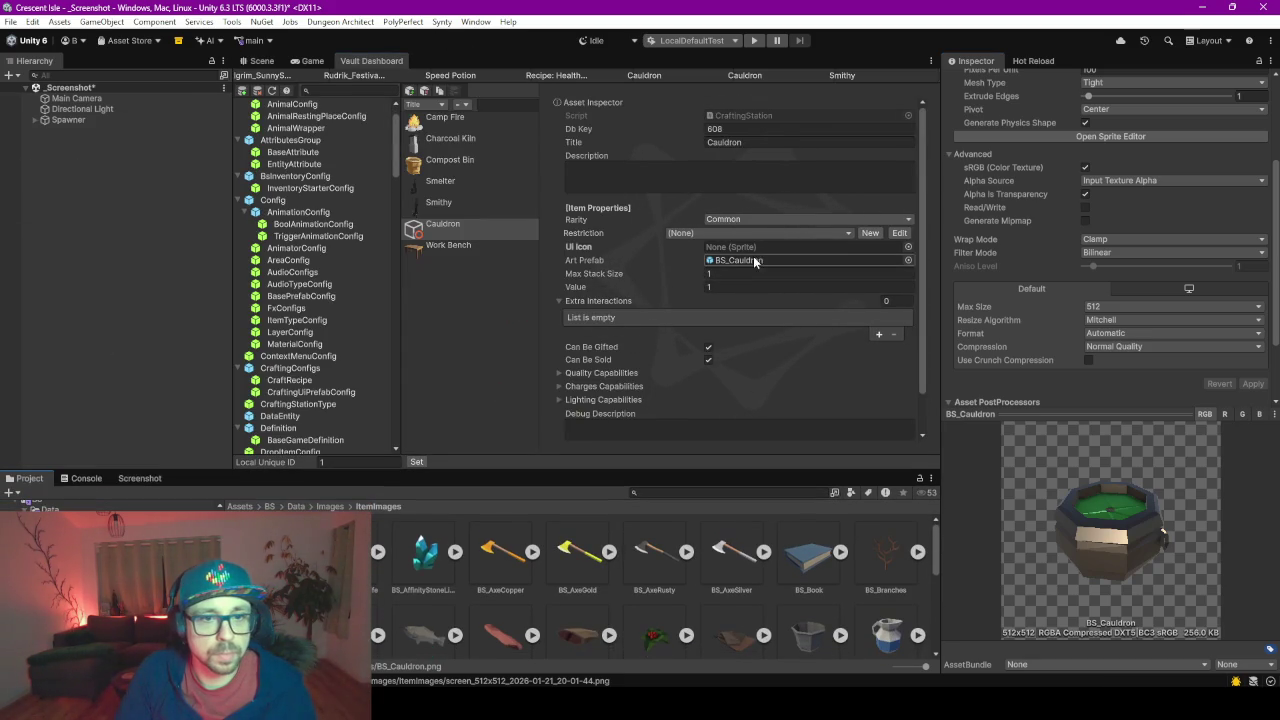
# - Search 'bs_cauldron' in the UI Icon picker and assign the BS_Cauldron sprite
pyautogui.click(906, 248)
pyautogui.write('bs_')
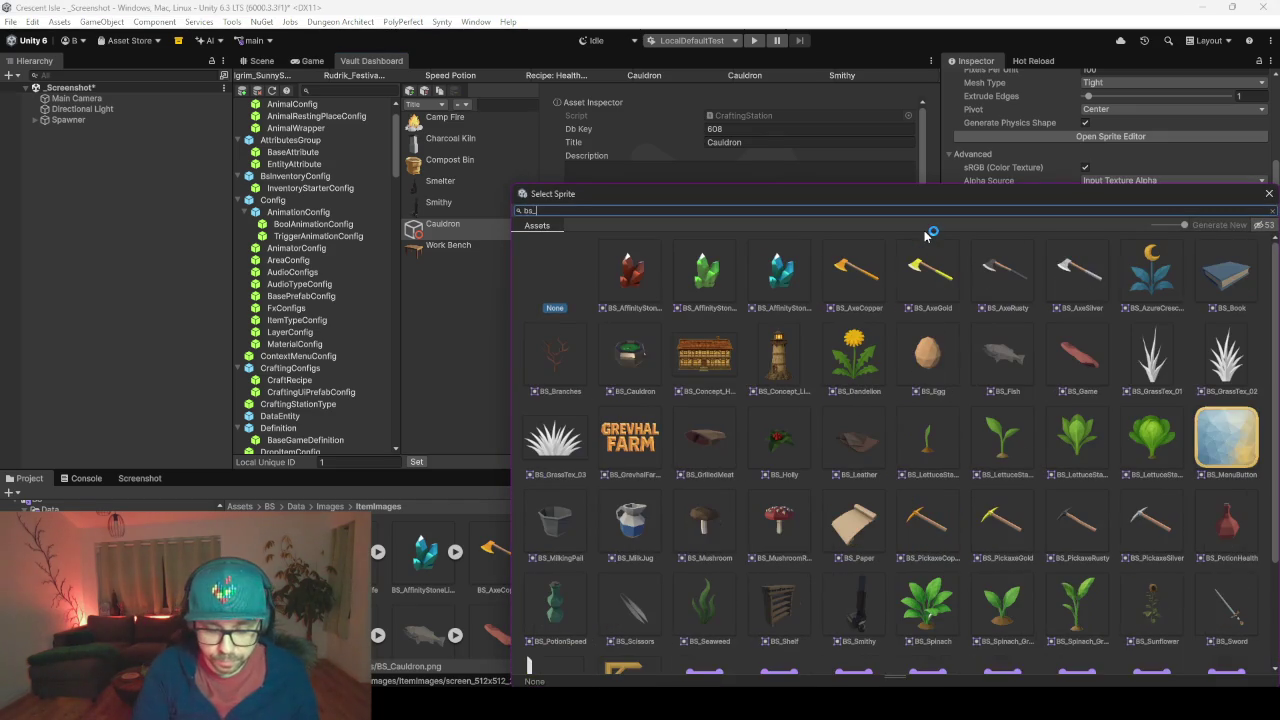
pyautogui.write('cauldron')
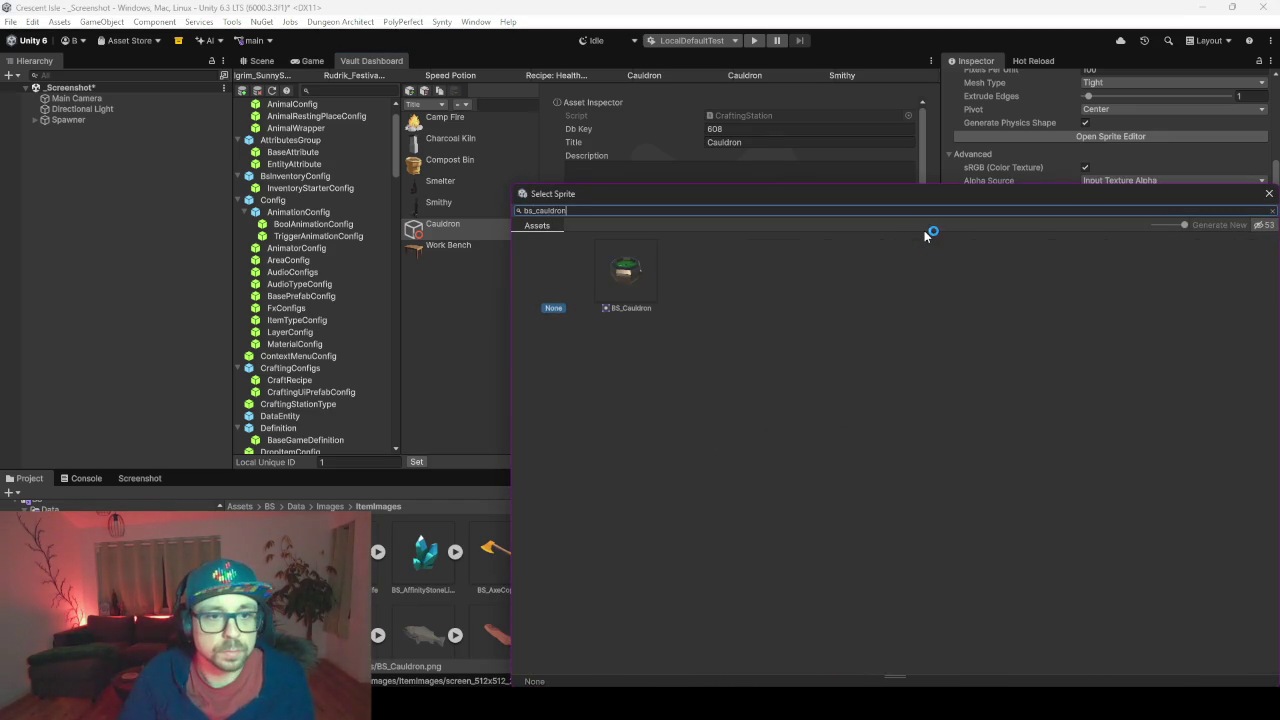
pyautogui.doubleClick(646, 264)
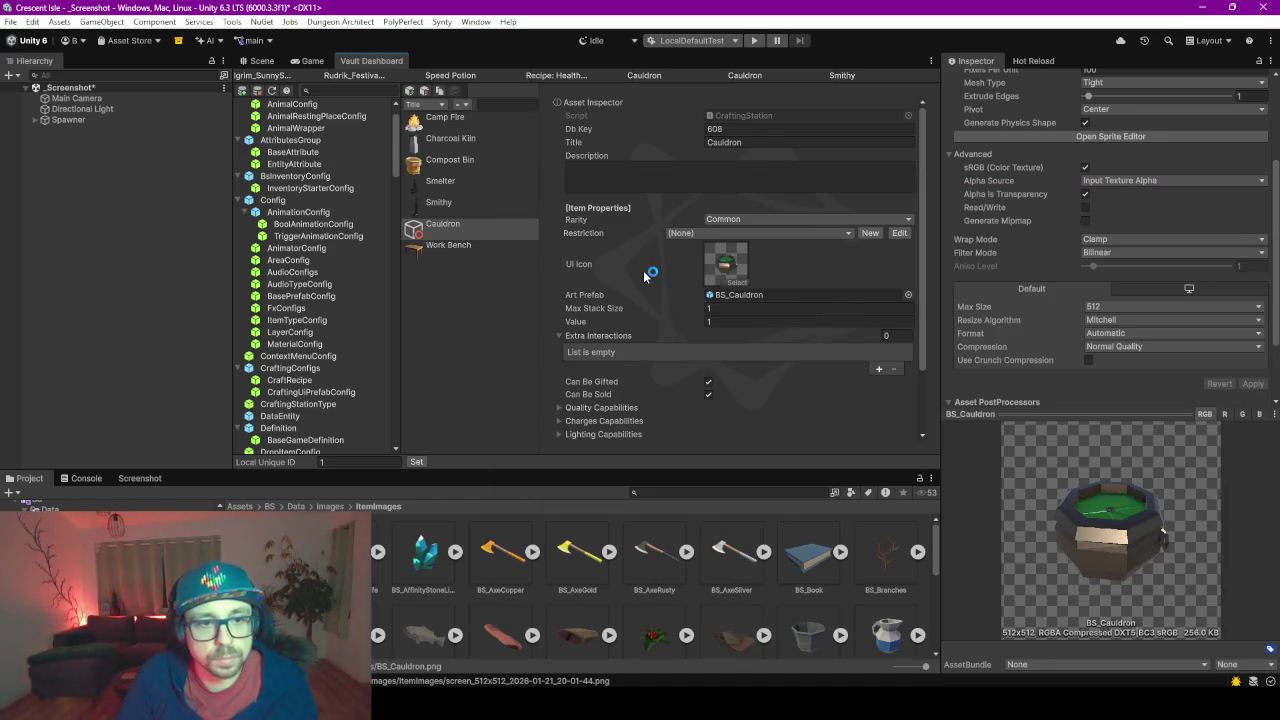
pyautogui.scroll(-2, 655, 300)
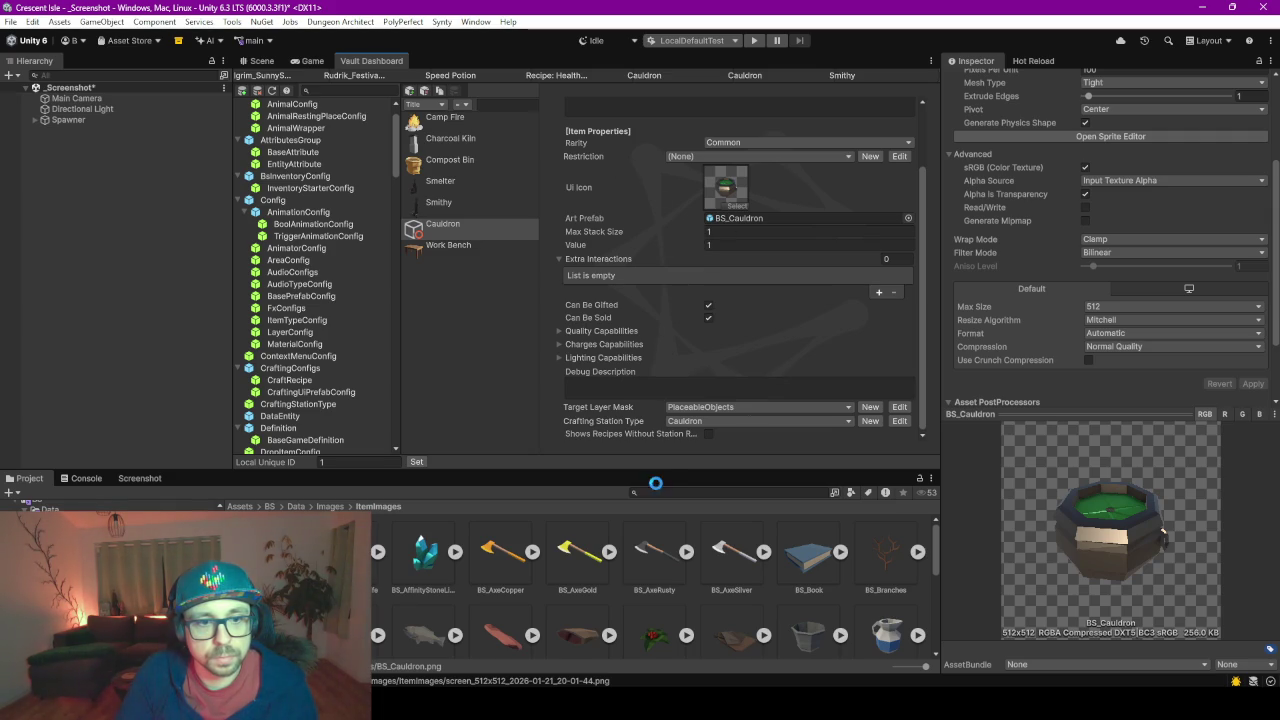
pyautogui.moveTo(651, 472); pyautogui.dragTo(651, 506)
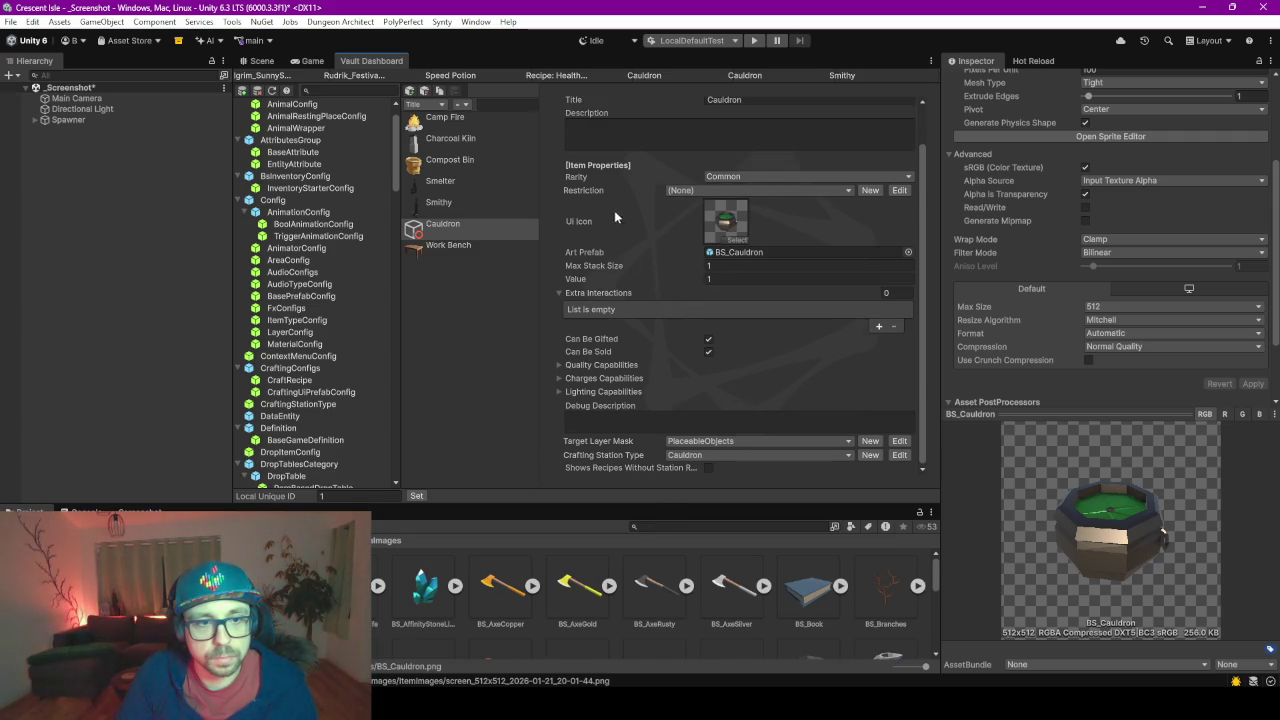
pyautogui.scroll(2, 627, 330)
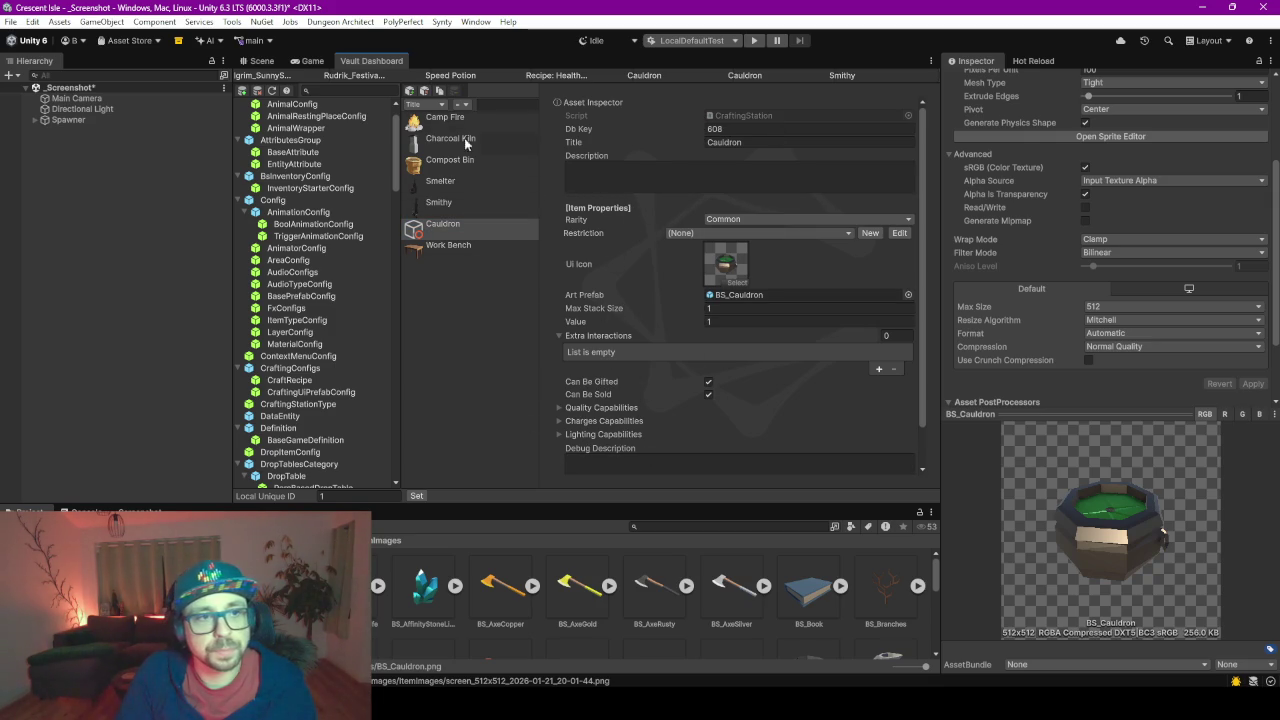
pyautogui.click(260, 61)
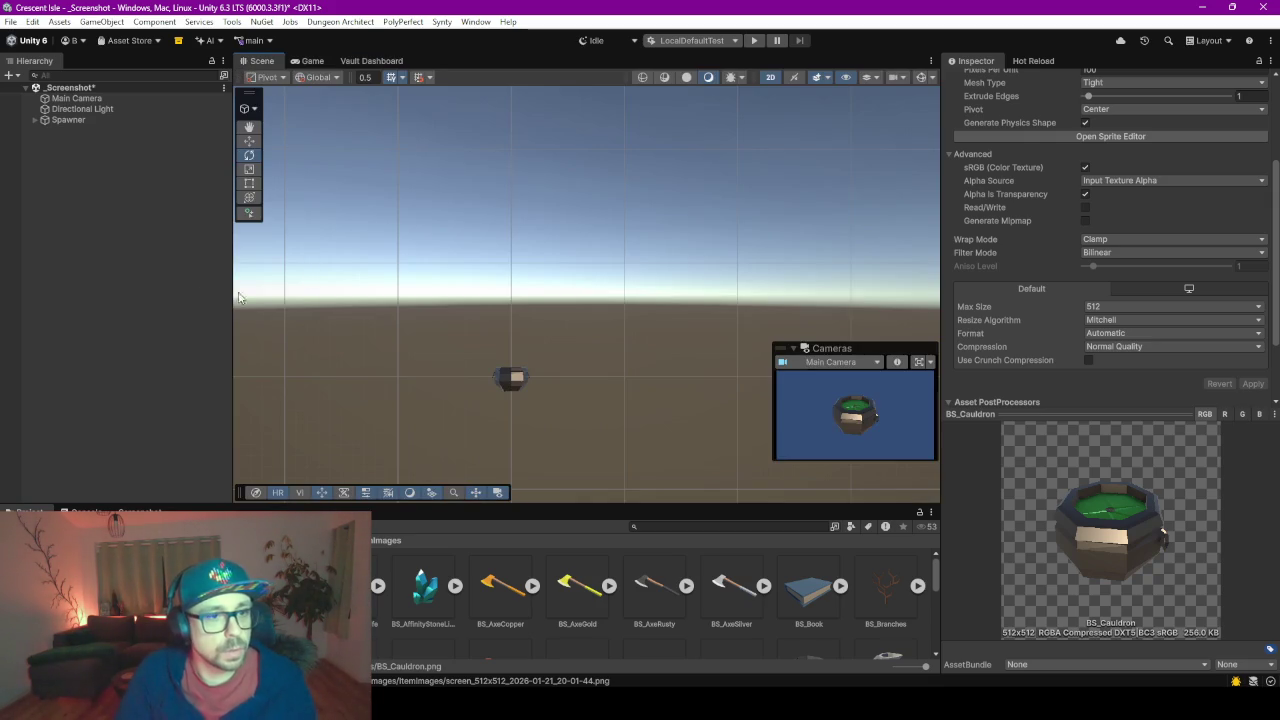
# - Save the _Screenshot scene and recheck the Cauldron entry in the Vault Dashboard
pyautogui.hotkey('ctrl', 's')
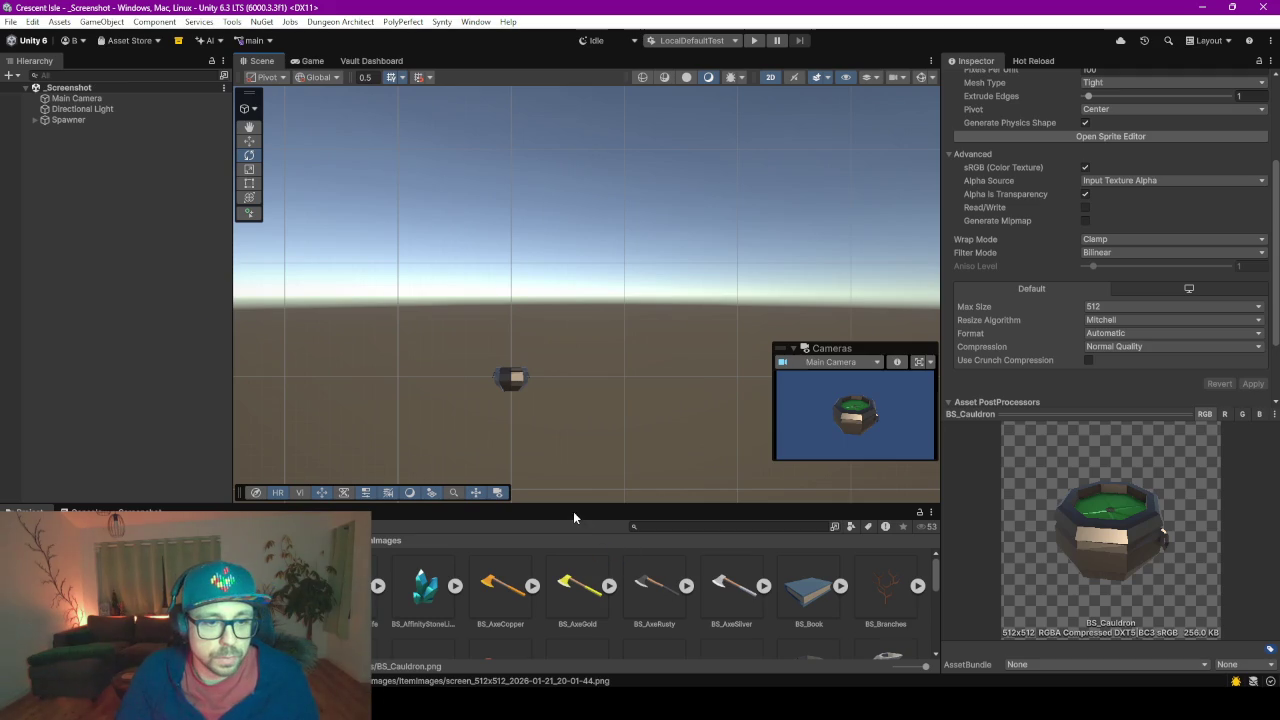
pyautogui.moveTo(570, 506); pyautogui.dragTo(575, 332)
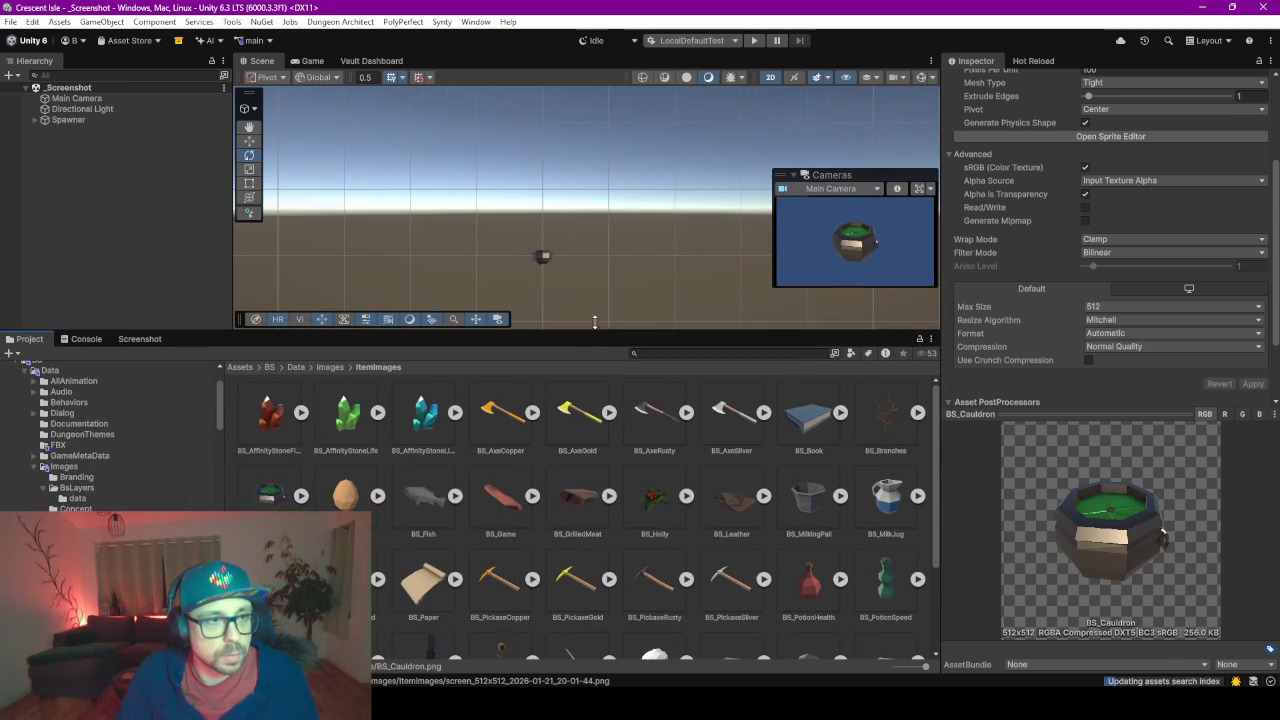
pyautogui.click(371, 61)
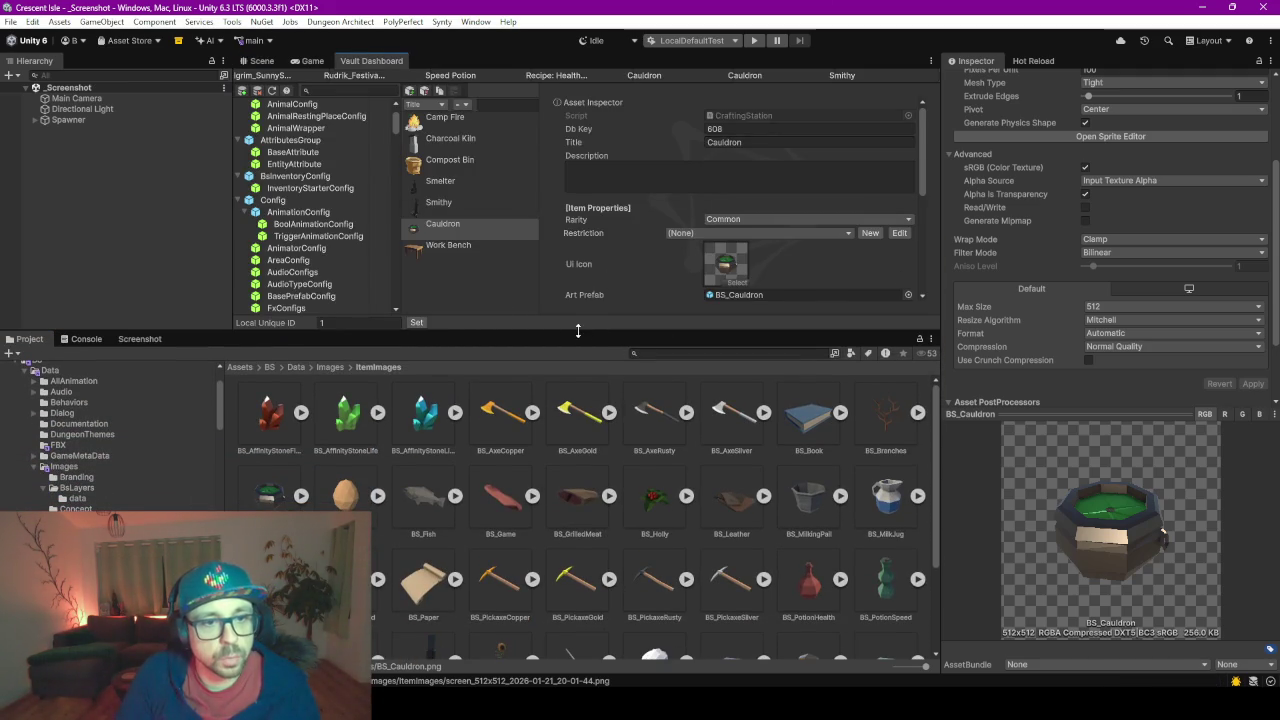
pyautogui.moveTo(578, 333); pyautogui.dragTo(578, 502)
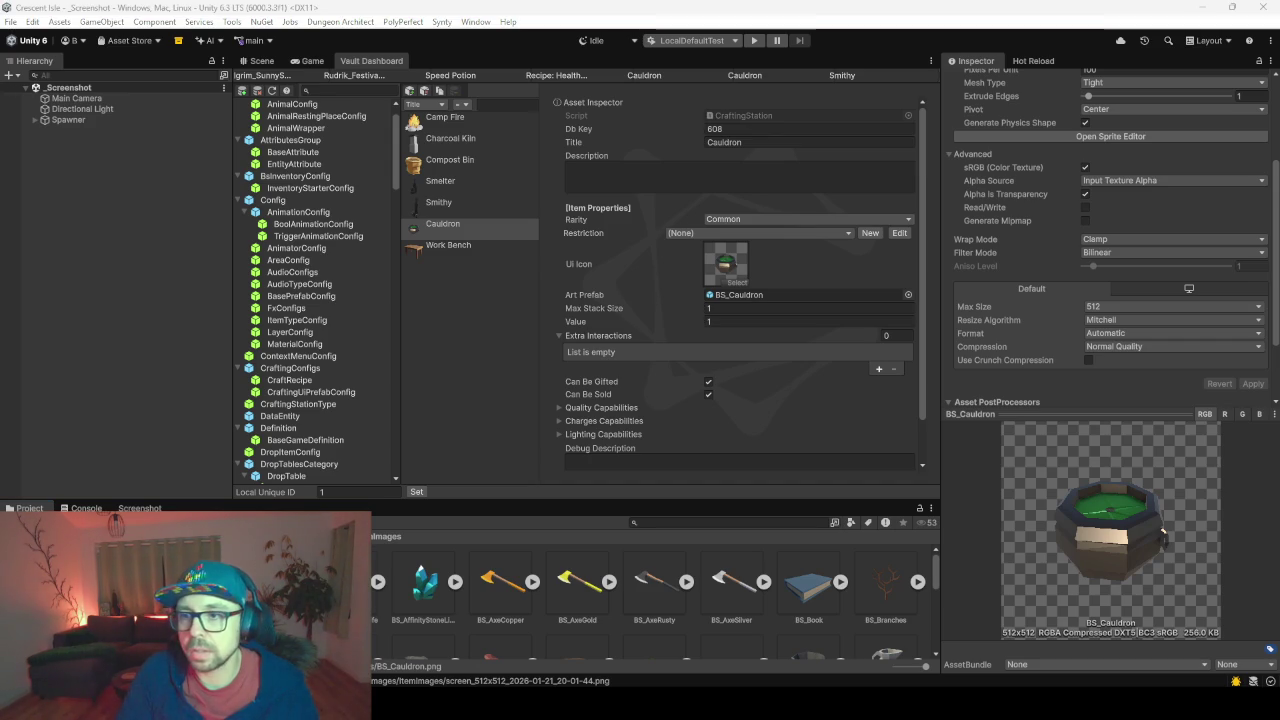
pyautogui.click(432, 227)
pyautogui.click(821, 275)
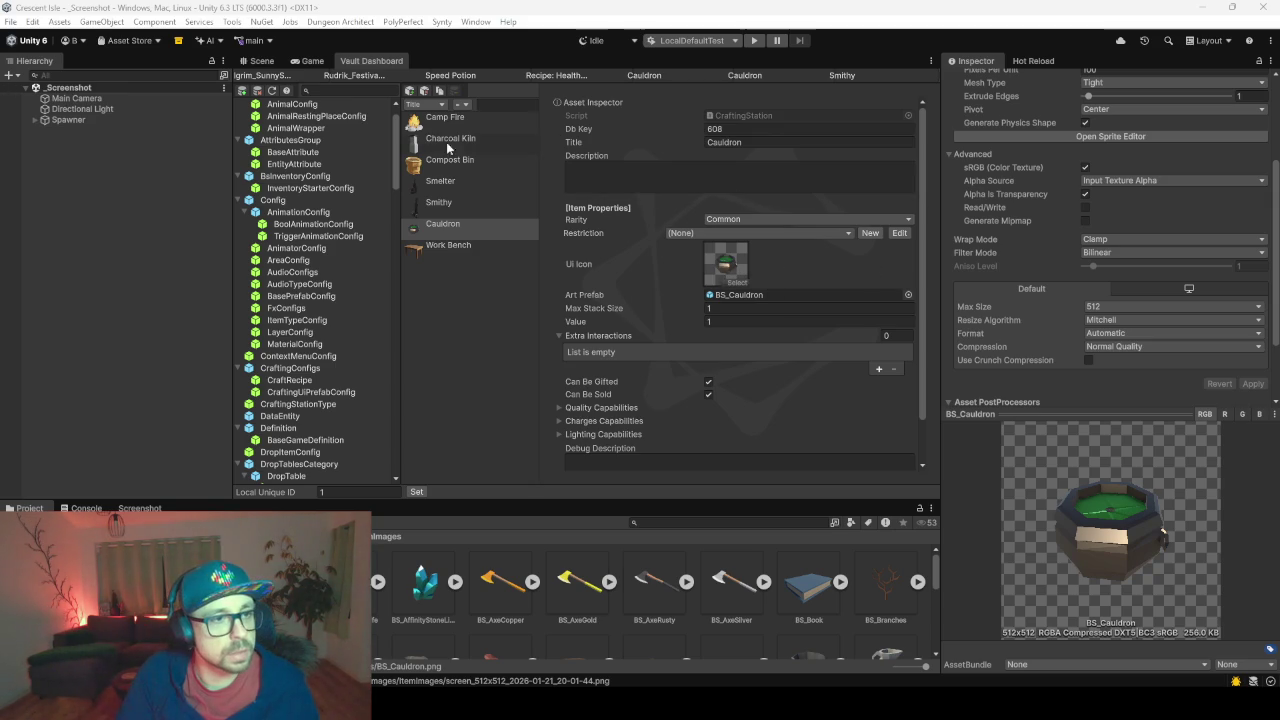
pyautogui.moveTo(395, 173); pyautogui.dragTo(397, 141)
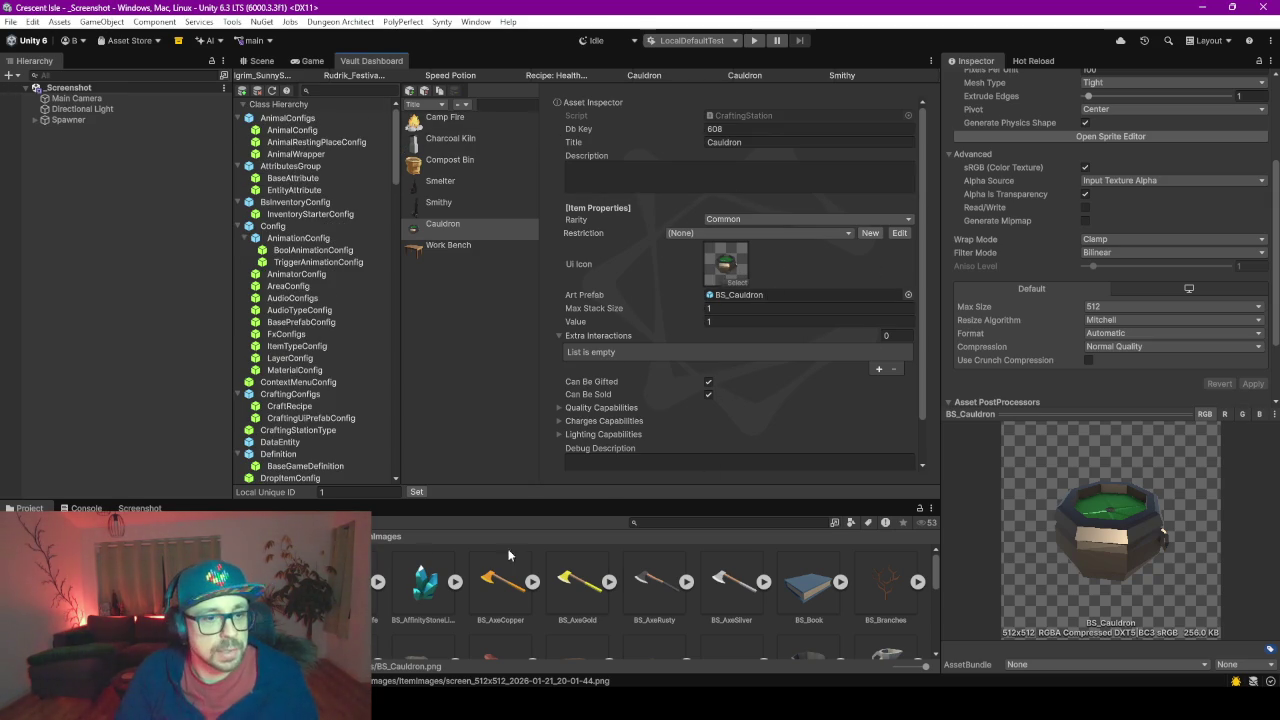
# - Switch to JetBrains Rider with DoorController.cs in focus
pyautogui.moveTo(476, 502); pyautogui.dragTo(476, 378)
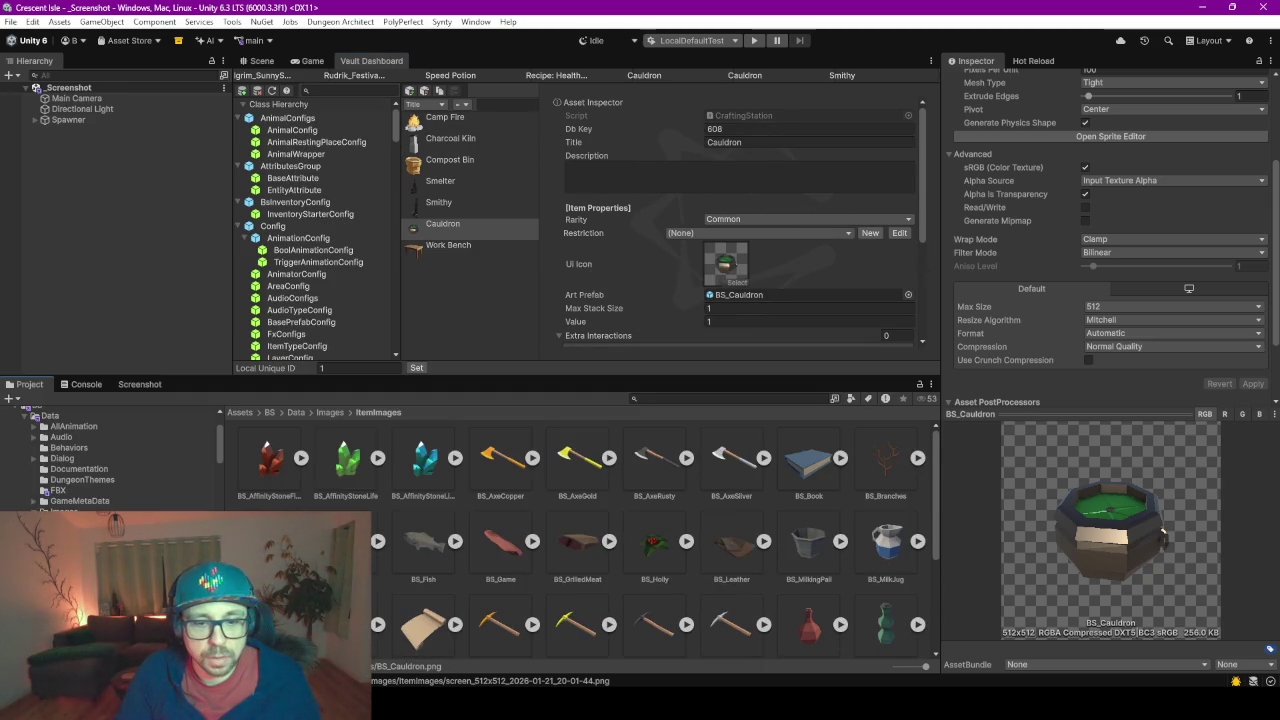
pyautogui.hotkey('alt', 'Tab')
pyautogui.click(826, 285)
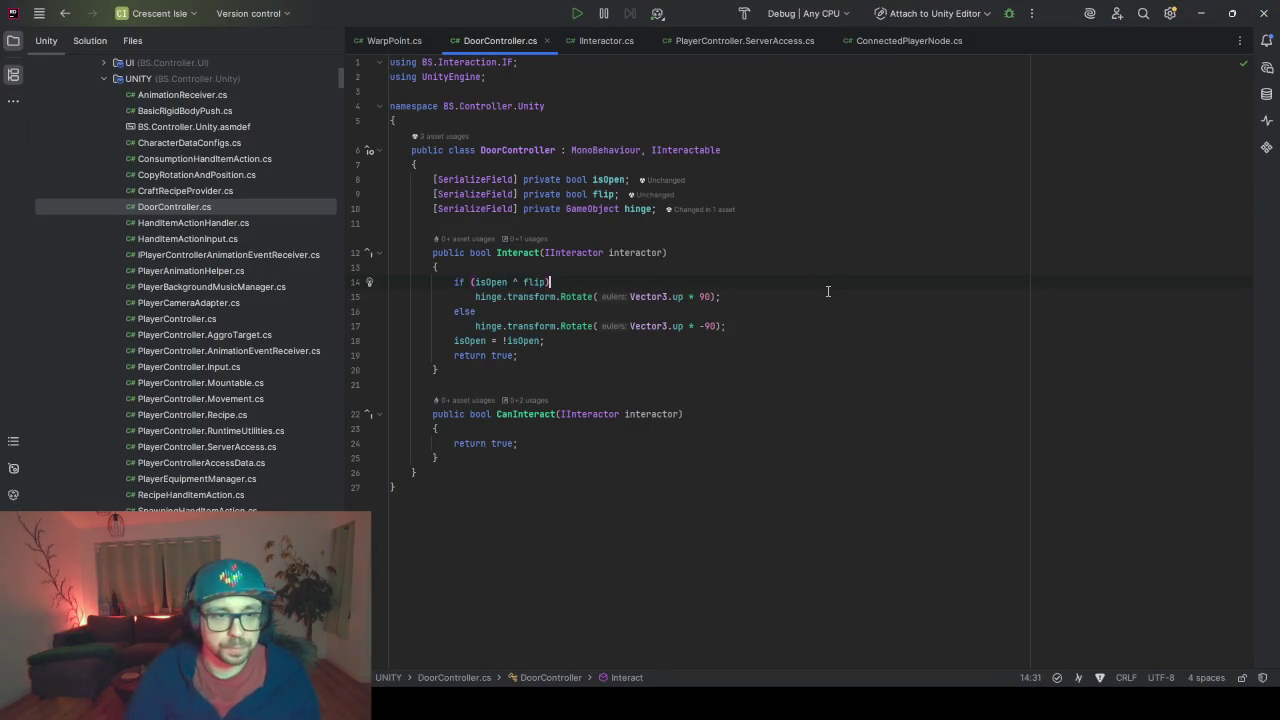
# - Open the CraftingStation class via Search Everywhere
pyautogui.press('shift')
pyautogui.press('shift')
pyautogui.write('arftingStat')
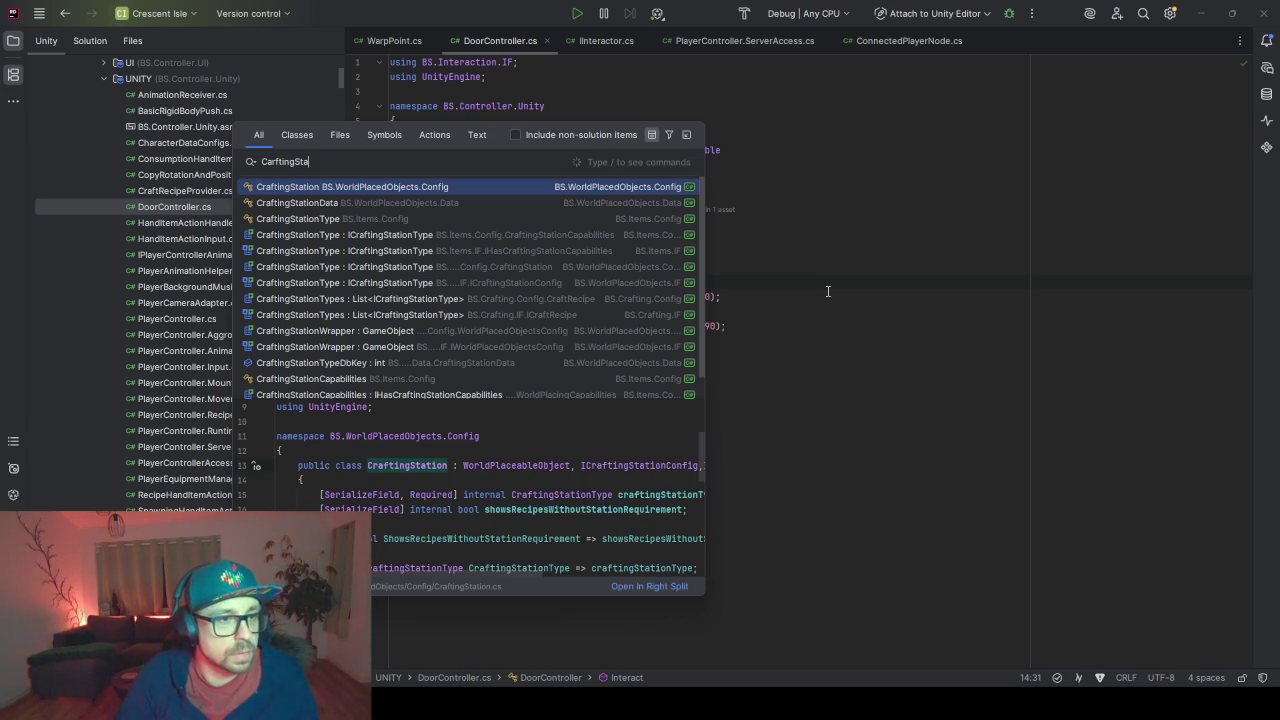
pyautogui.press('Return')
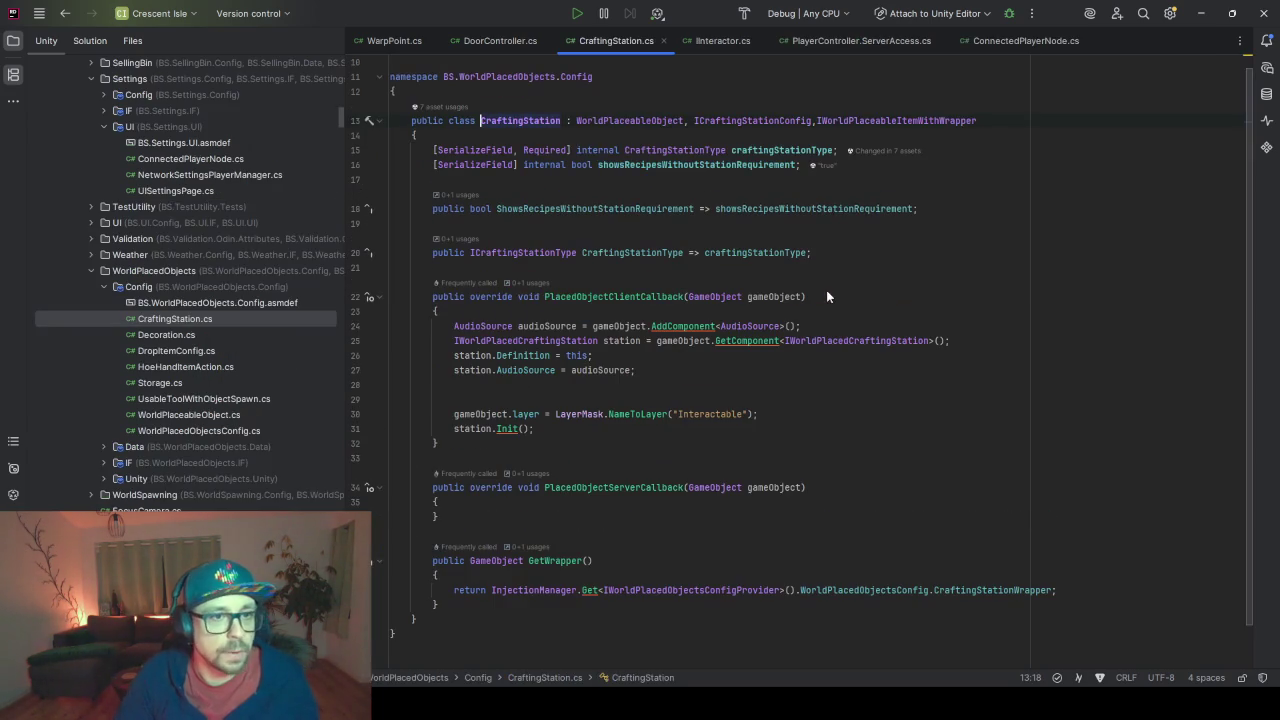
# - Browse the 'WorldPla' search results, then open the CraftingStation.cs file
pyautogui.press('shift')
pyautogui.press('shift')
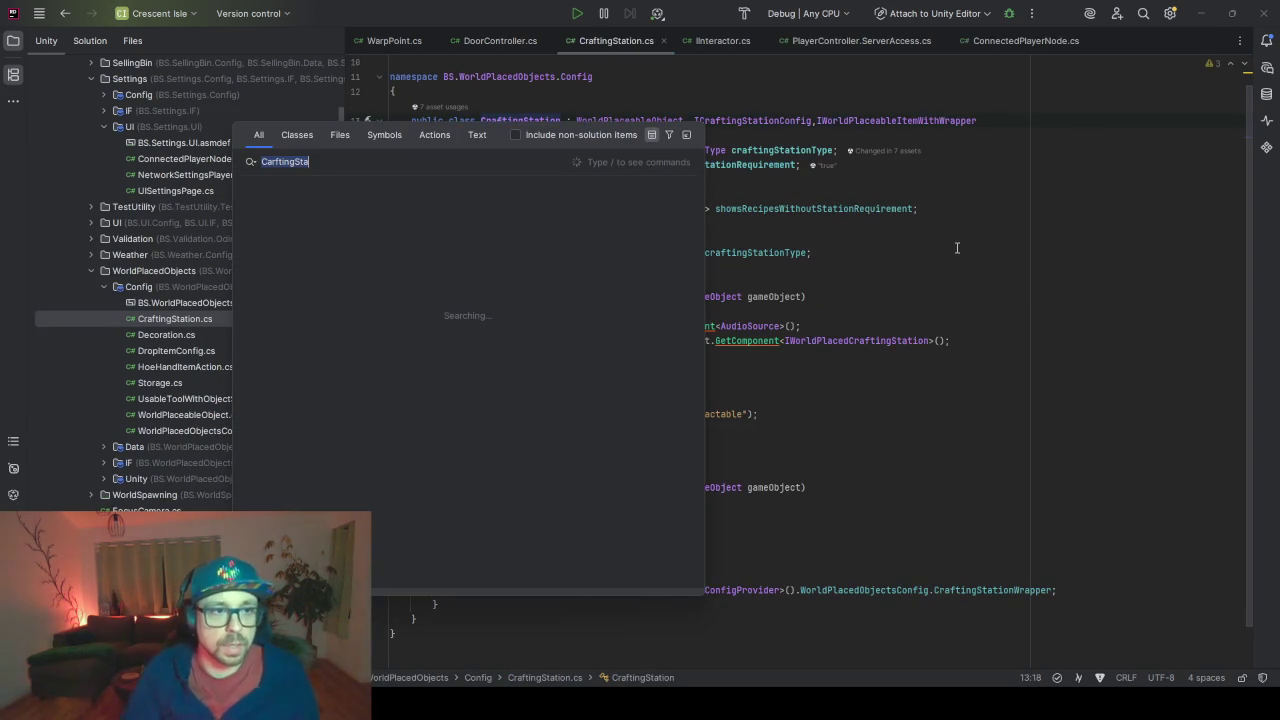
pyautogui.write('WorldPla')
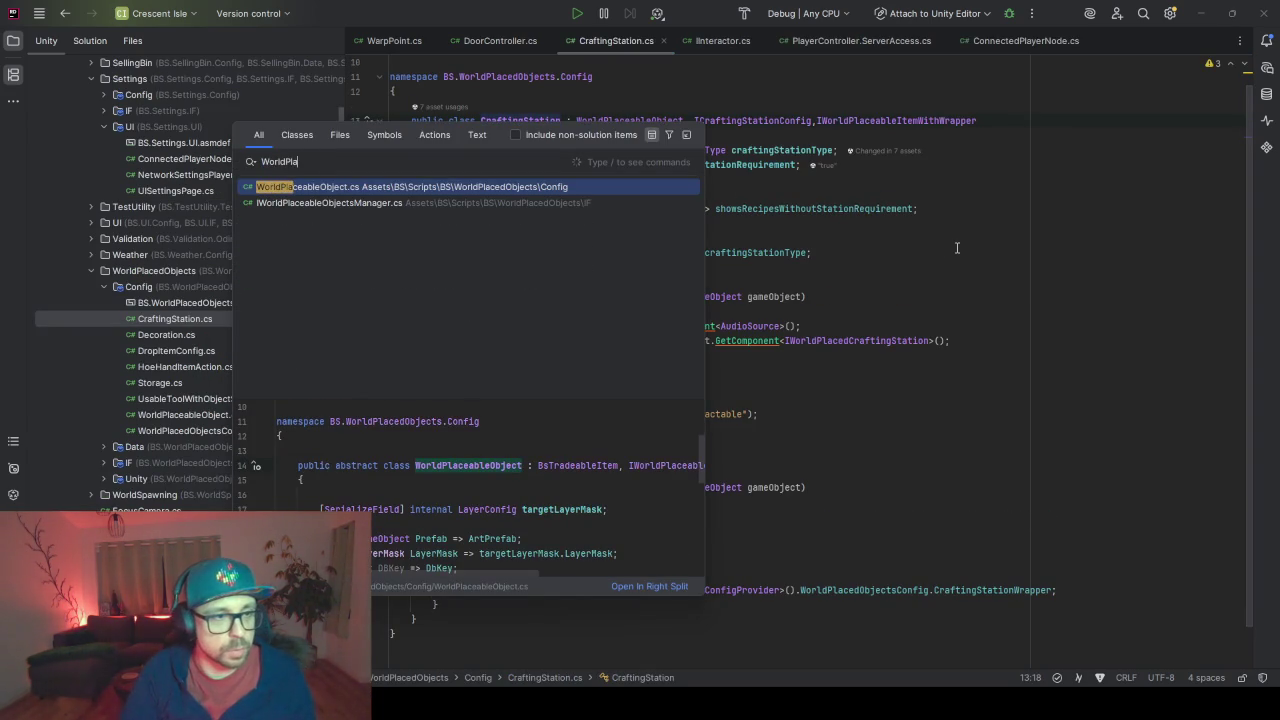
pyautogui.press('Down')
pyautogui.press('Down')
pyautogui.press('Down')
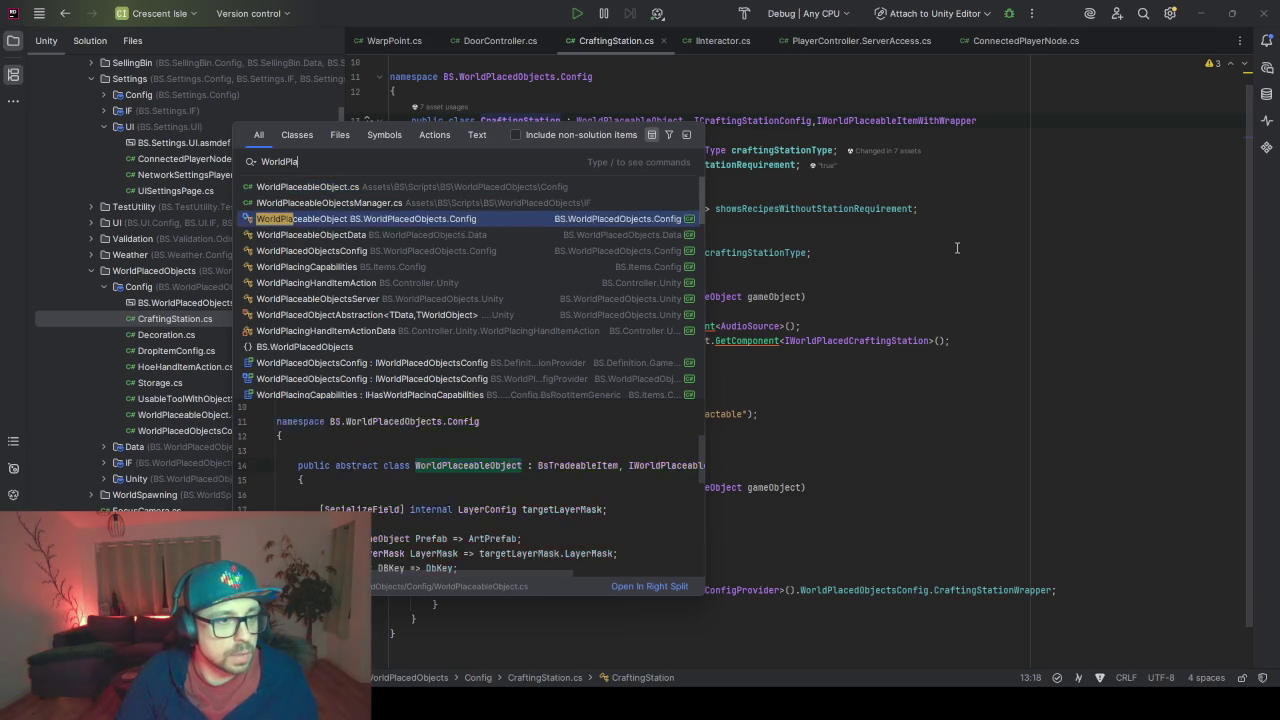
pyautogui.press('Down')
pyautogui.press('Down')
pyautogui.press('Down')
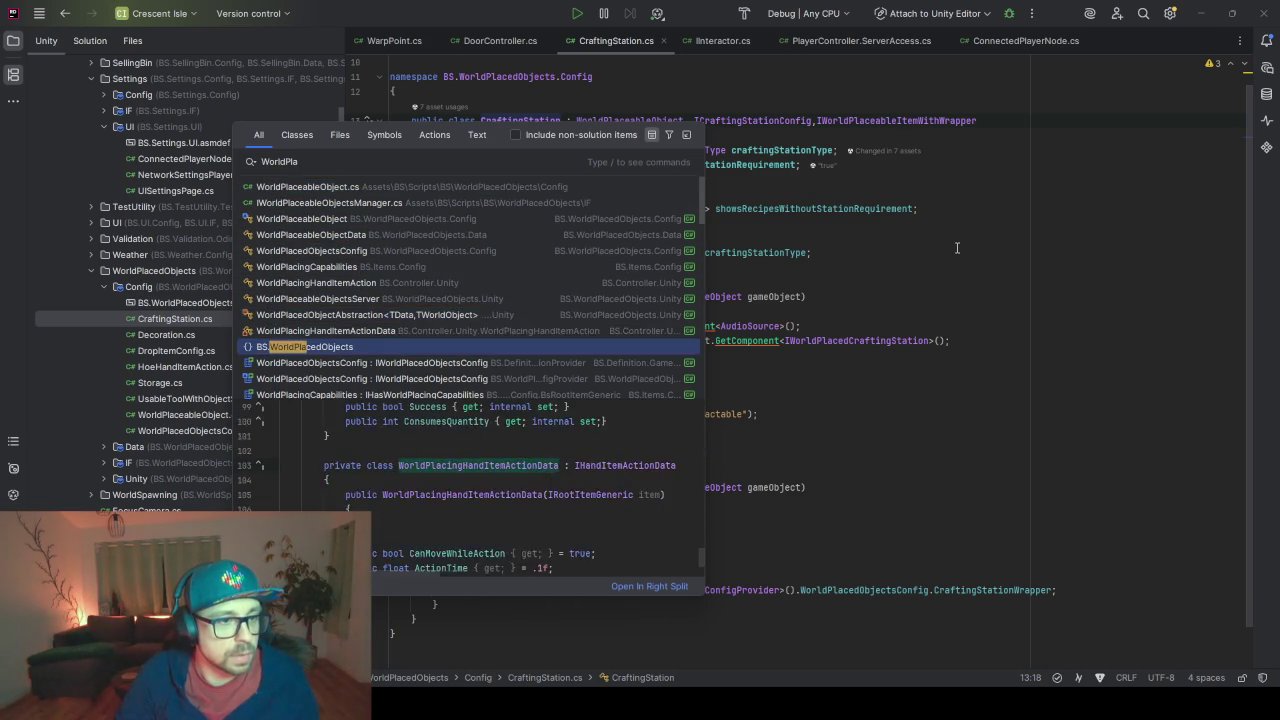
pyautogui.press('Down')
pyautogui.press('Down')
pyautogui.press('Down')
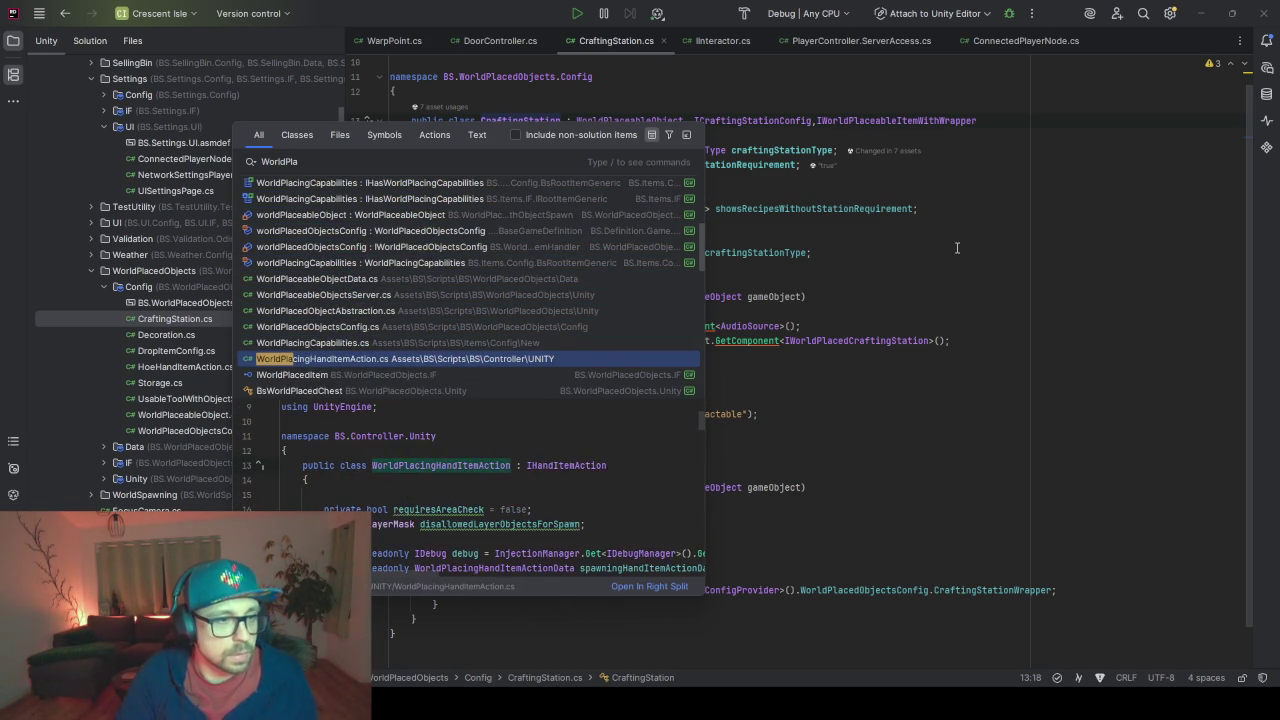
pyautogui.press('BackSpace')
pyautogui.press('BackSpace')
pyautogui.press('BackSpace')
pyautogui.write('Crasf')
pyautogui.press('BackSpace')
pyautogui.press('BackSpace')
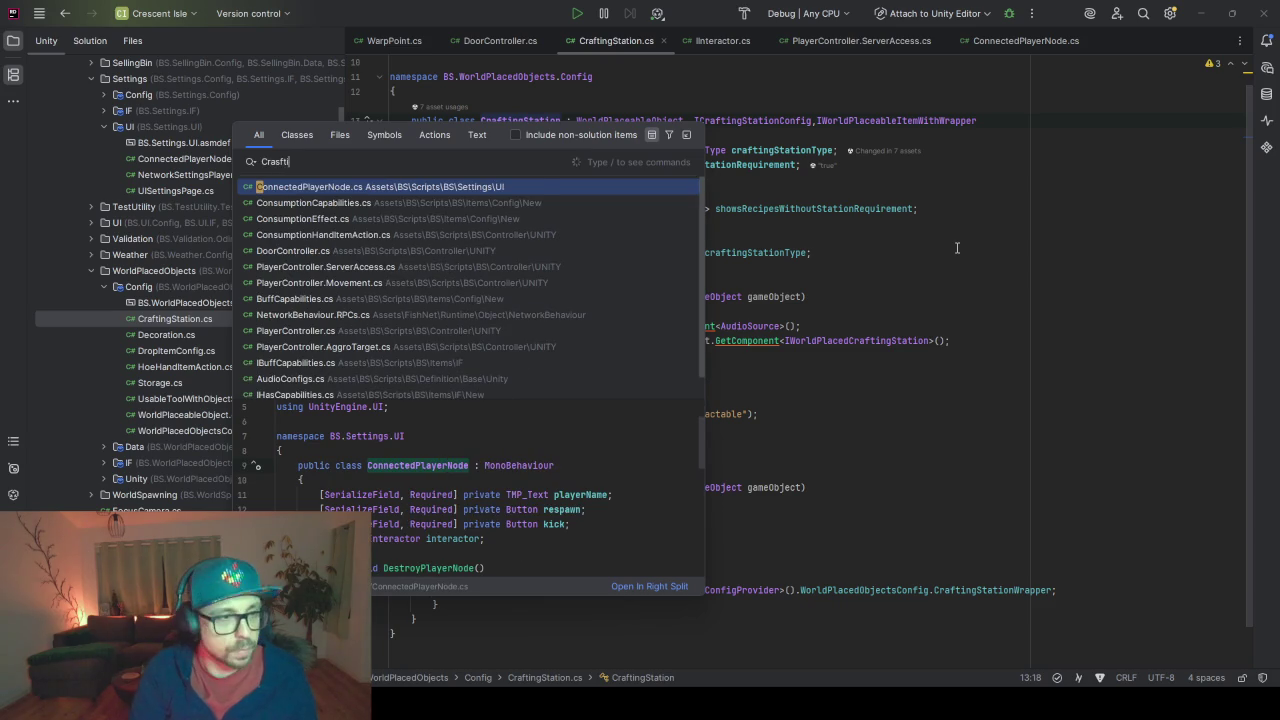
pyautogui.write('ftin')
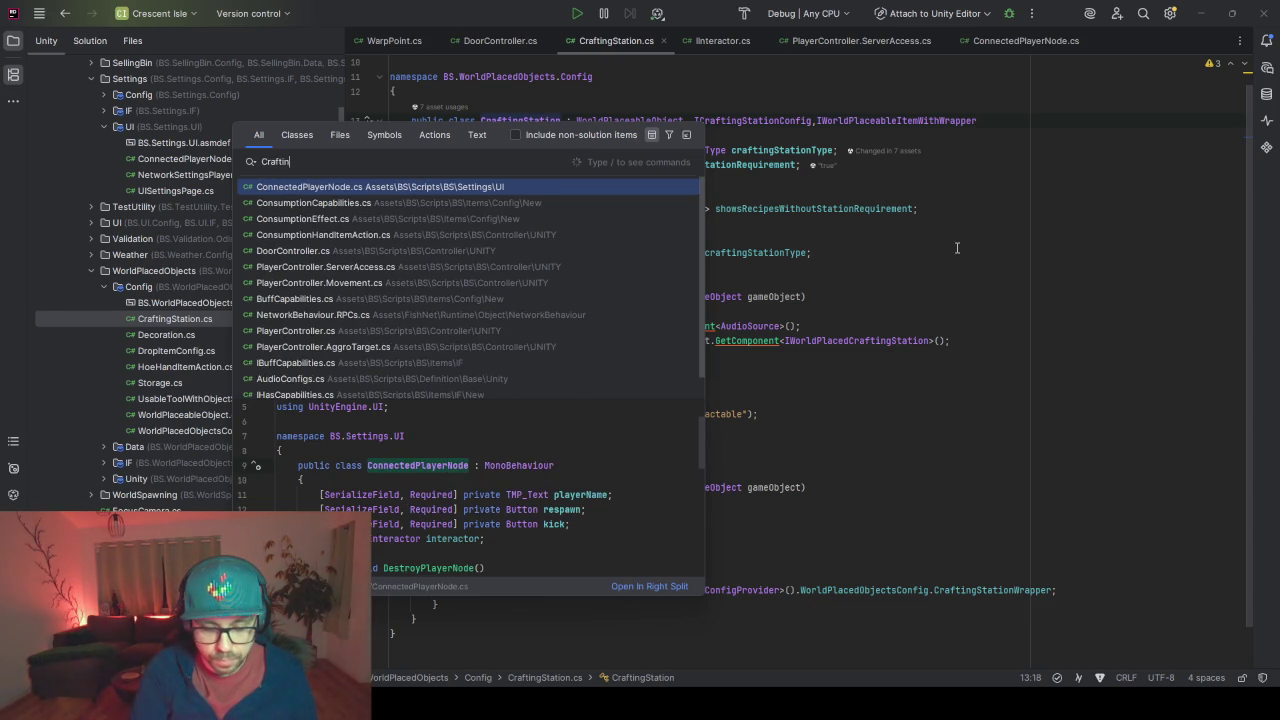
pyautogui.write('gStation')
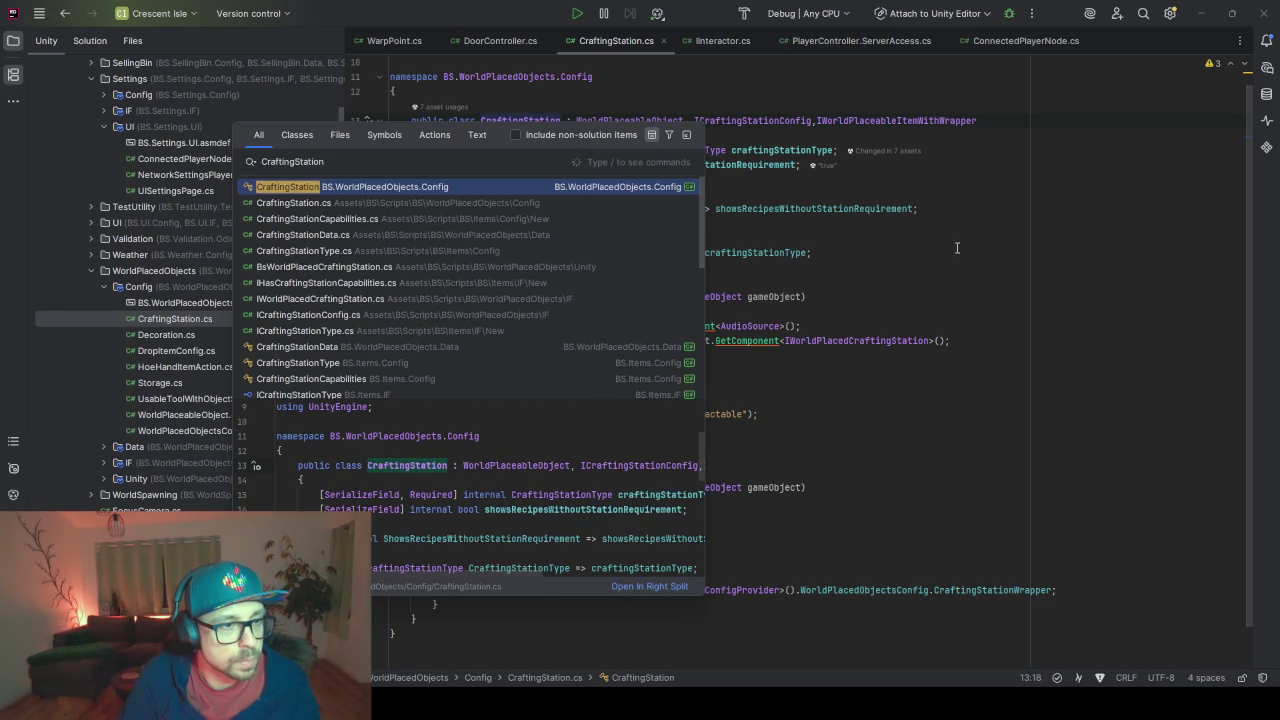
pyautogui.press('Down')
pyautogui.press('Return')
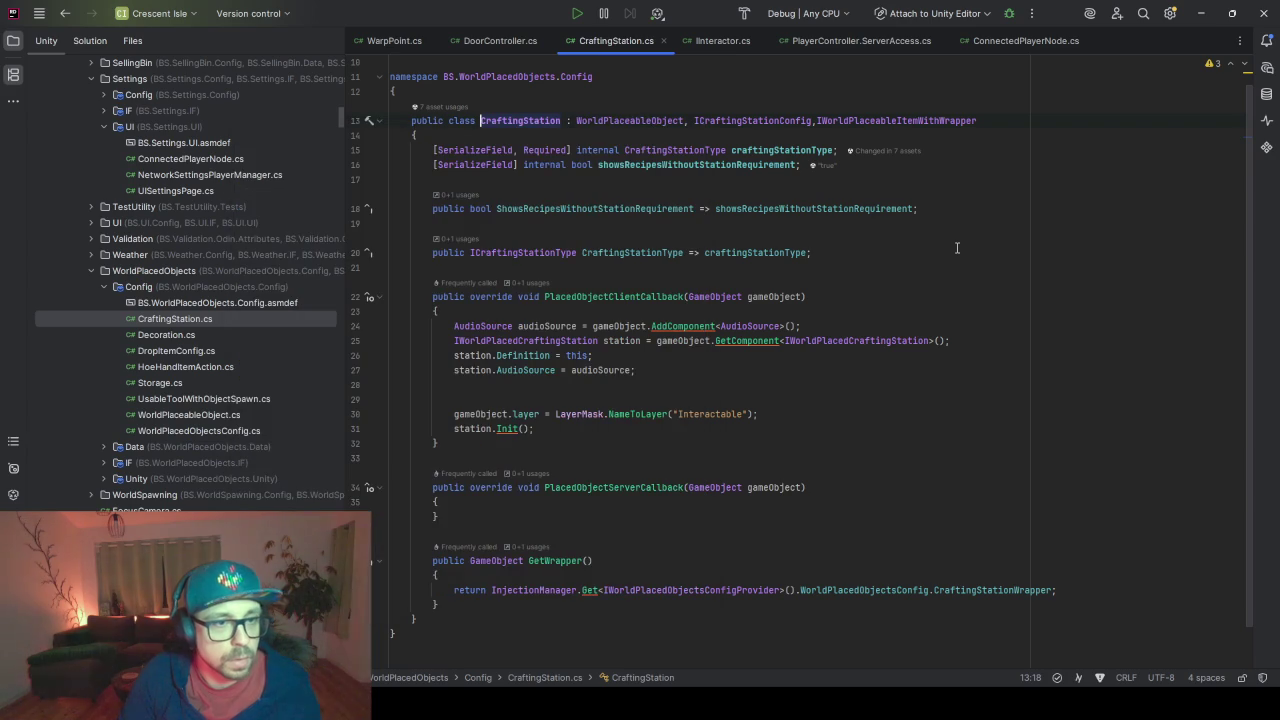
# - Jump to the WorldPlaceableObject base class, then navigate back to CraftingStation
pyautogui.click(636, 120)
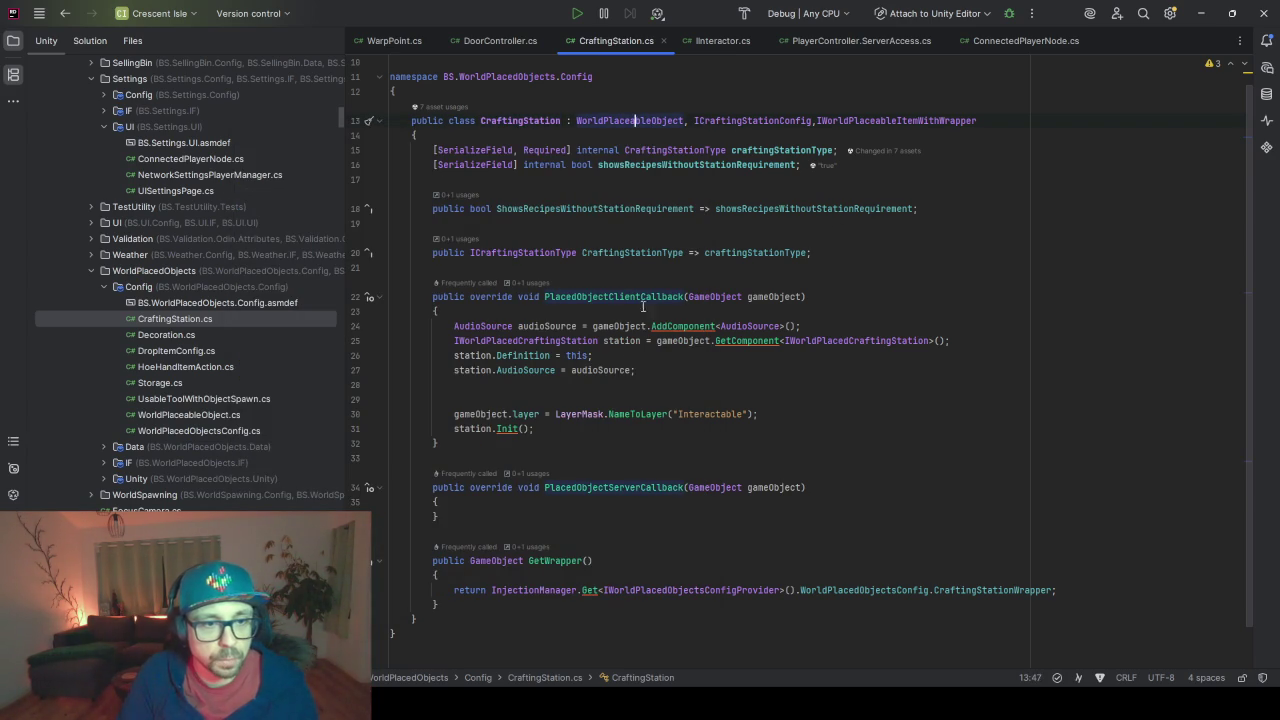
pyautogui.keyDown('ctrl'); pyautogui.click(624, 120); pyautogui.keyUp('ctrl')
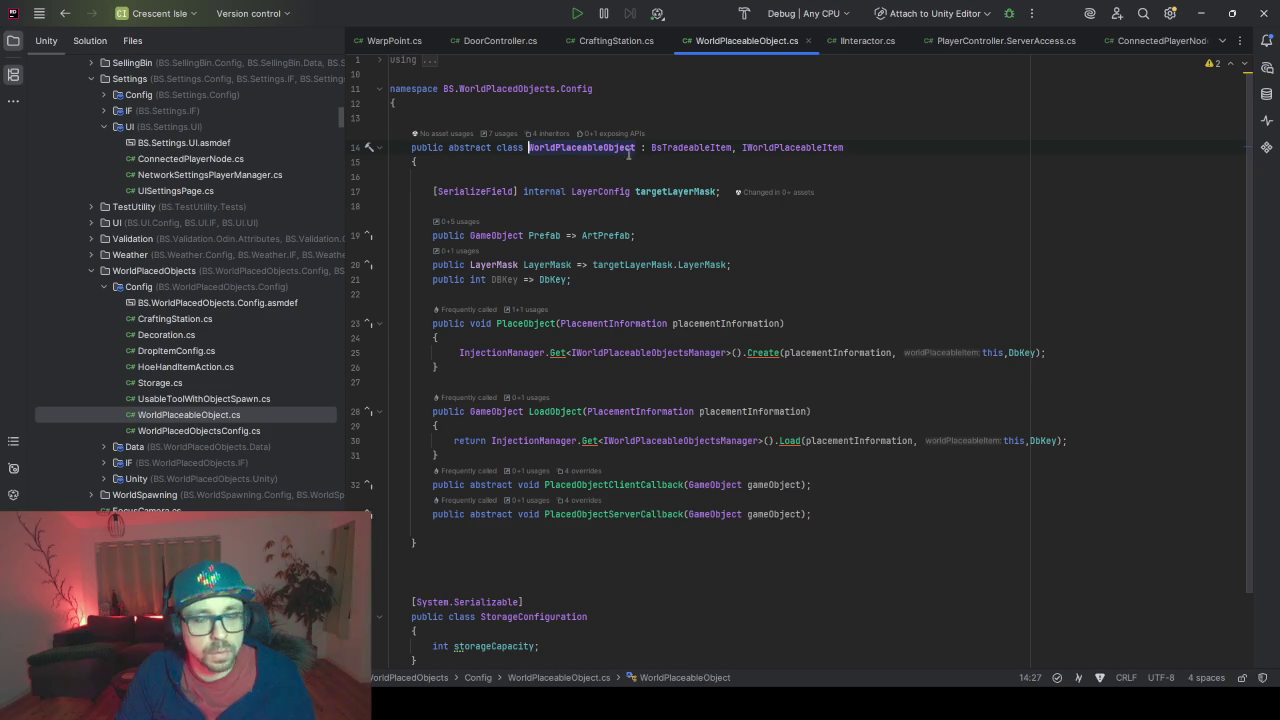
pyautogui.hotkey('ctrl', 'alt', 'Left')
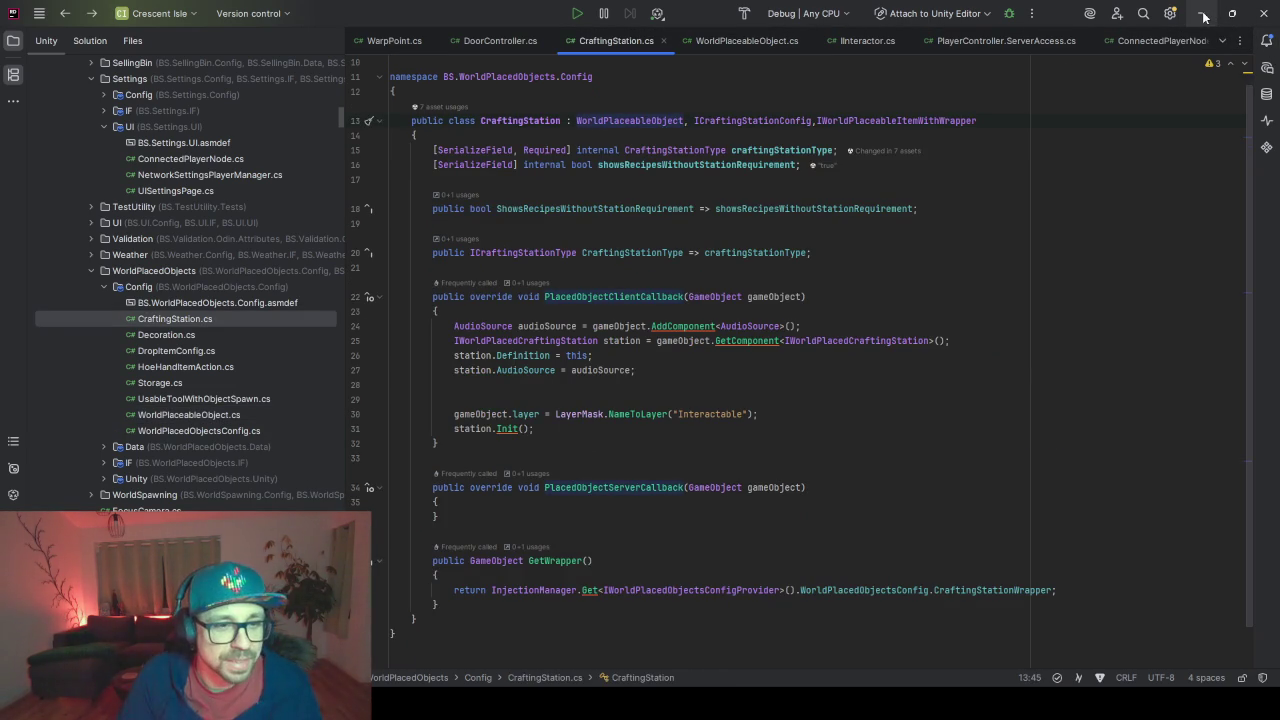
# - Open the IWorldPlacedCraftingStation interface definition from PlacedObjectClientCallback
pyautogui.click(626, 296)
pyautogui.click(881, 340)
pyautogui.keyDown('ctrl'); pyautogui.click(871, 340); pyautogui.keyUp('ctrl')
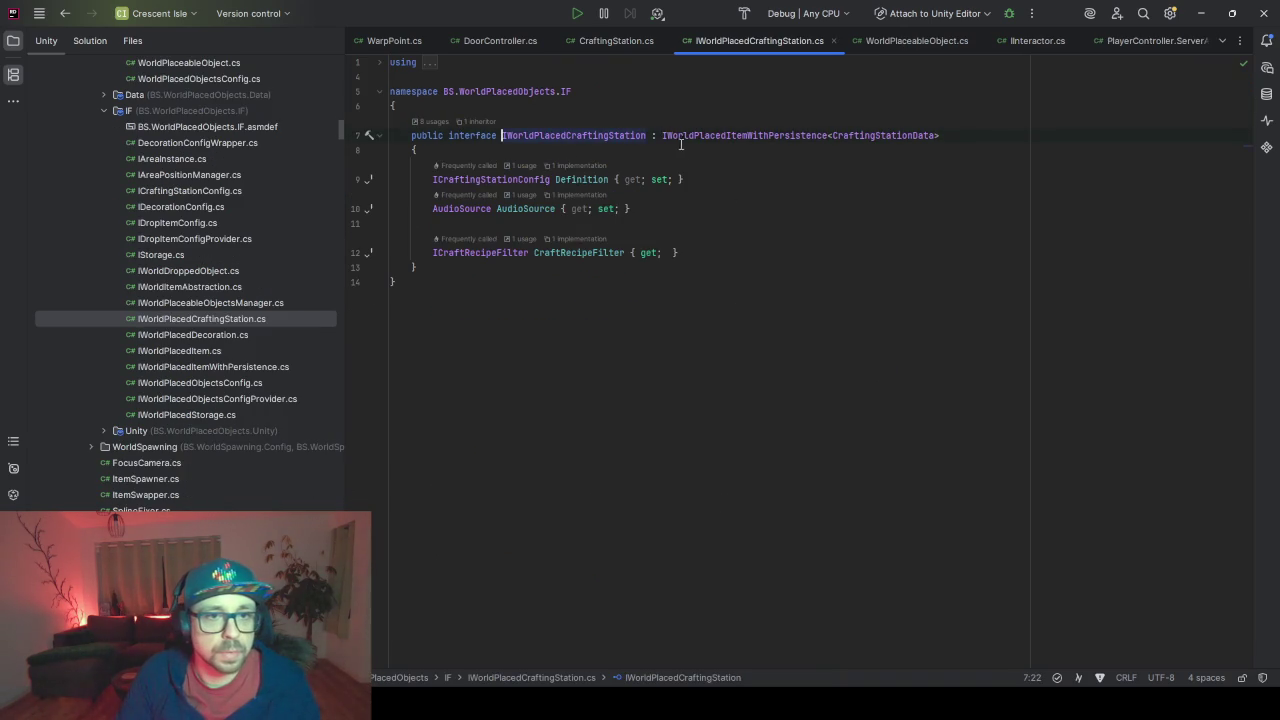
# - Review the BsWorldPlacedCraftingStation NetworkBehaviour implementation, then minimize Rider
pyautogui.click(480, 122)
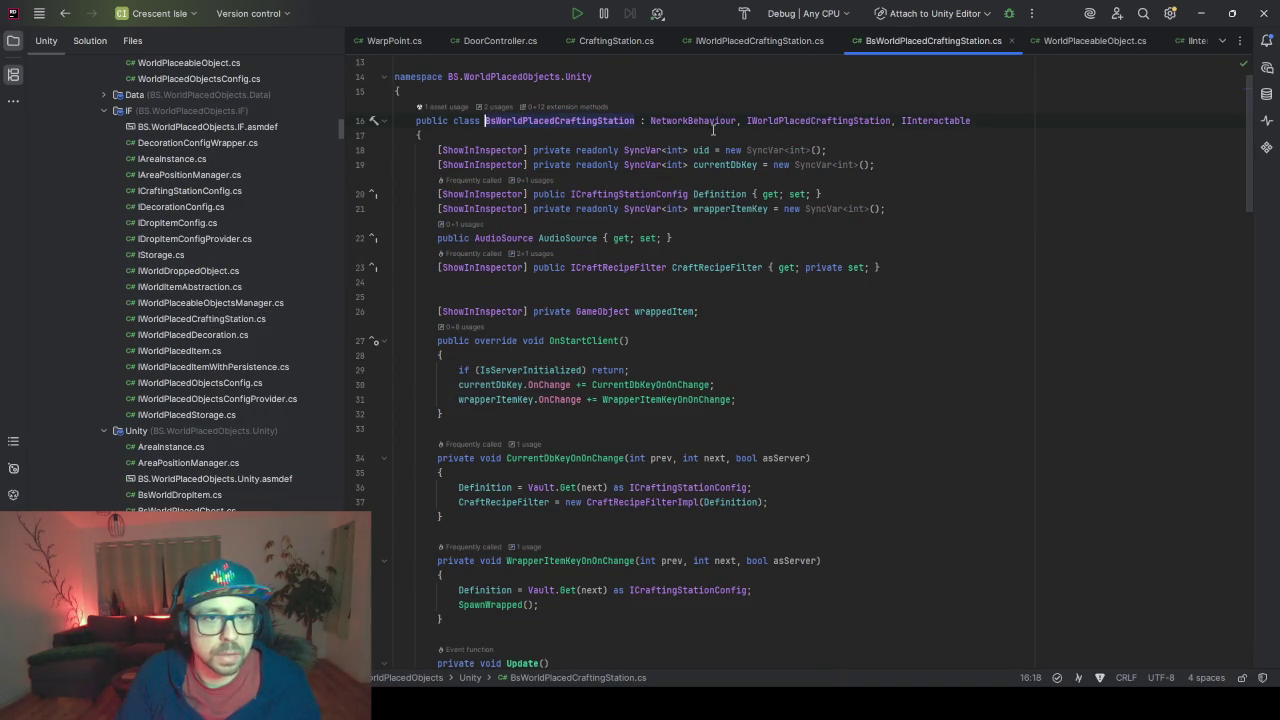
pyautogui.click(549, 121)
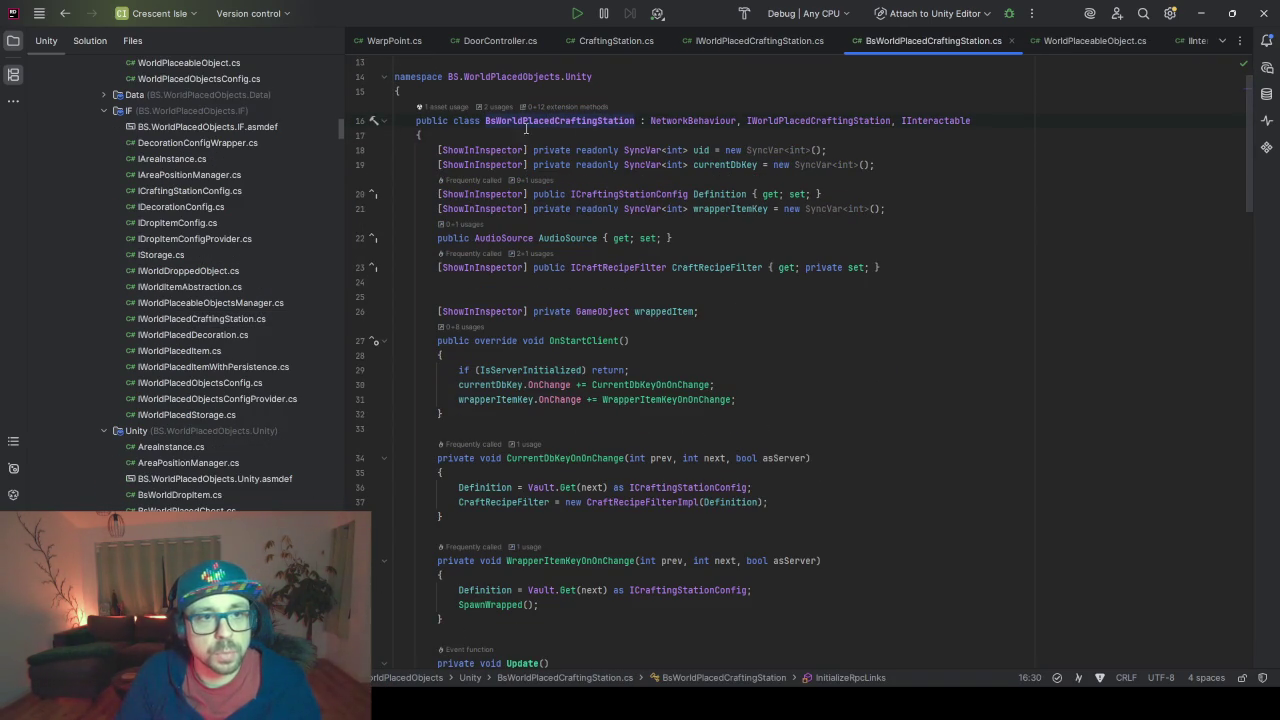
pyautogui.click(687, 121)
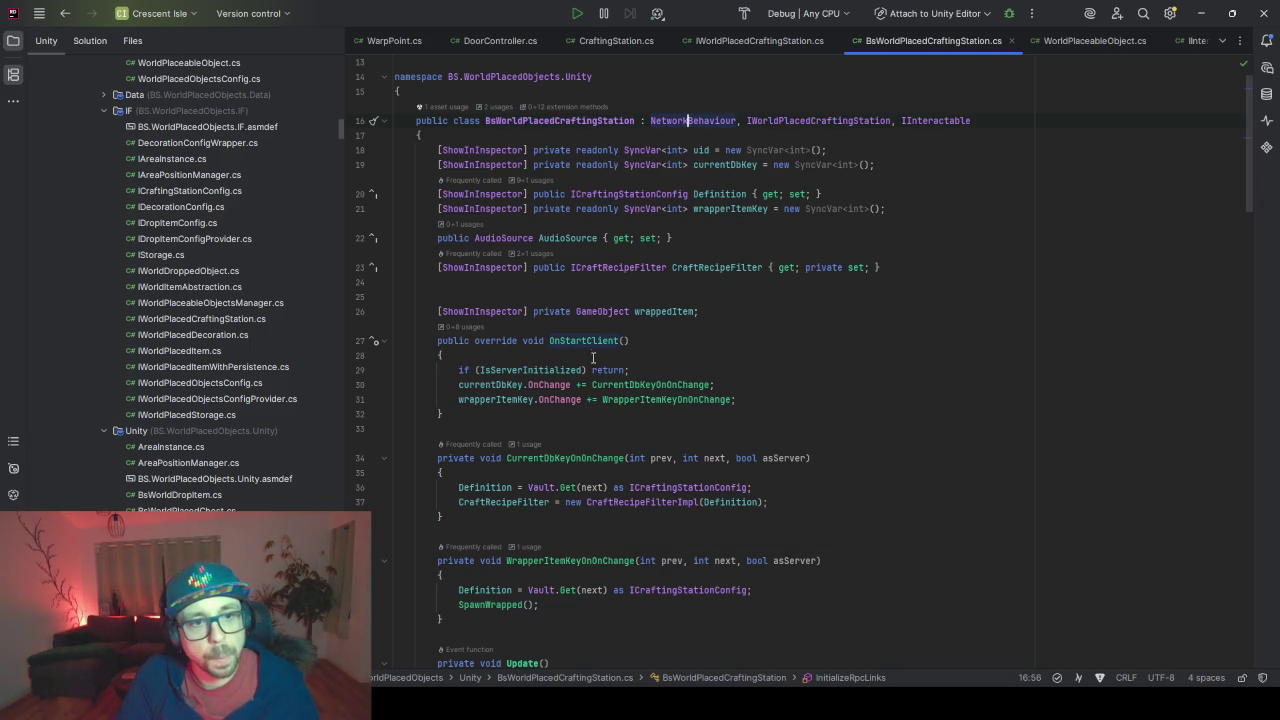
pyautogui.scroll(-6, 742, 327)
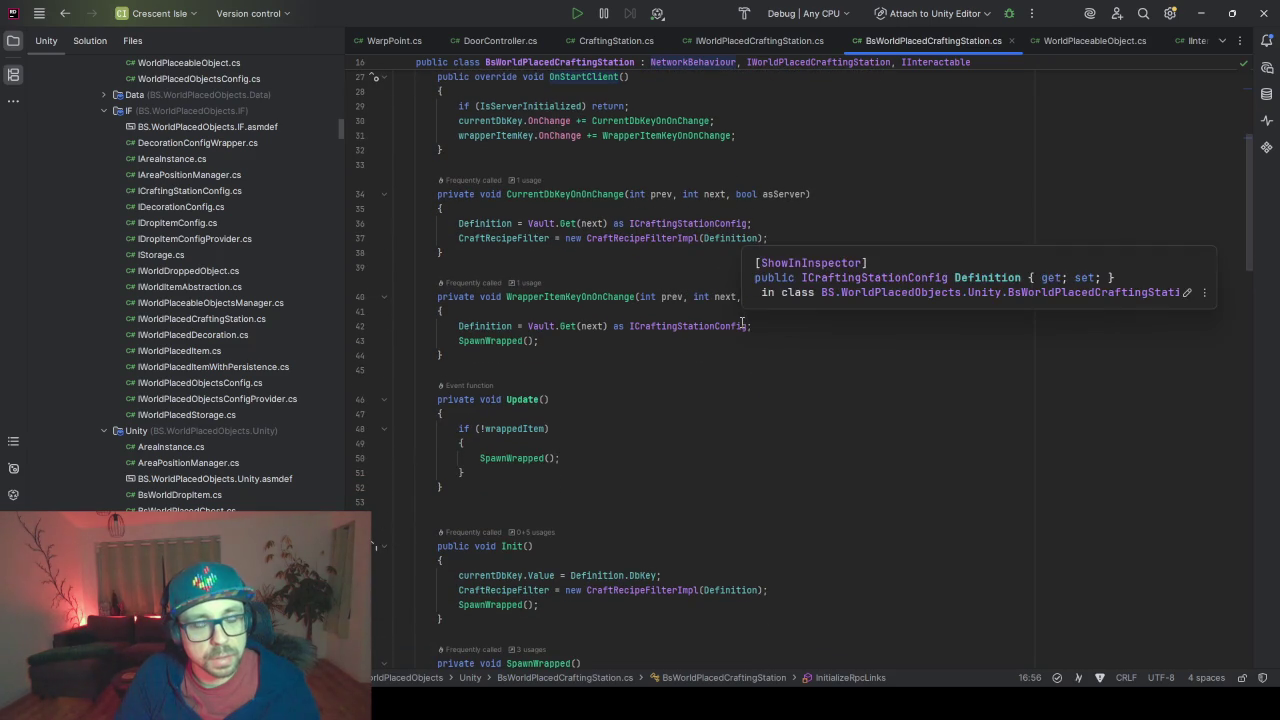
pyautogui.scroll(6, 702, 496)
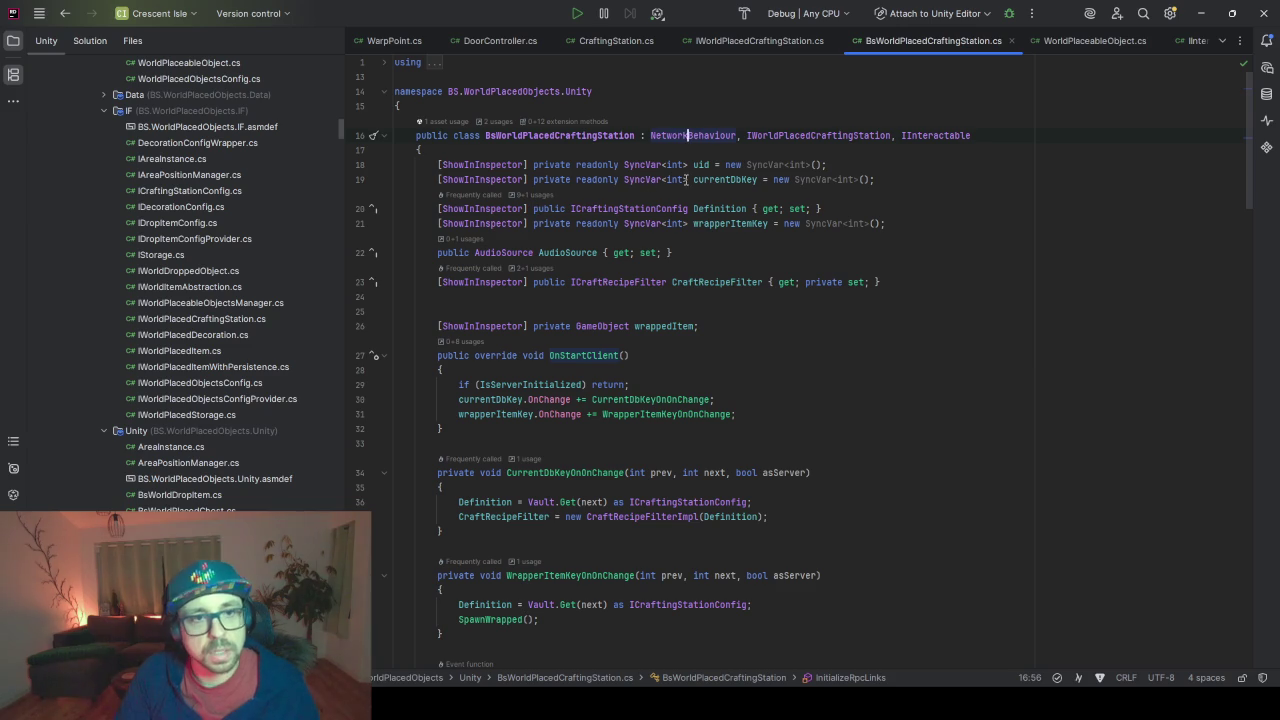
pyautogui.moveTo(728, 173)
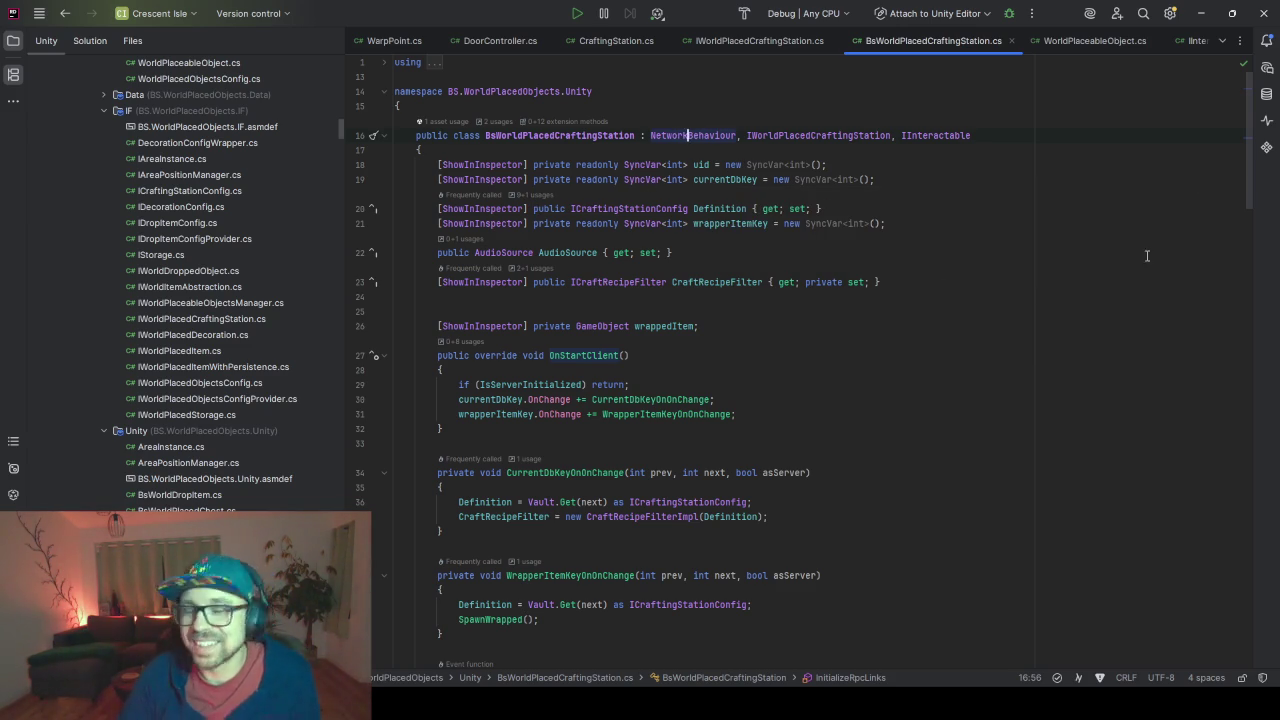
pyautogui.click(1203, 13)
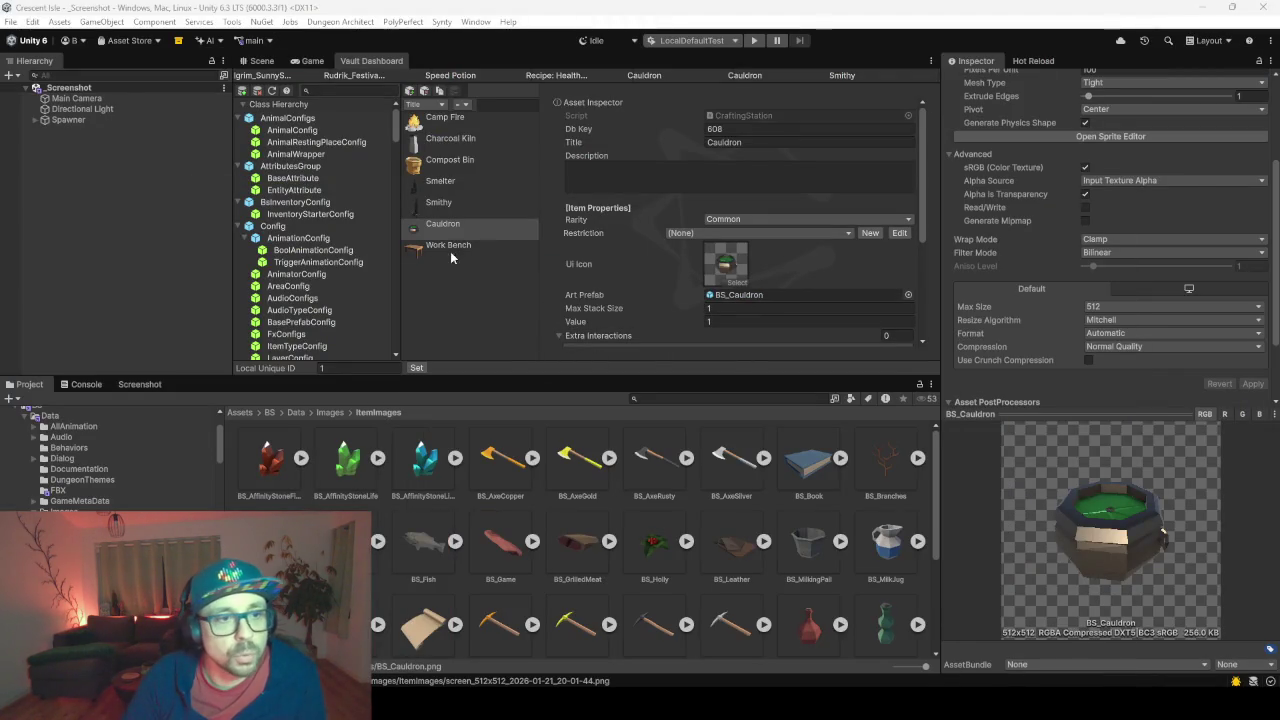
# - Enlarge the Vault Dashboard panel and scroll its class hierarchy to MerchantConfigs, showing SellerConfig entries
pyautogui.moveTo(506, 373); pyautogui.dragTo(502, 430)
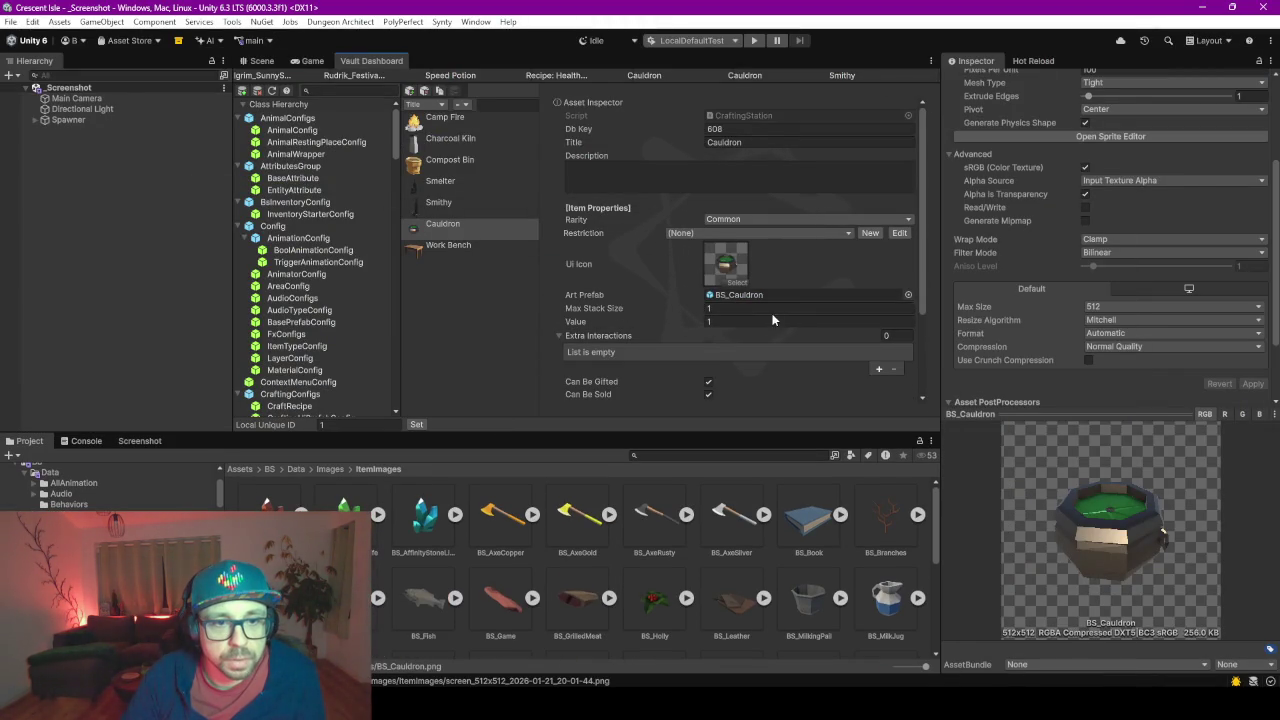
pyautogui.click(746, 319)
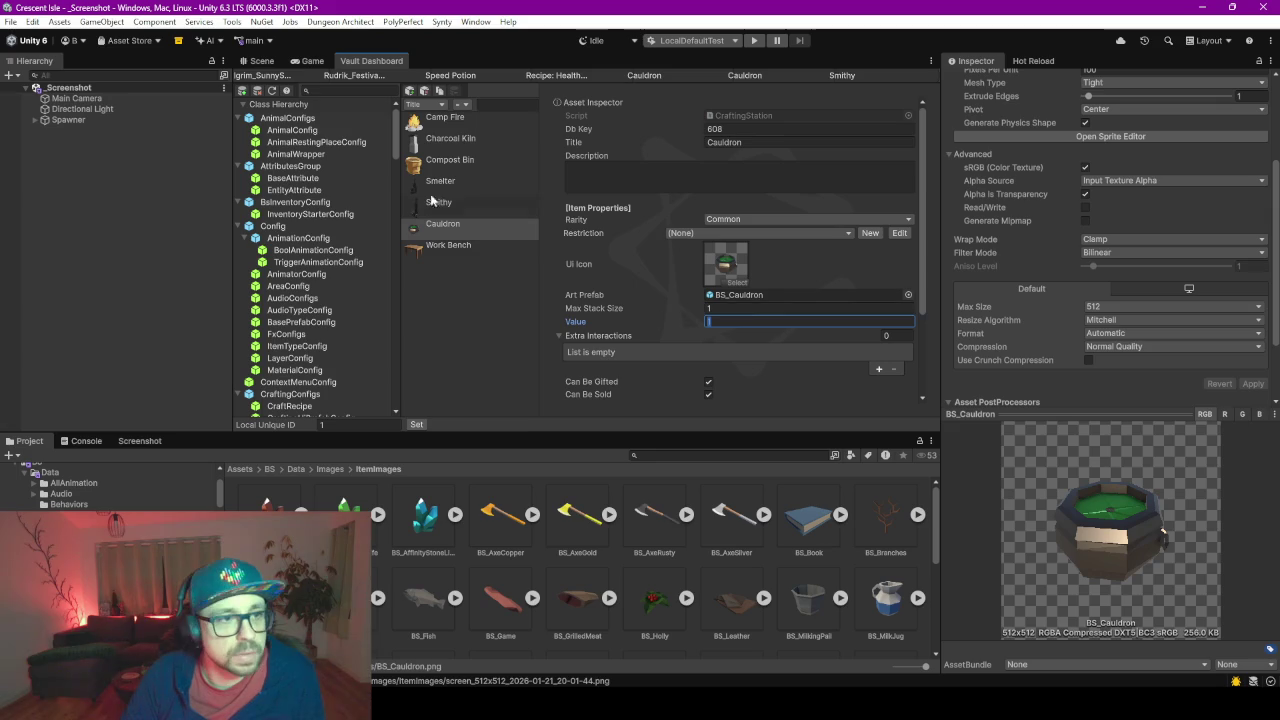
pyautogui.click(338, 293)
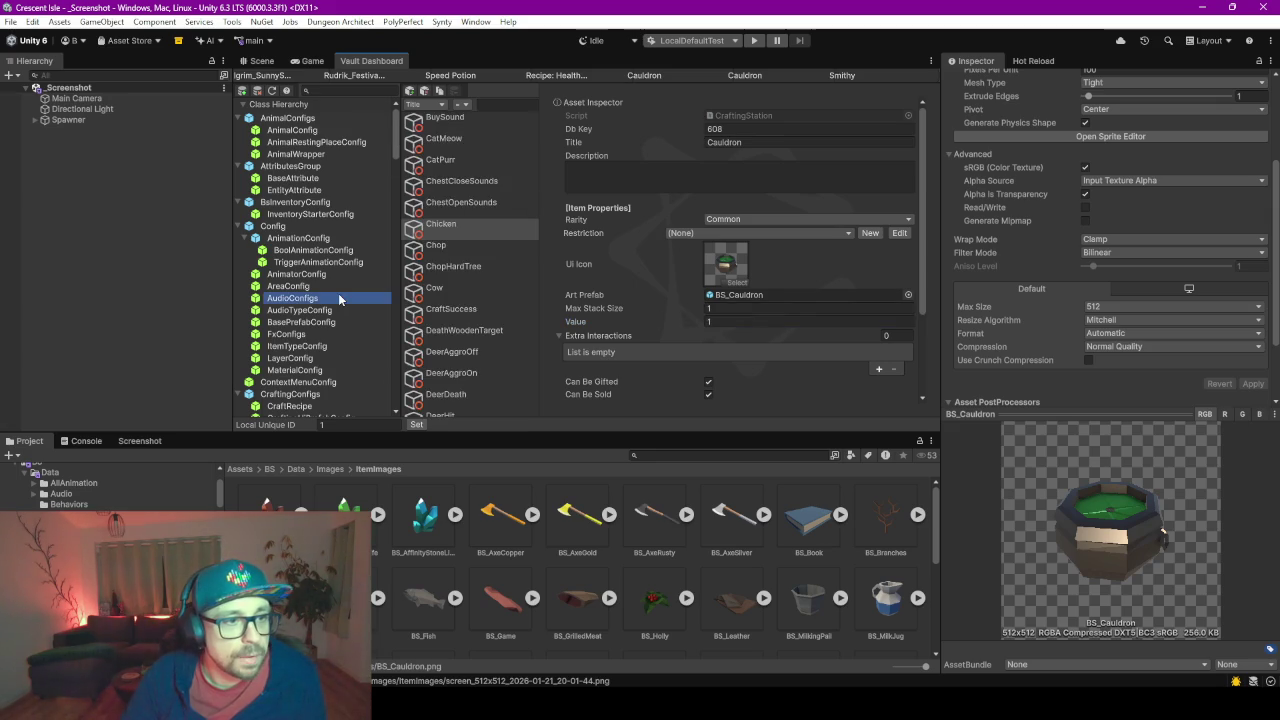
pyautogui.scroll(-5, 338, 293)
pyautogui.scroll(-5, 338, 293)
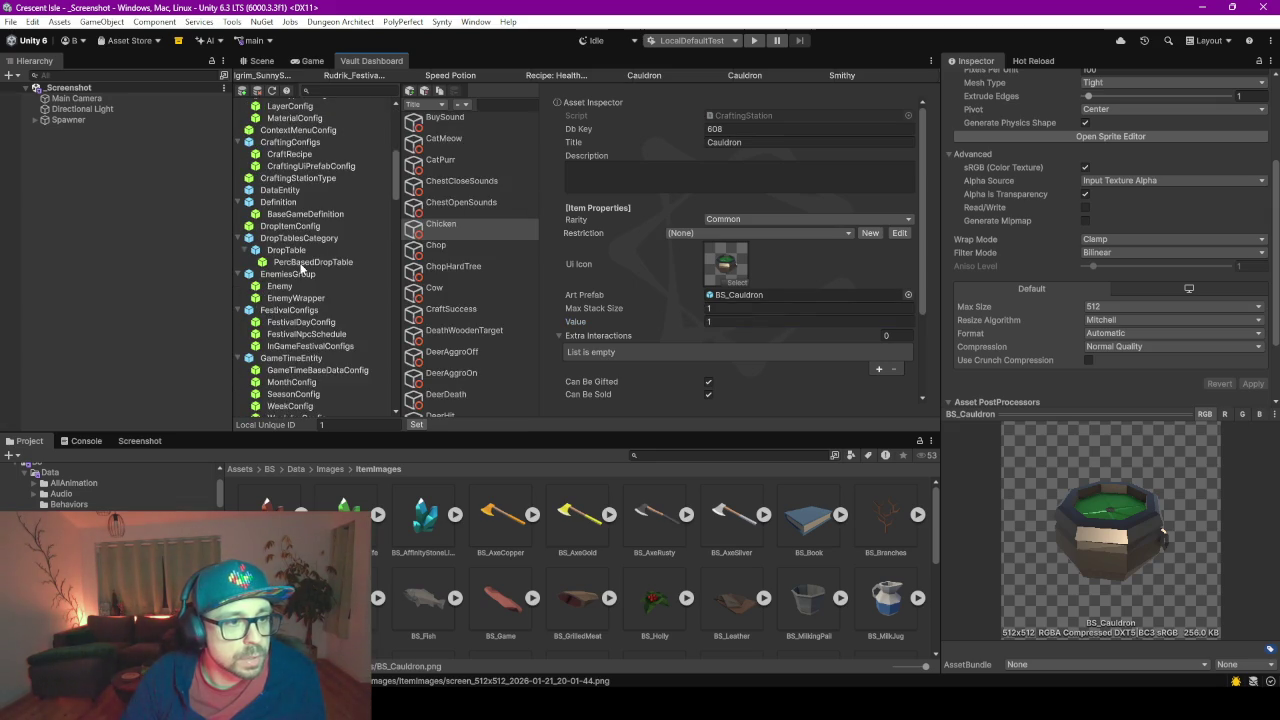
pyautogui.scroll(-7, 301, 296)
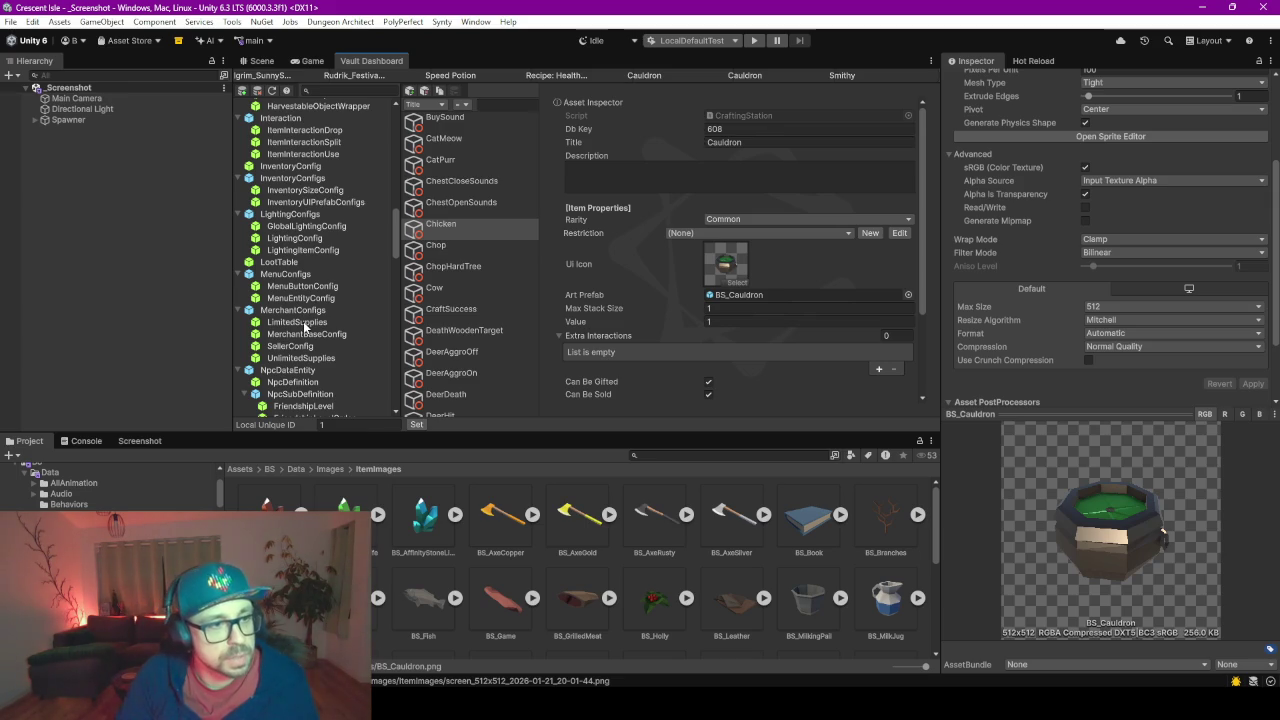
pyautogui.scroll(-2, 303, 312)
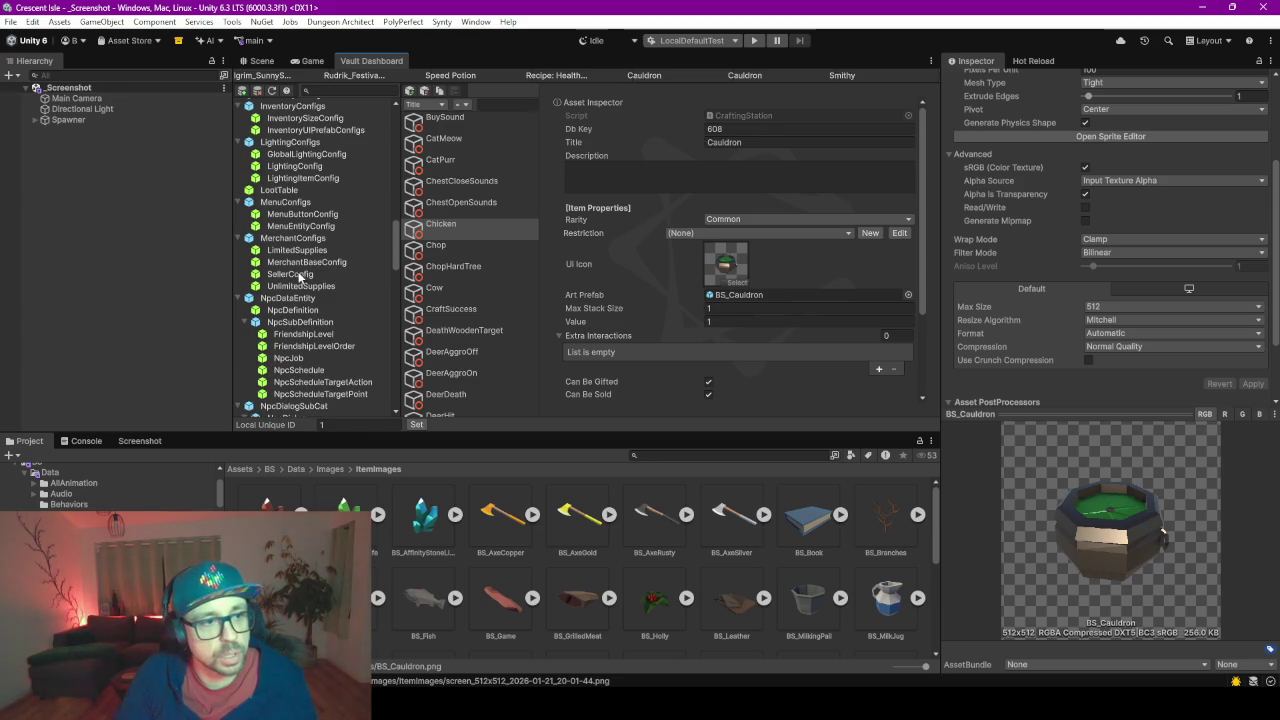
pyautogui.click(299, 276)
# - Append Cauldron as a fourth Item To Sell in Alchemist's AlchemistSupplies, then enter Play mode
pyautogui.click(446, 126)
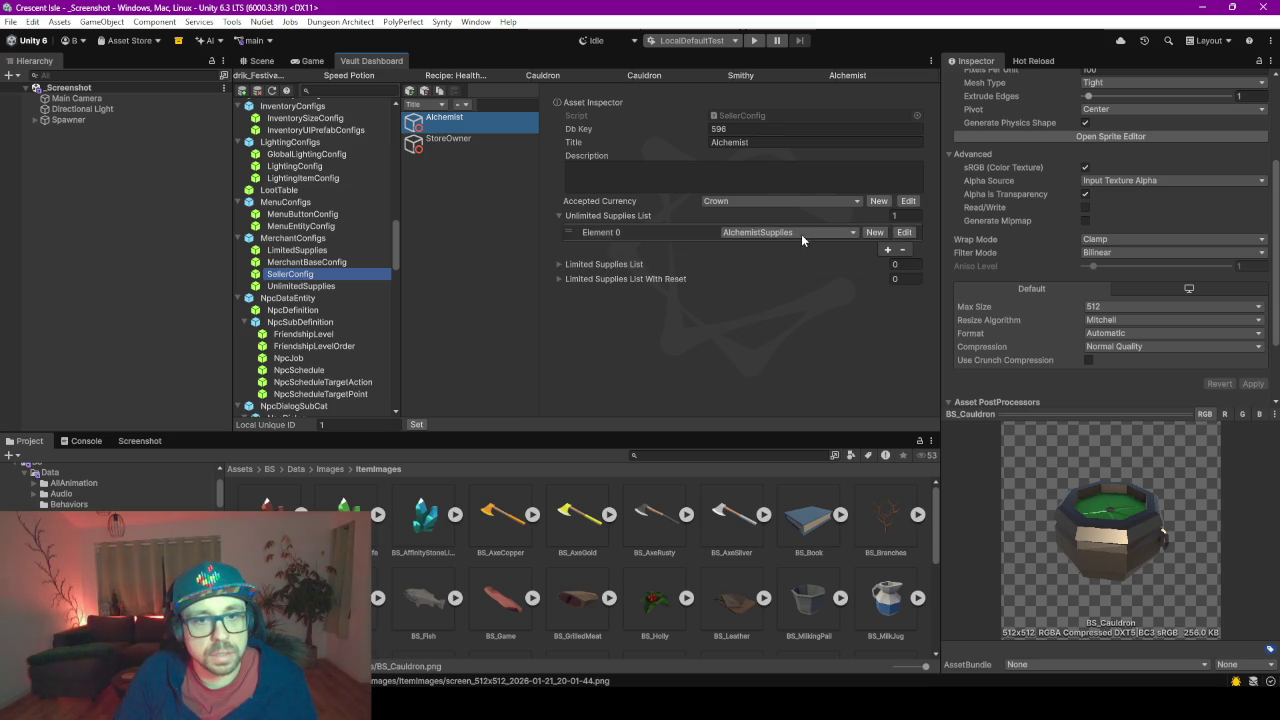
pyautogui.click(904, 232)
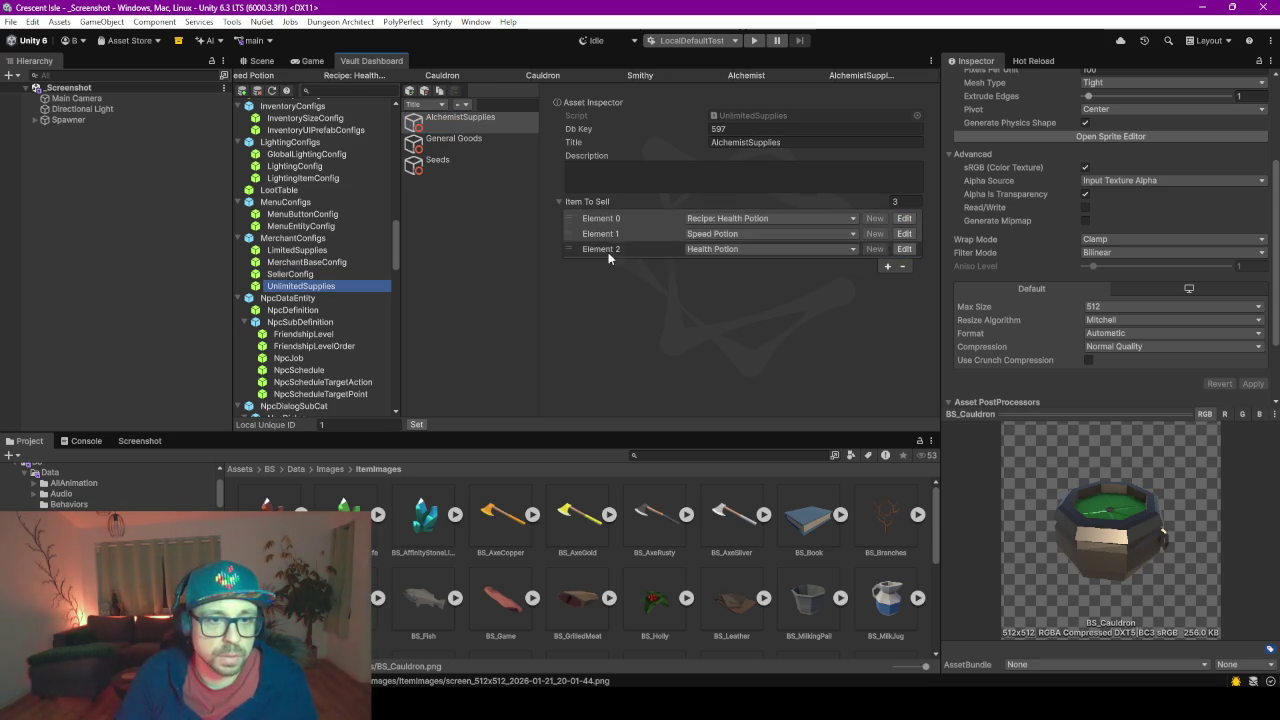
pyautogui.click(886, 266)
pyautogui.click(745, 265)
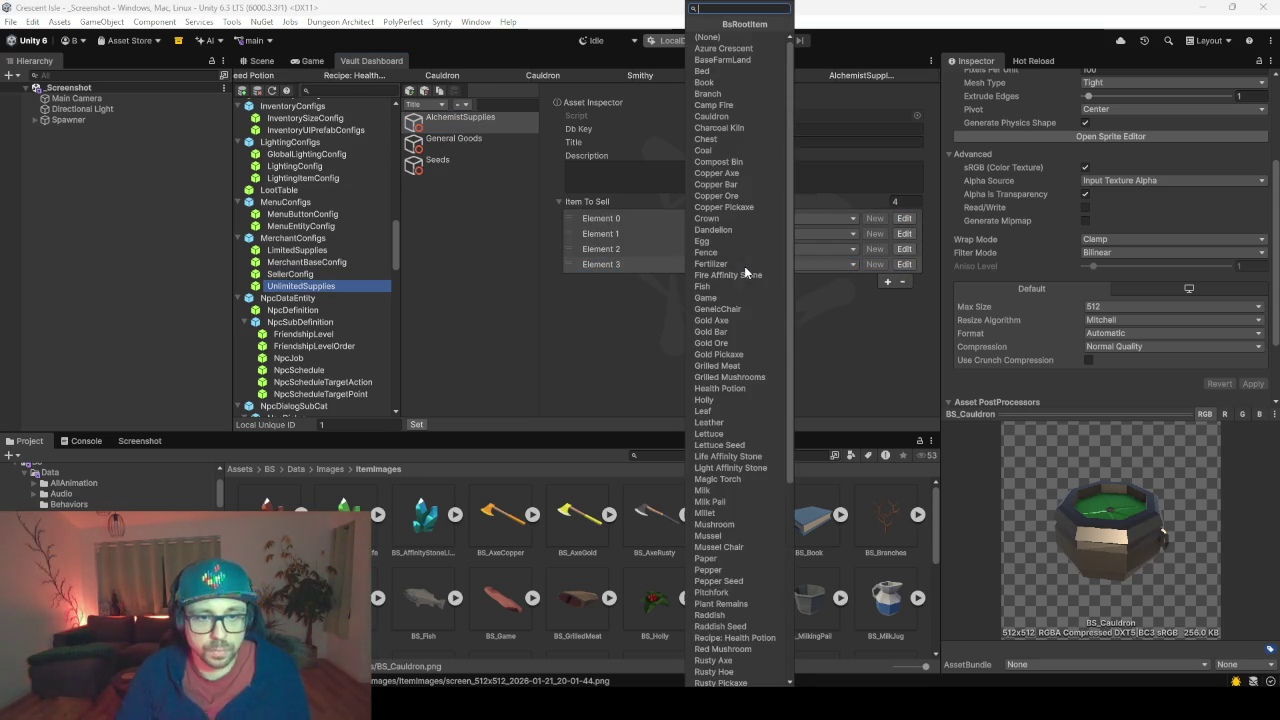
pyautogui.write('cauldron')
pyautogui.press('Return')
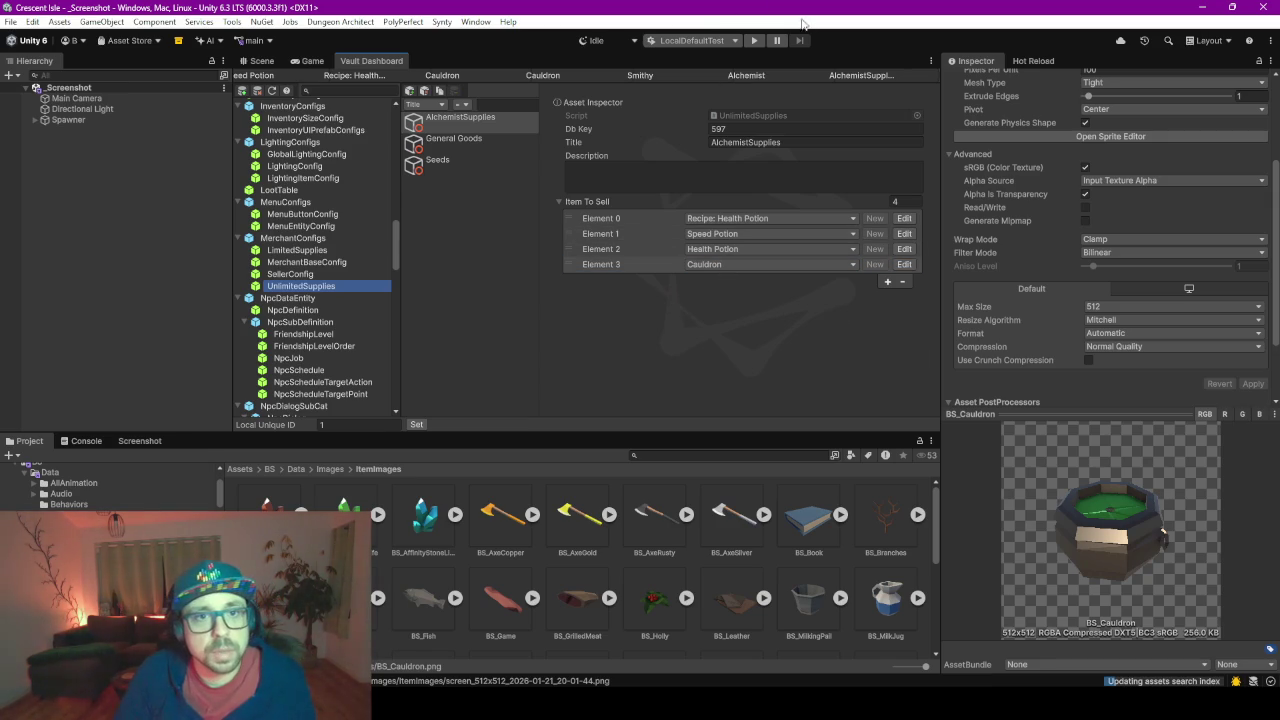
pyautogui.click(754, 40)
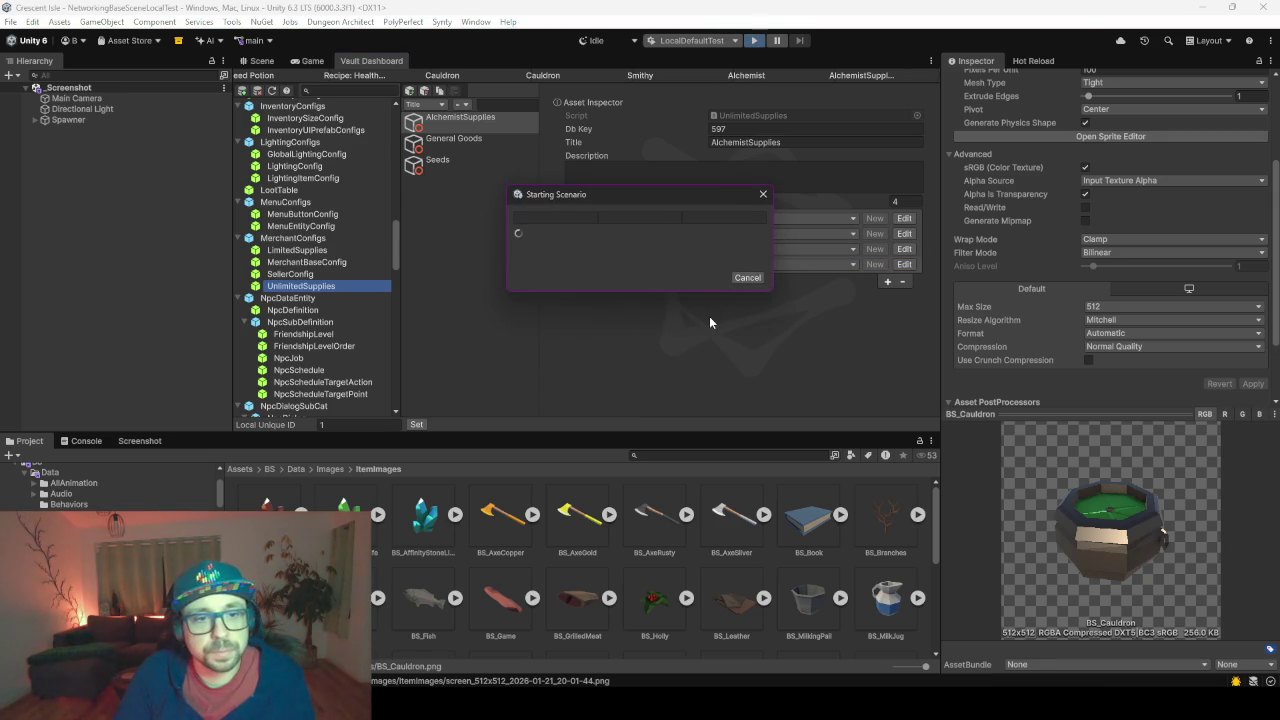
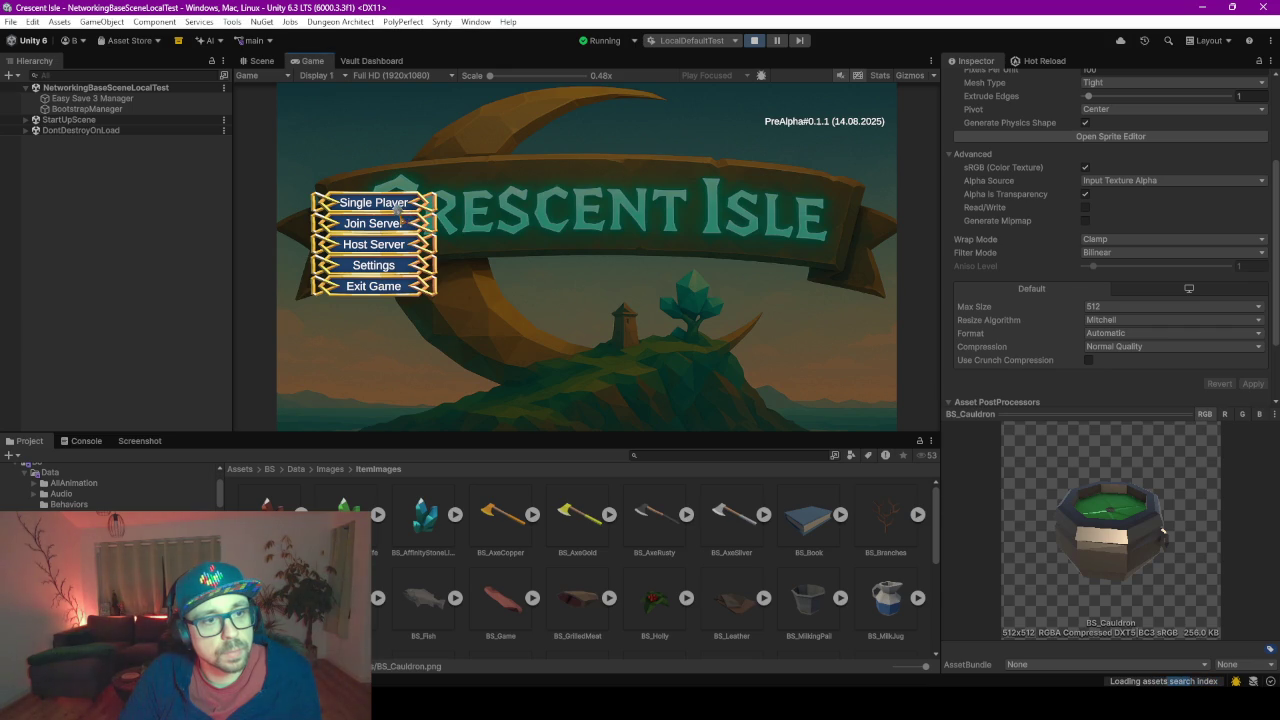
# - Start a Single Player game and load the existing save slot
pyautogui.click(380, 205)
pyautogui.click(555, 148)
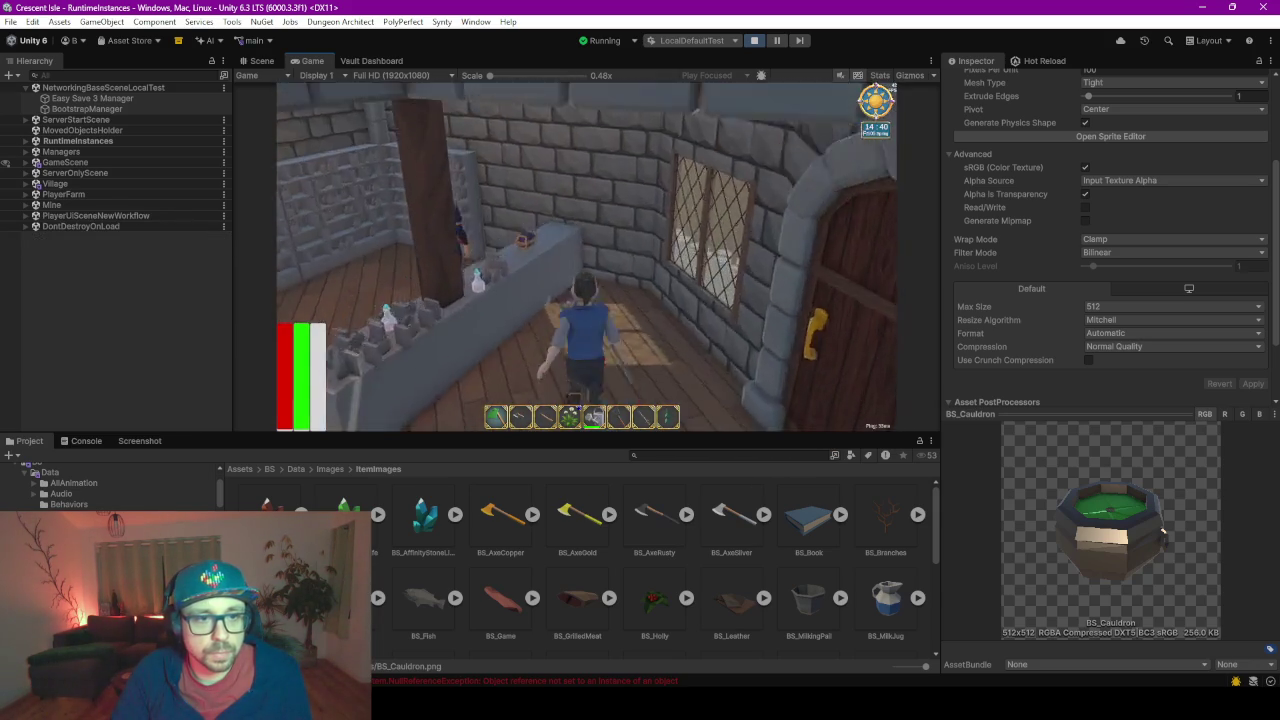
# - Buy the Cauldron for 1 coin from the shopkeeper and check it in the inventory
pyautogui.press('e')
pyautogui.click(853, 250)
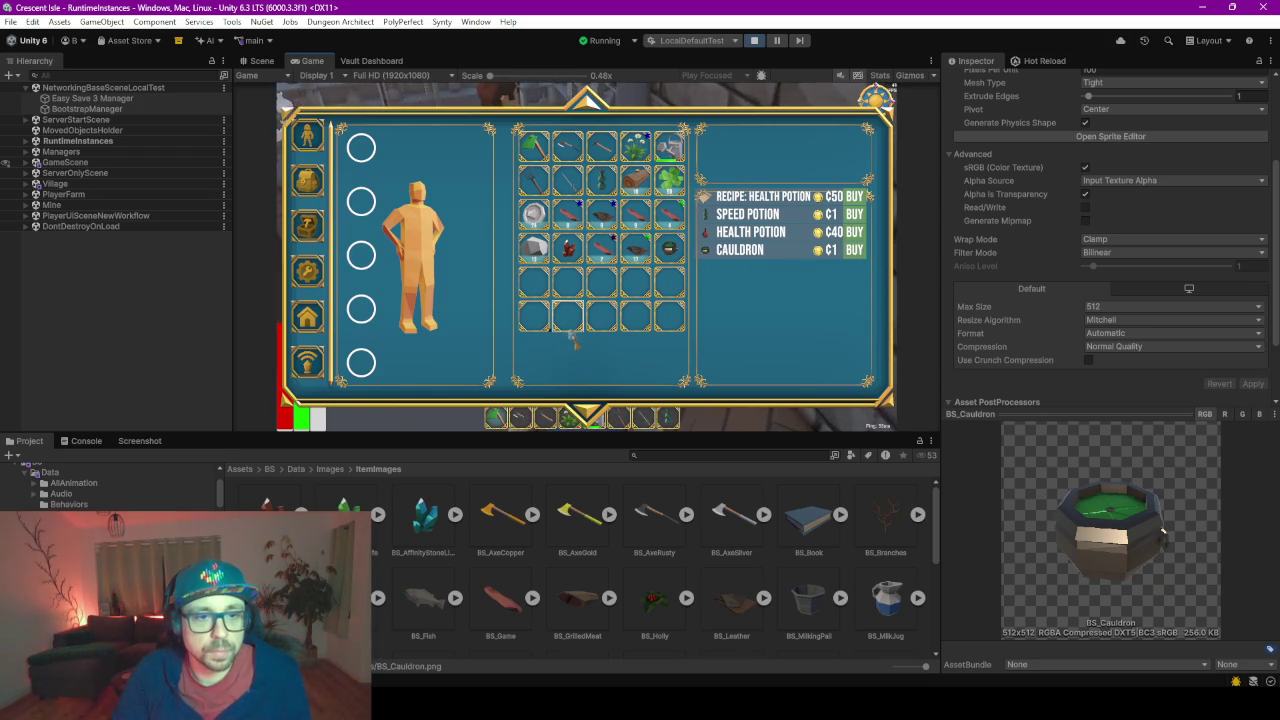
pyautogui.press('Escape')
pyautogui.press('w')
pyautogui.press('w')
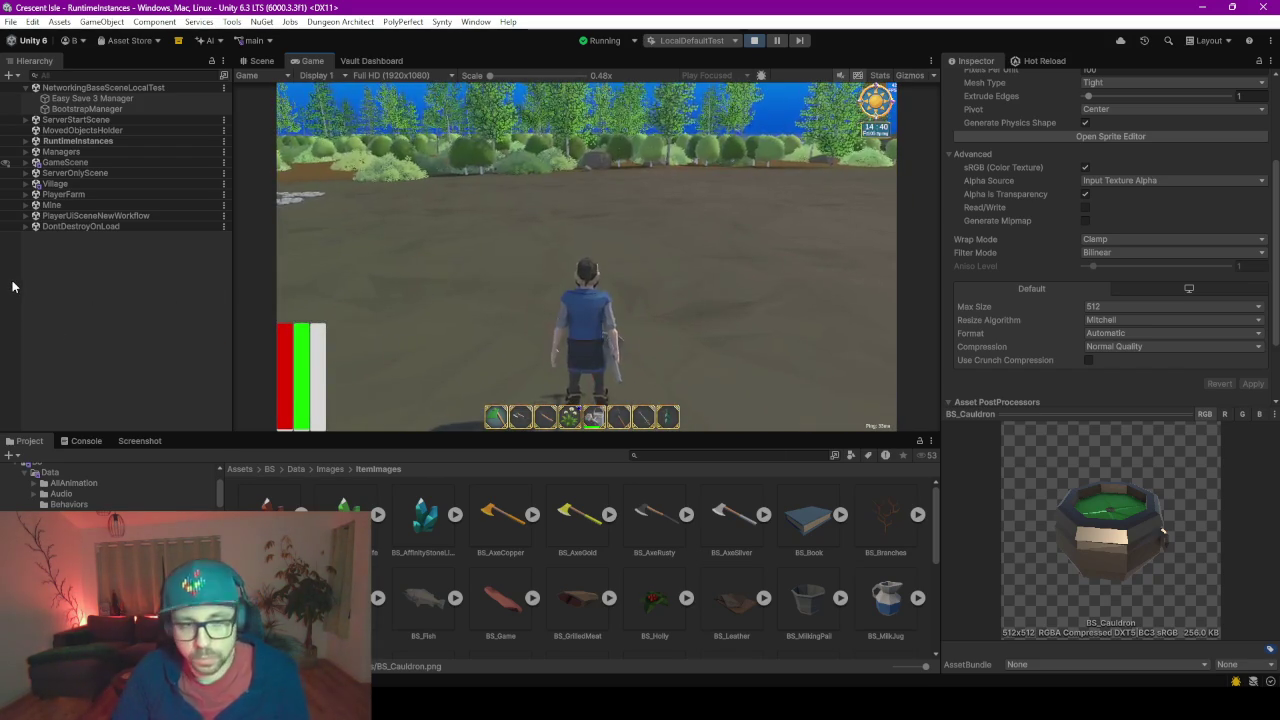
pyautogui.press('i')
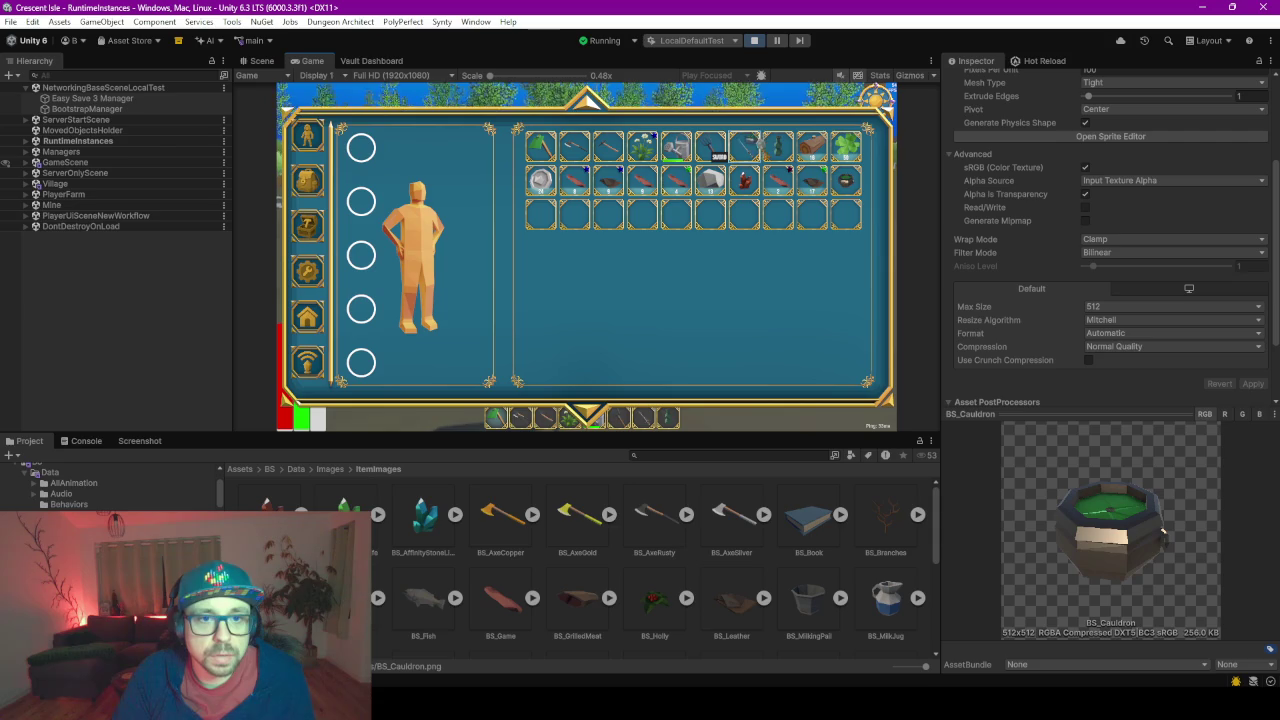
pyautogui.press('i')
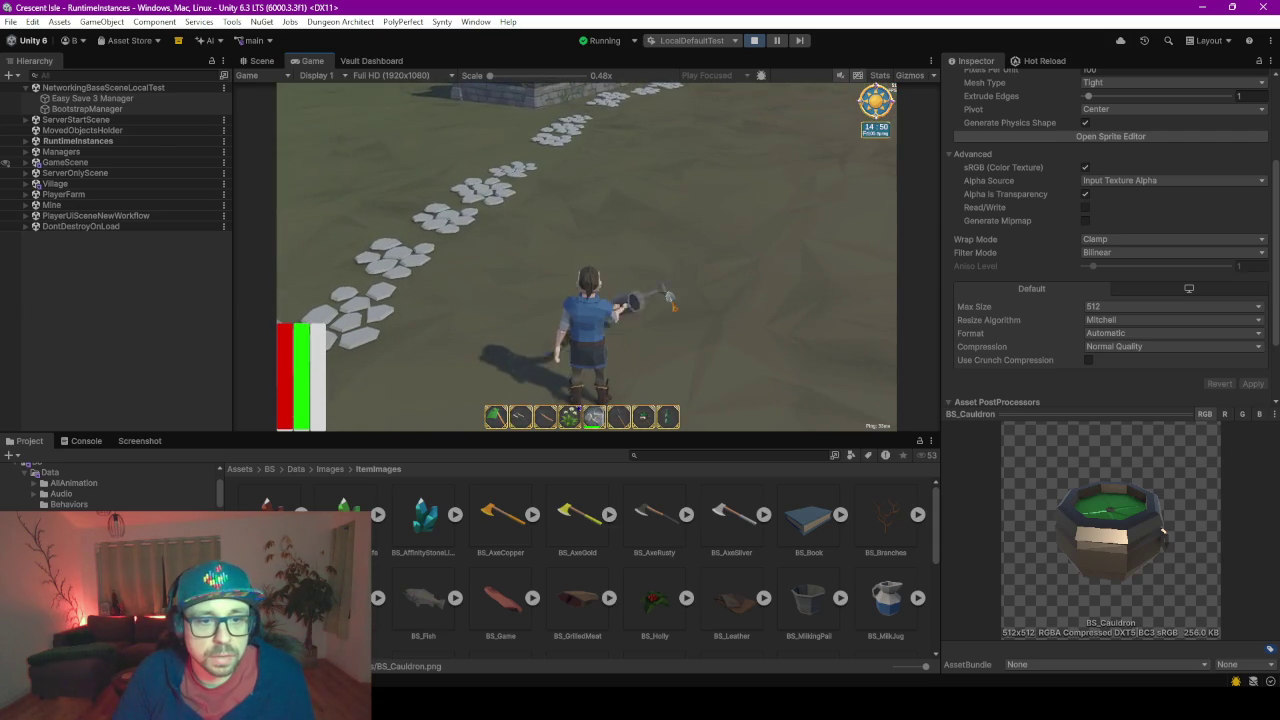
# - Carry the cauldron placement preview outside past the house toward the benches
pyautogui.press('w')
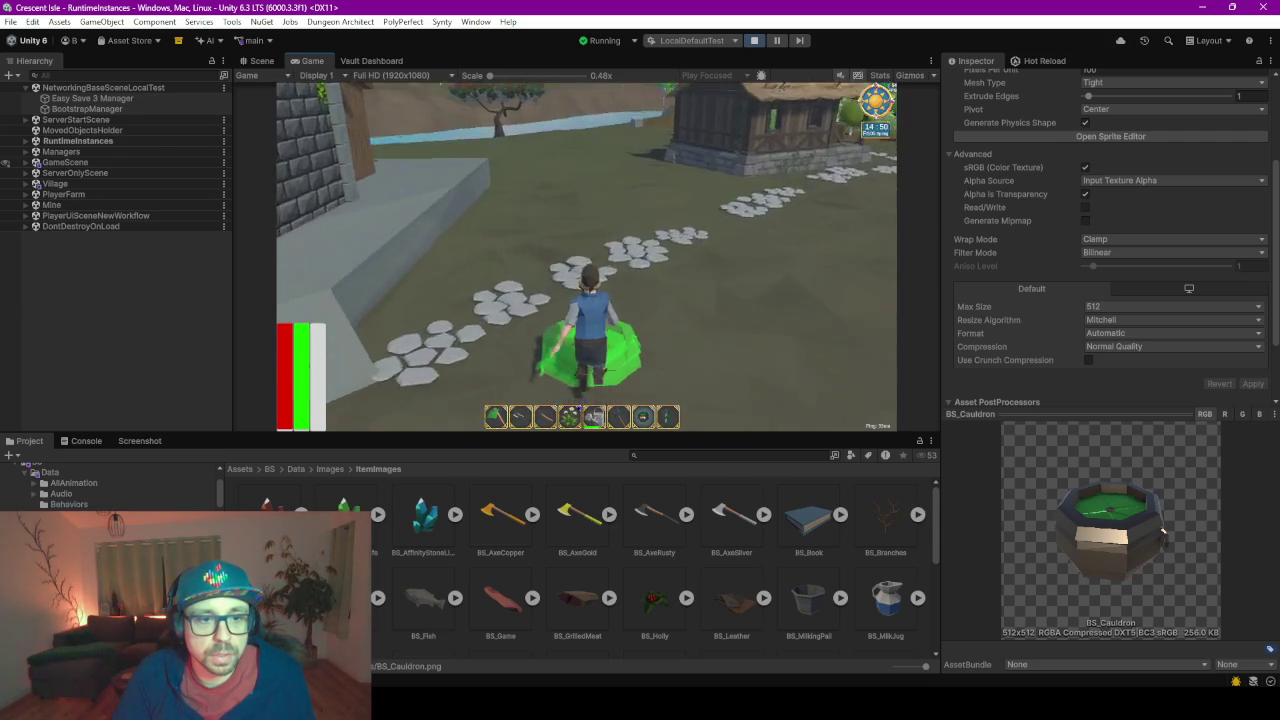
pyautogui.press('w')
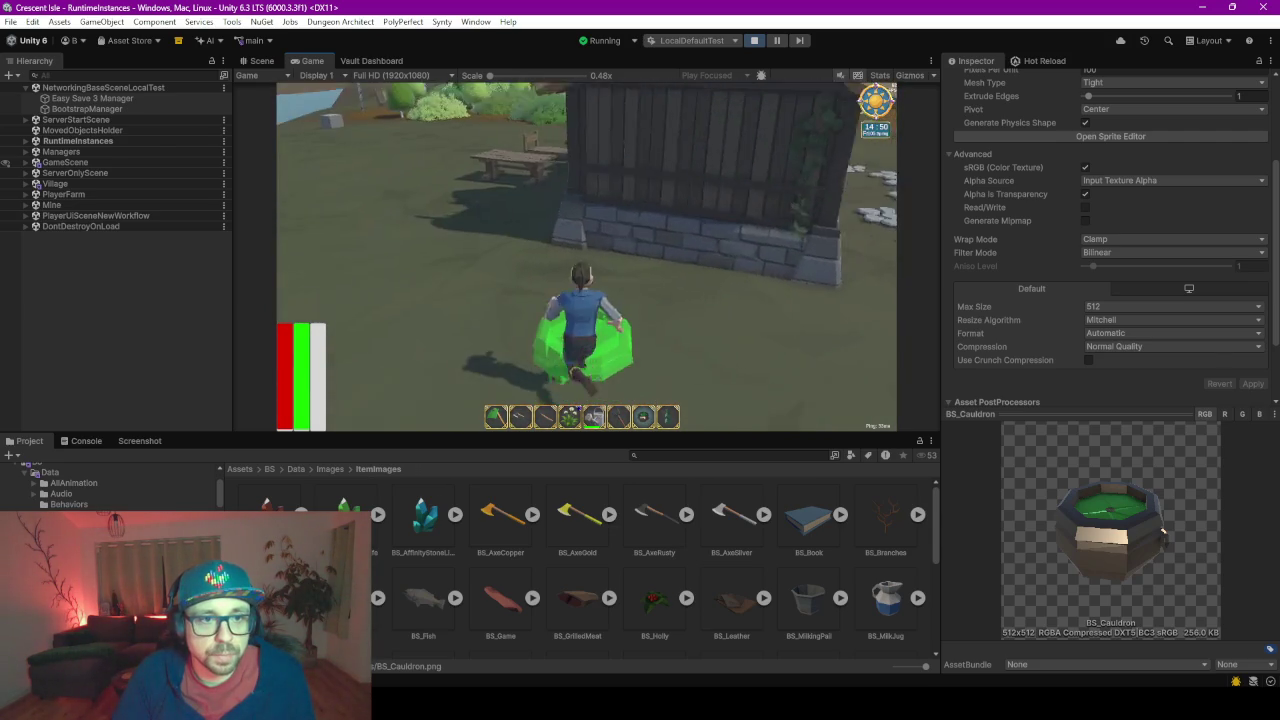
pyautogui.press('w')
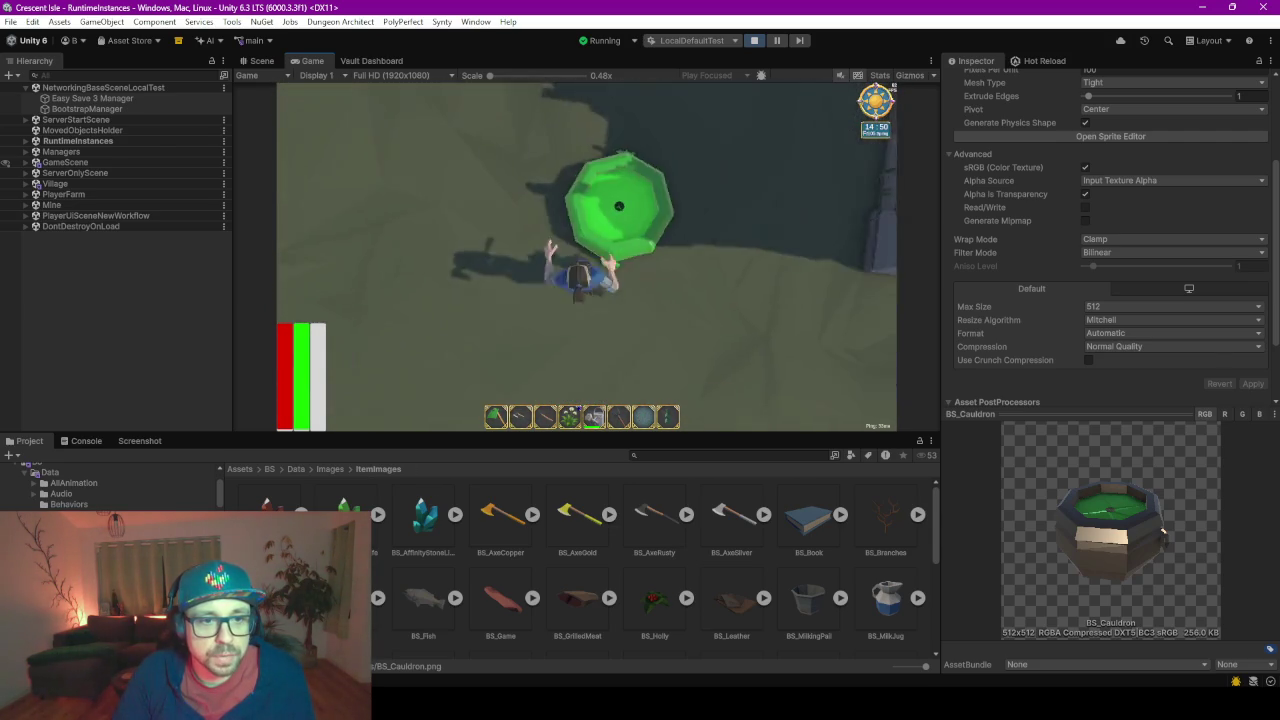
pyautogui.press('i')
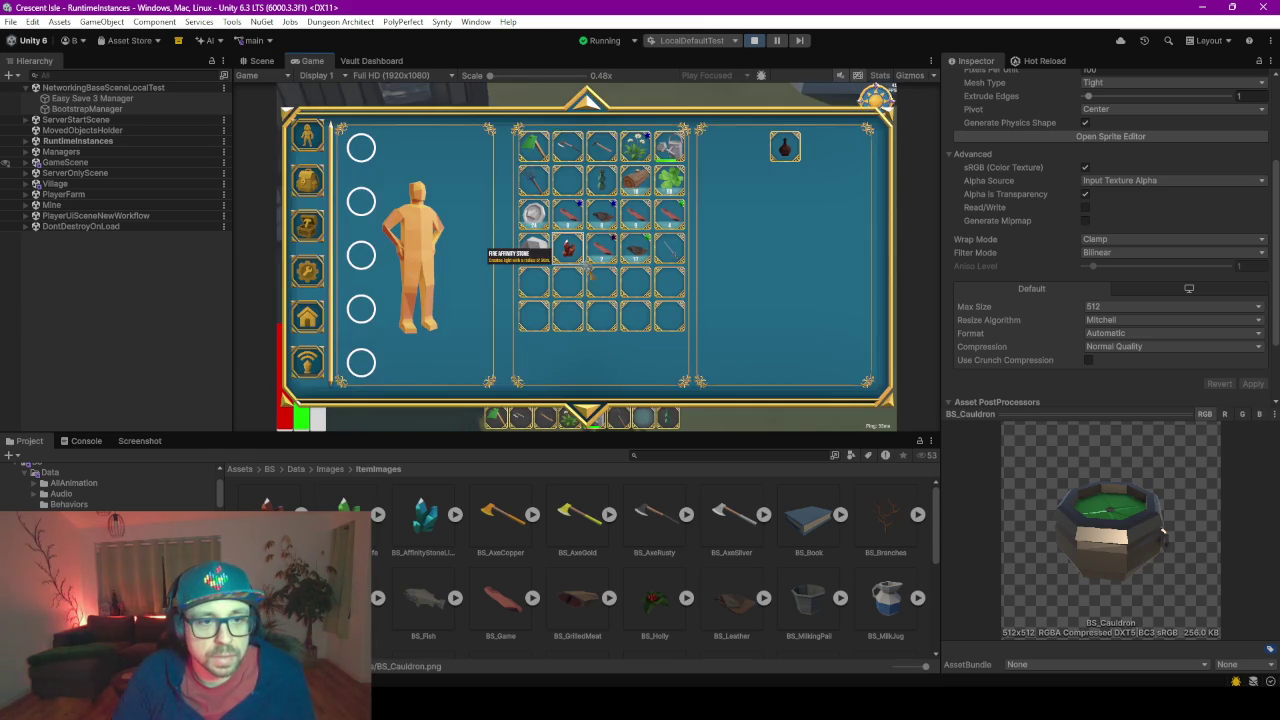
pyautogui.press('i')
pyautogui.press('w')
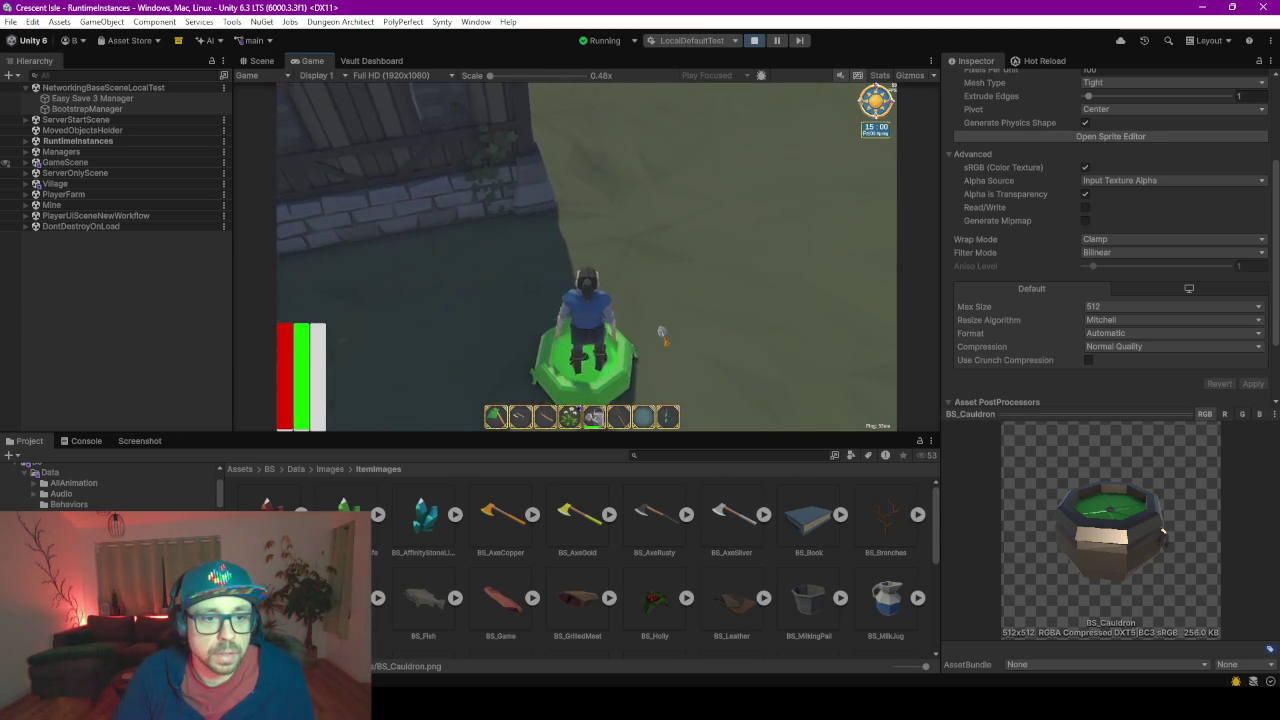
# - Turn the camera toward the stone wall and place the cauldron beside it
pyautogui.press('s')
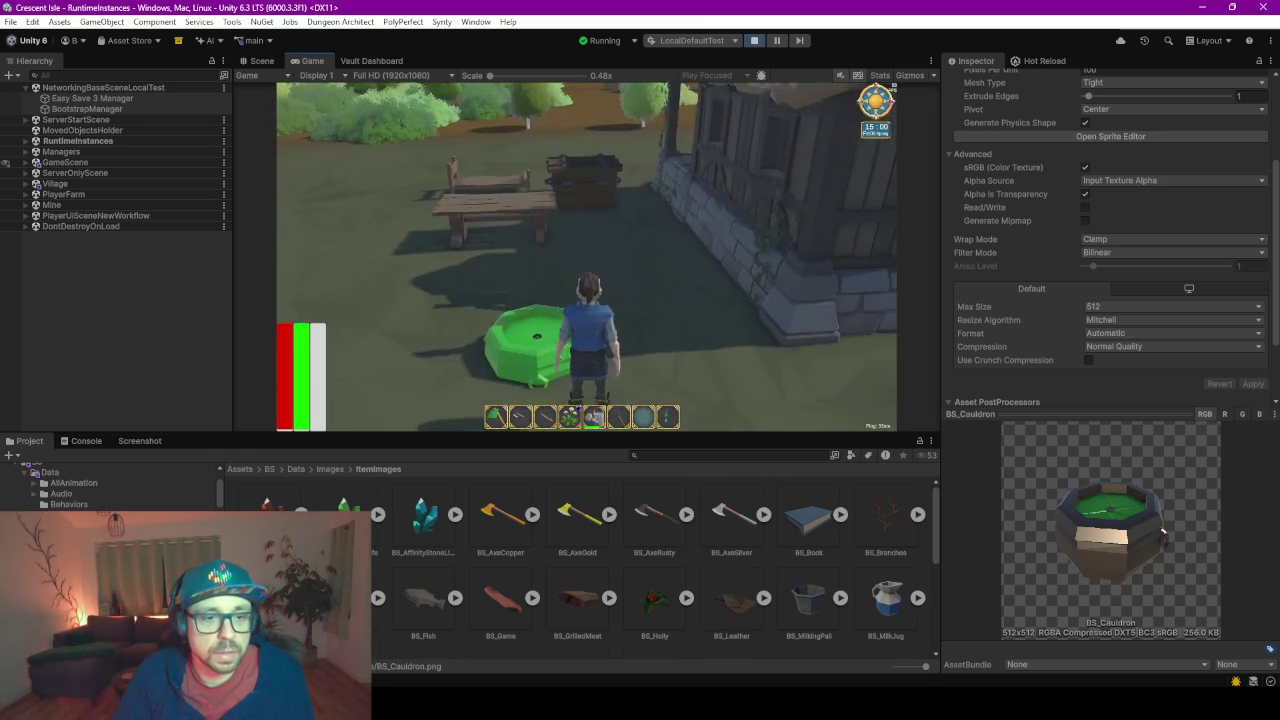
pyautogui.press('d')
pyautogui.press('a')
pyautogui.press('a')
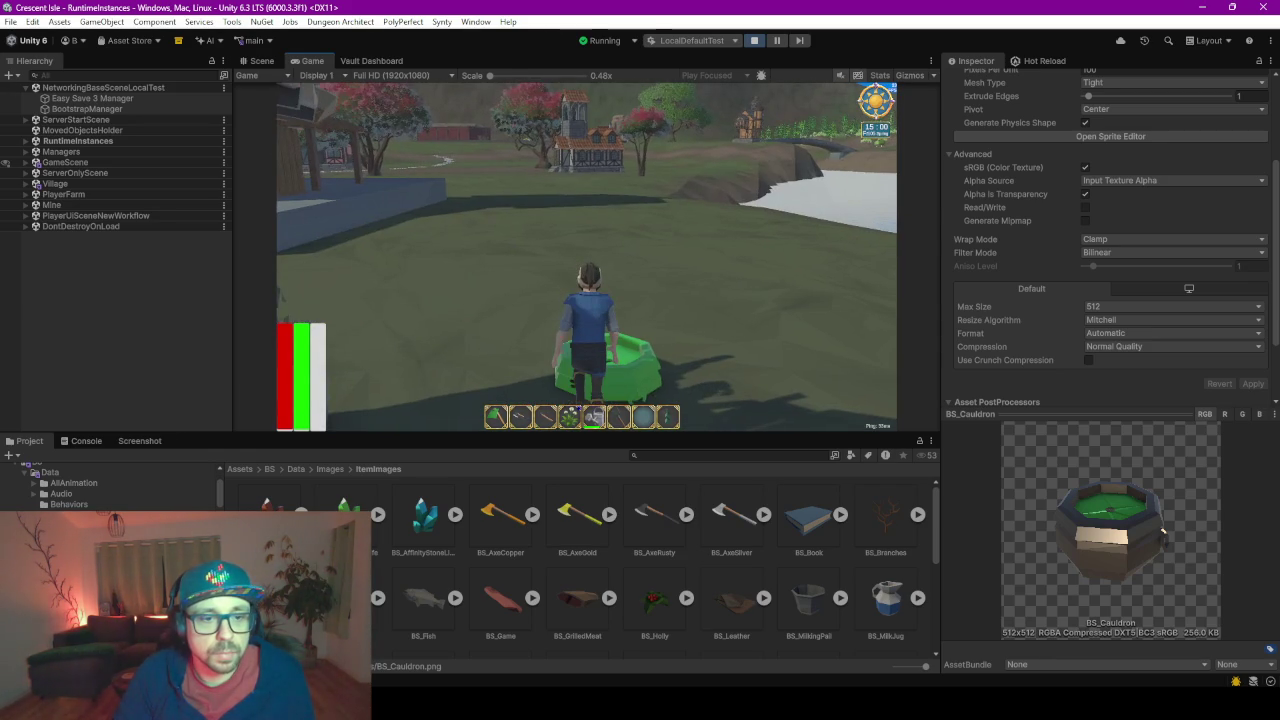
pyautogui.press('s')
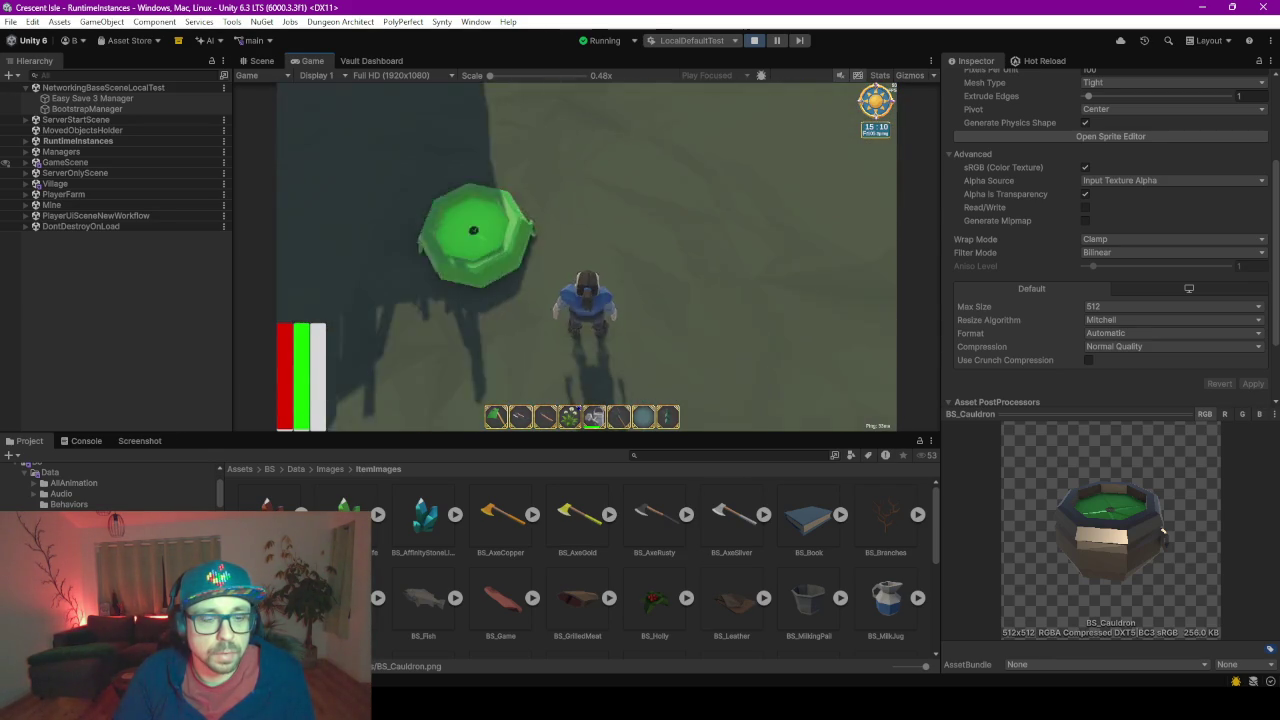
pyautogui.press('d')
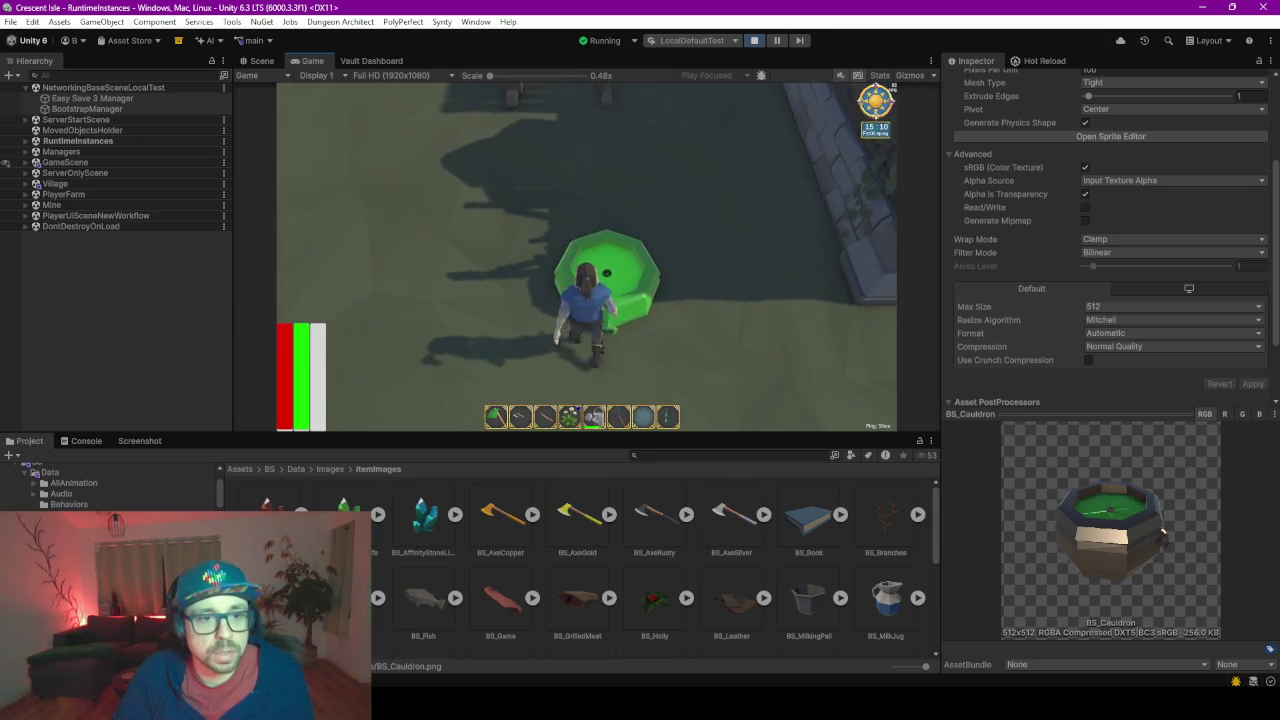
pyautogui.press('i')
pyautogui.moveTo(789, 158)
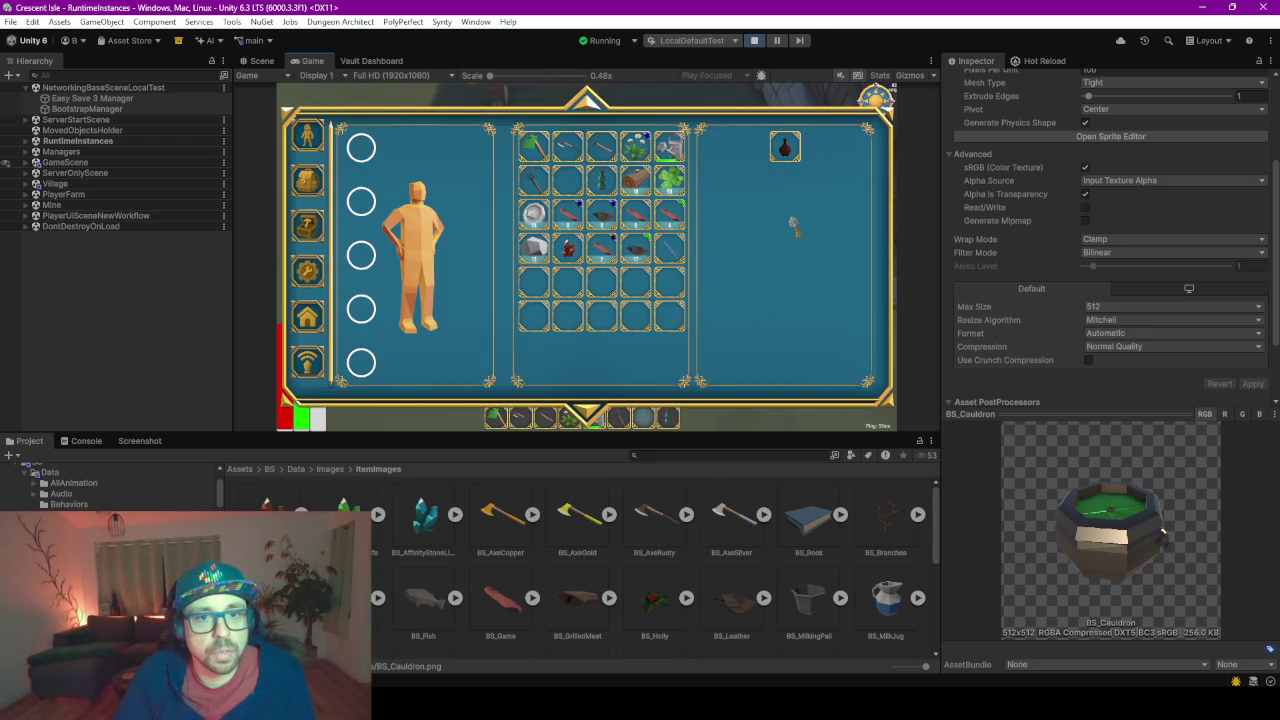
pyautogui.press('i')
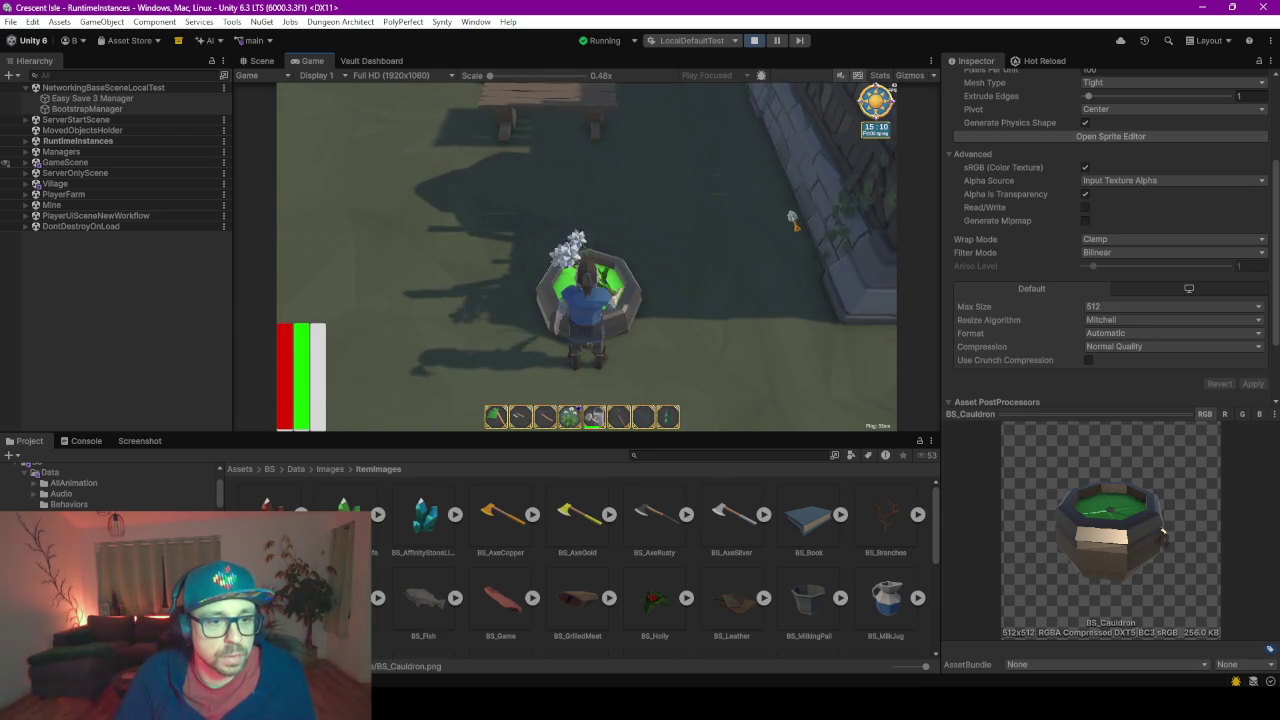
pyautogui.press('s')
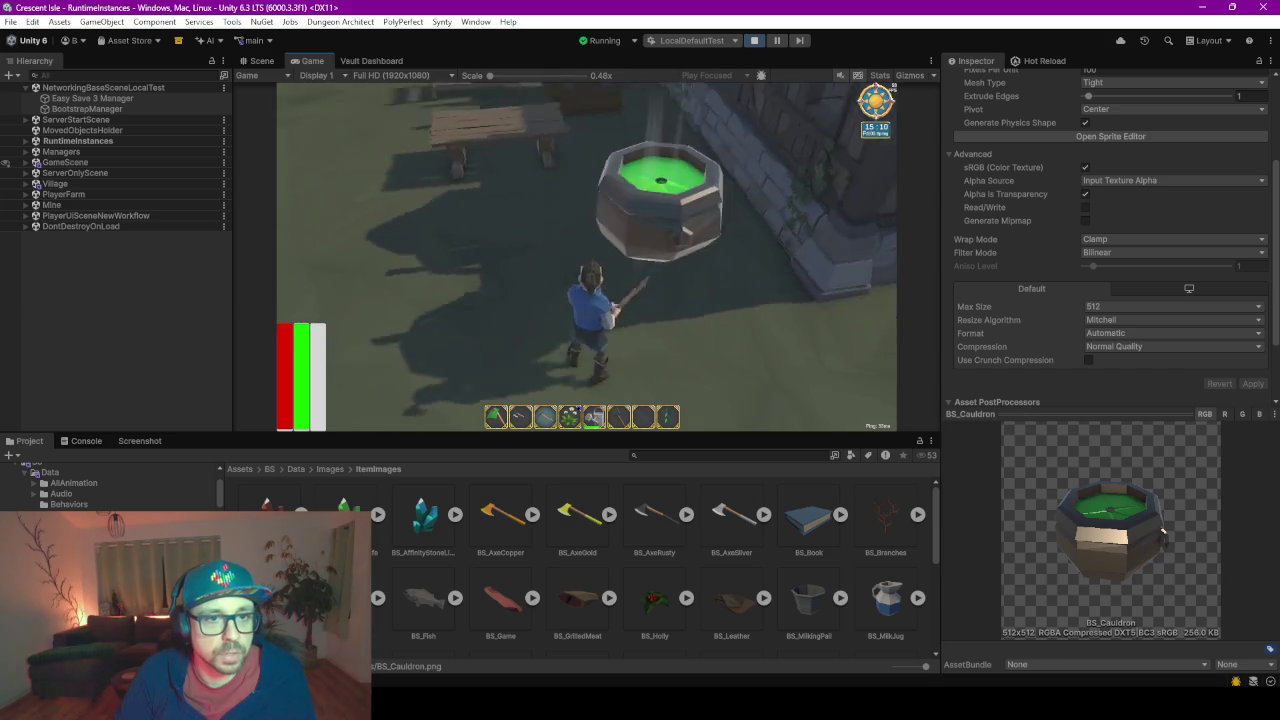
pyautogui.press('w')
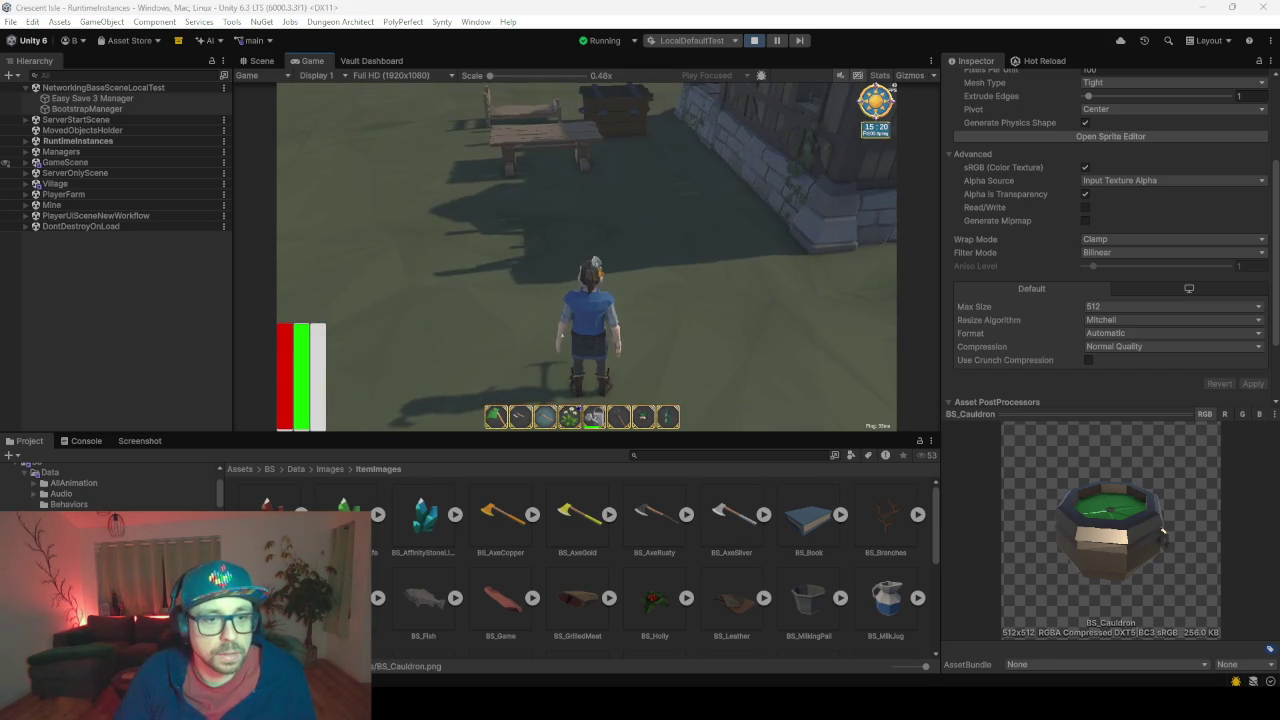
# - Enlarge the Project browser and browse to Assets/BS/Prefabs/ItemInstances
pyautogui.moveTo(242, 436); pyautogui.dragTo(242, 256)
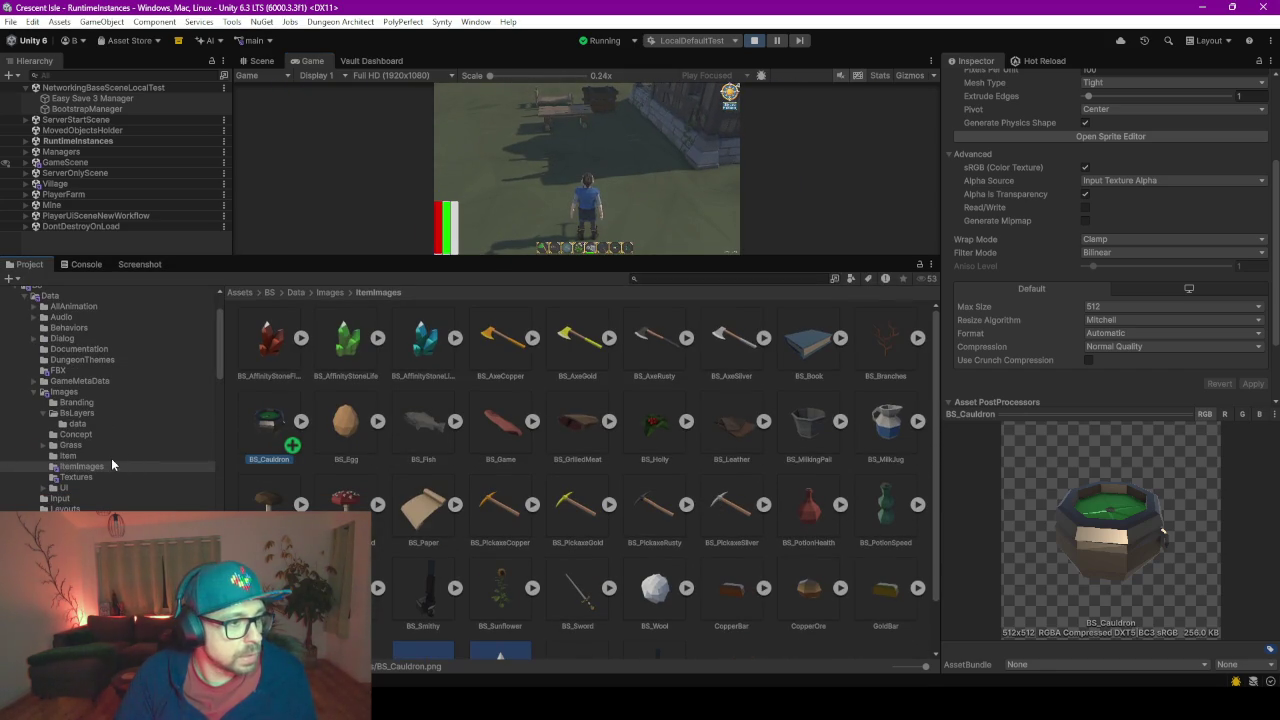
pyautogui.click(66, 380)
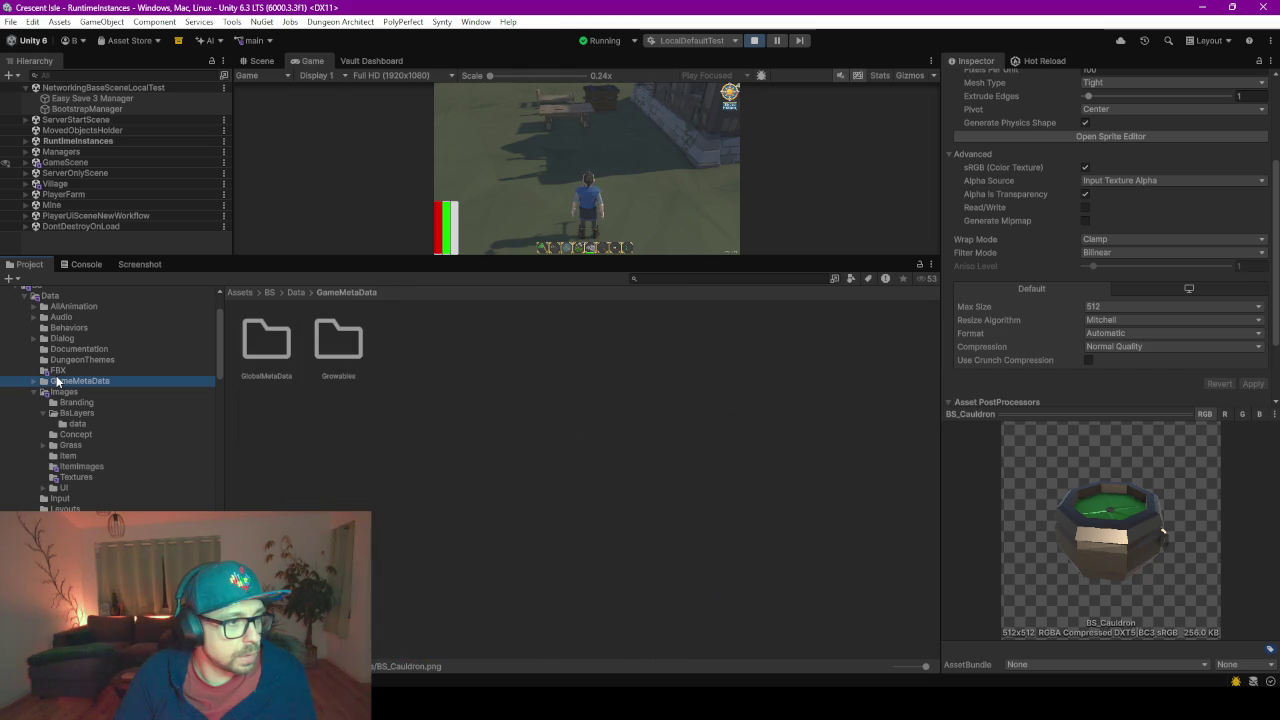
pyautogui.click(57, 370)
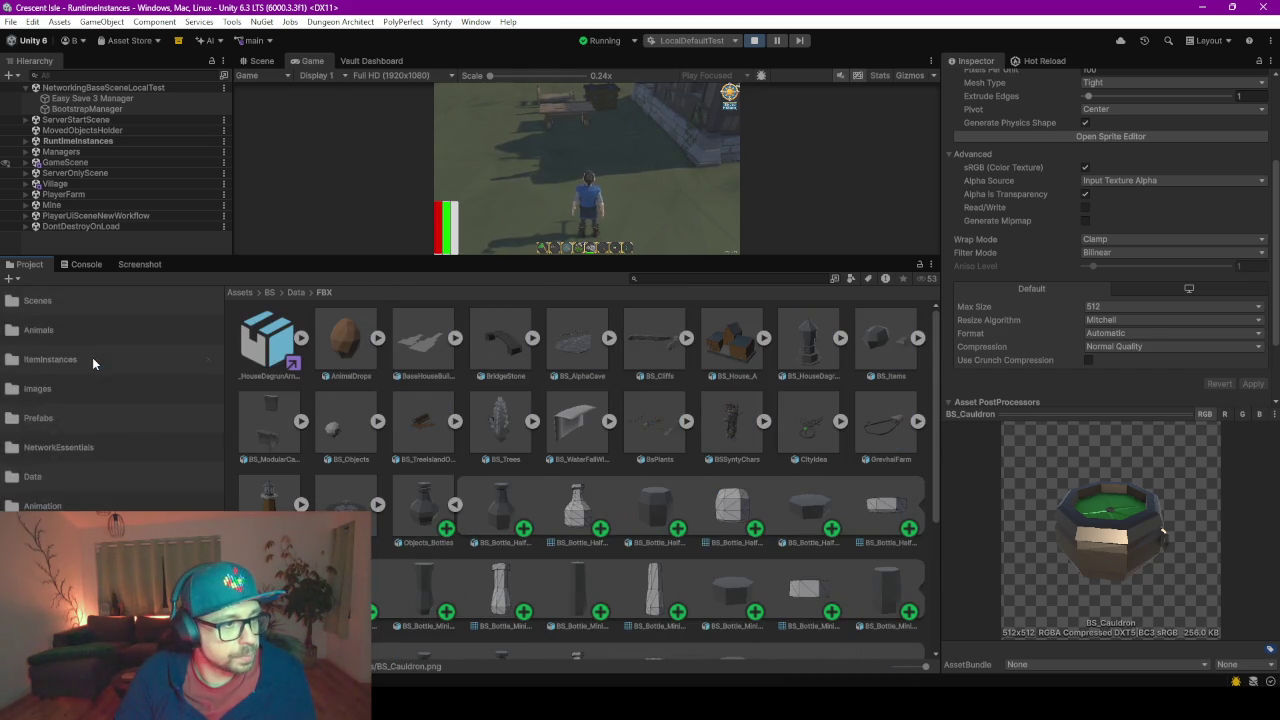
pyautogui.click(92, 357)
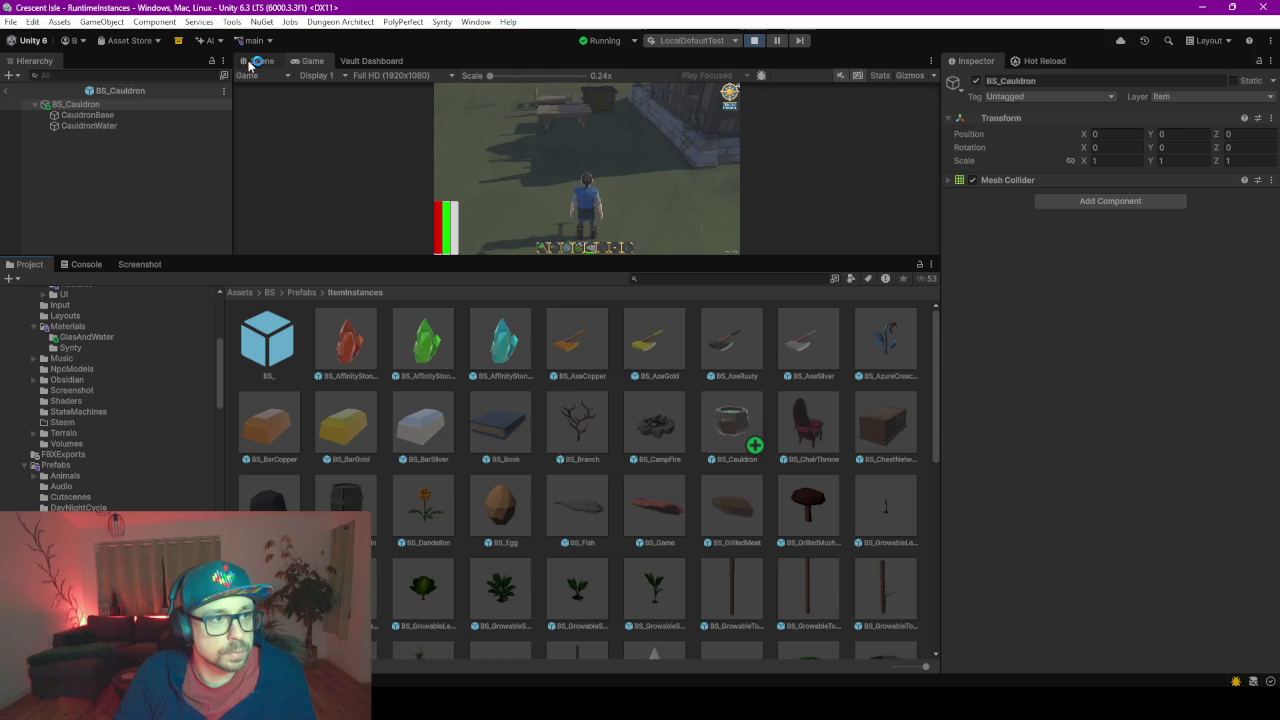
# - Inspect the BS_Cauldron root's Mesh Collider on CauldronWater and its CauldronBase and CauldronWater parts
pyautogui.moveTo(576, 254); pyautogui.dragTo(576, 515)
pyautogui.click(951, 181)
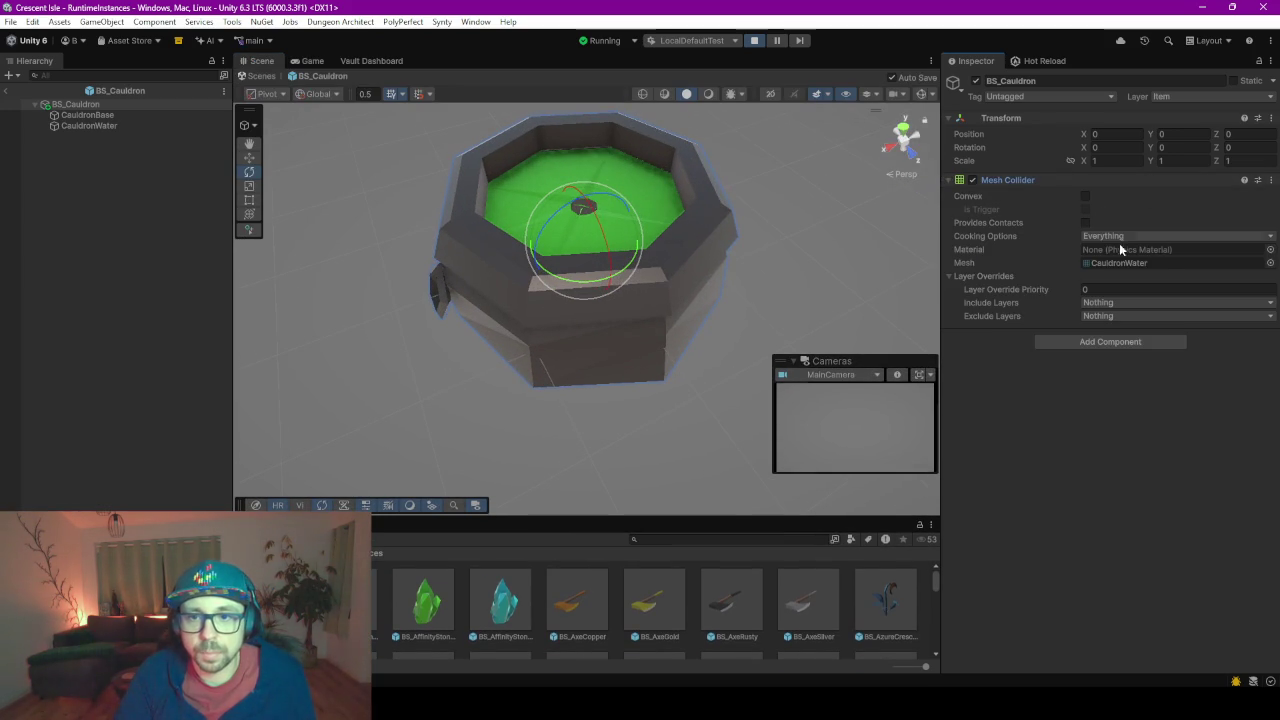
pyautogui.click(1118, 262)
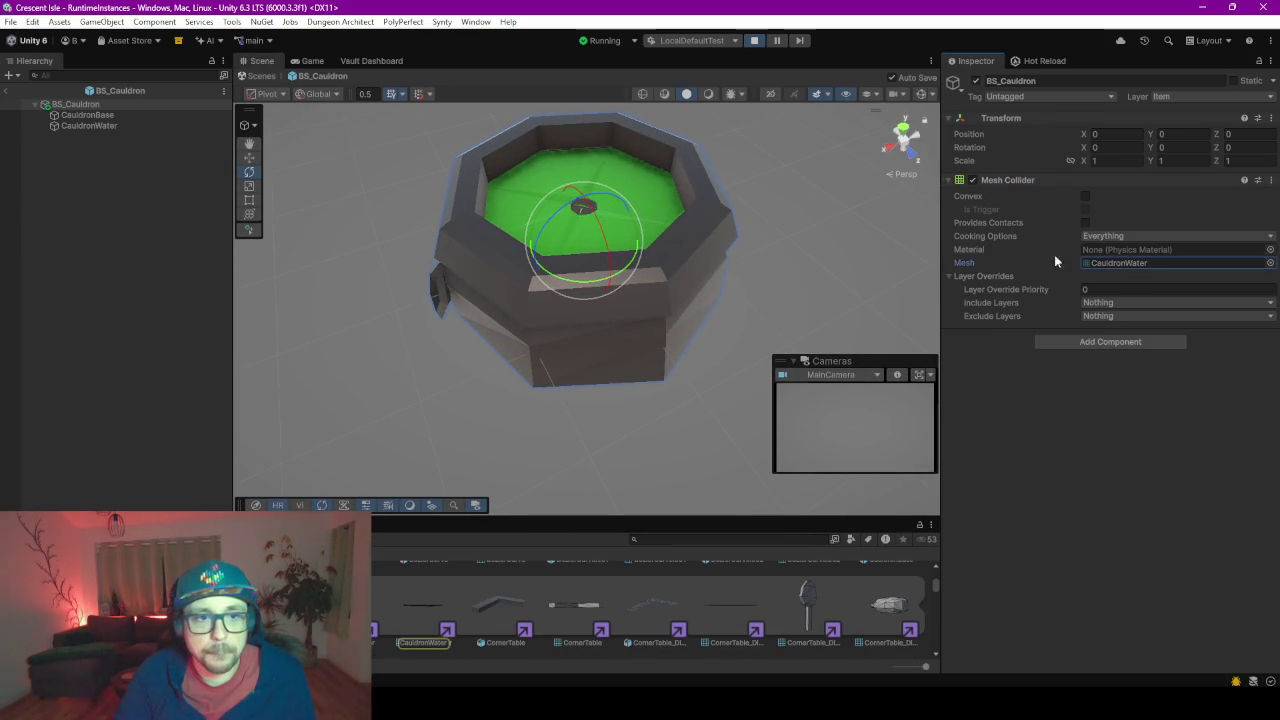
pyautogui.click(88, 115)
pyautogui.click(90, 125)
pyautogui.click(105, 114)
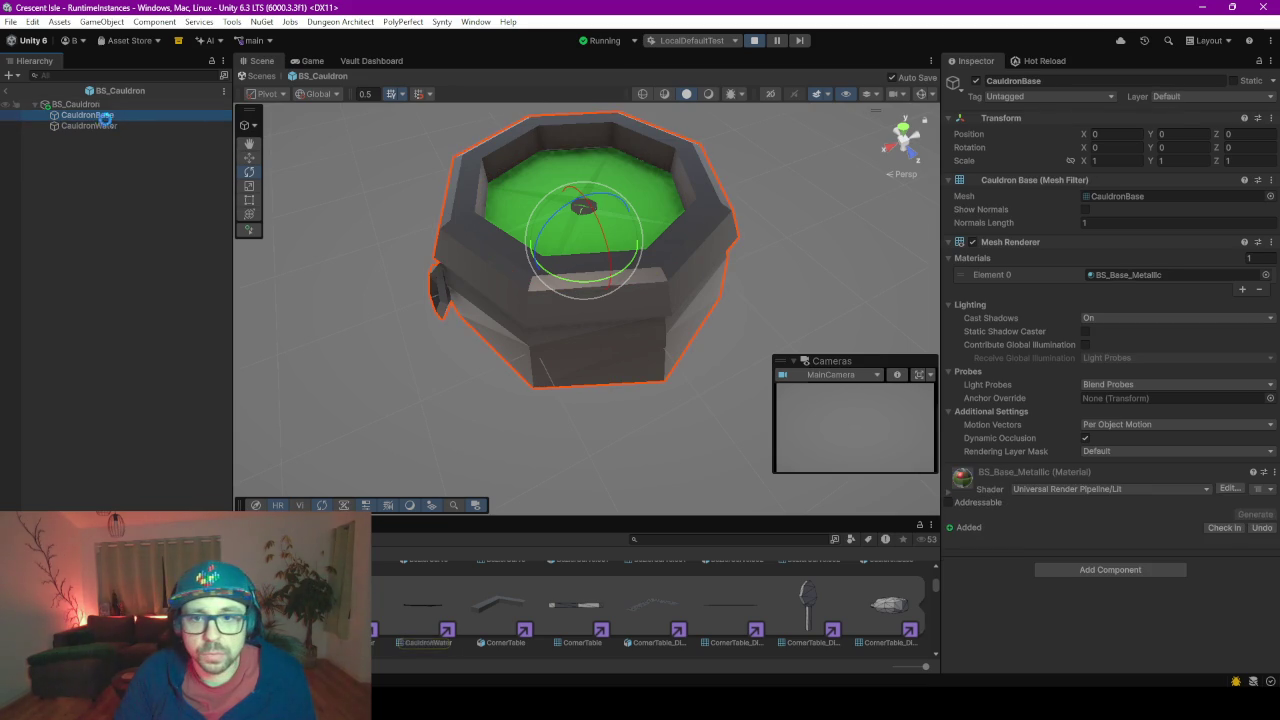
pyautogui.press('Up')
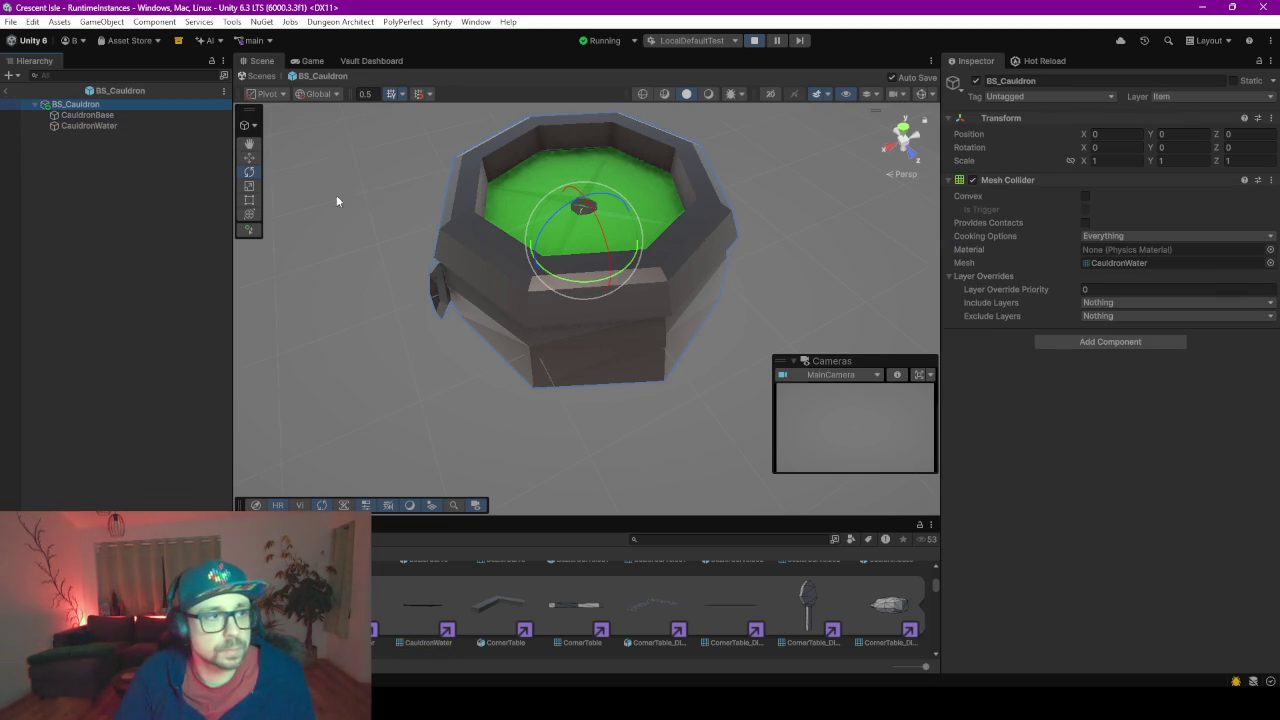
pyautogui.click(80, 115)
pyautogui.moveTo(397, 409); pyautogui.dragTo(399, 262)
pyautogui.click(117, 105)
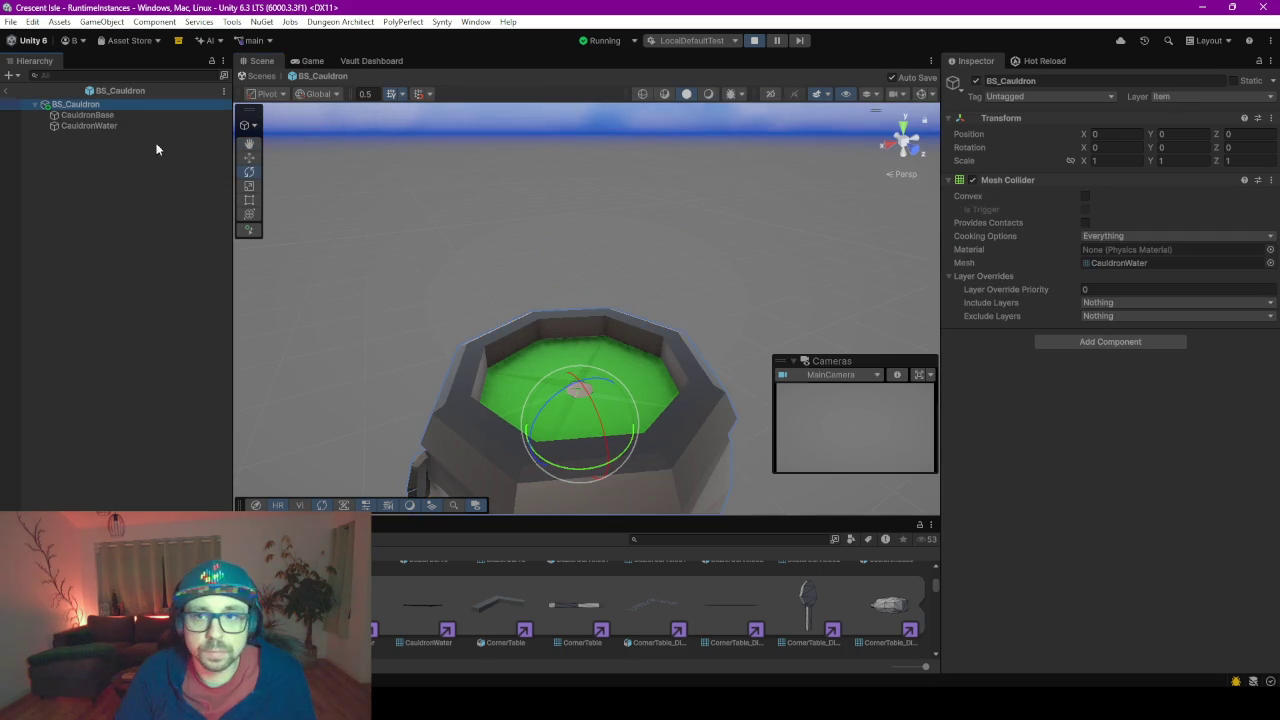
# - Enlarge the Project browser and return to the ItemInstances folder
pyautogui.scroll(-5, 518, 295)
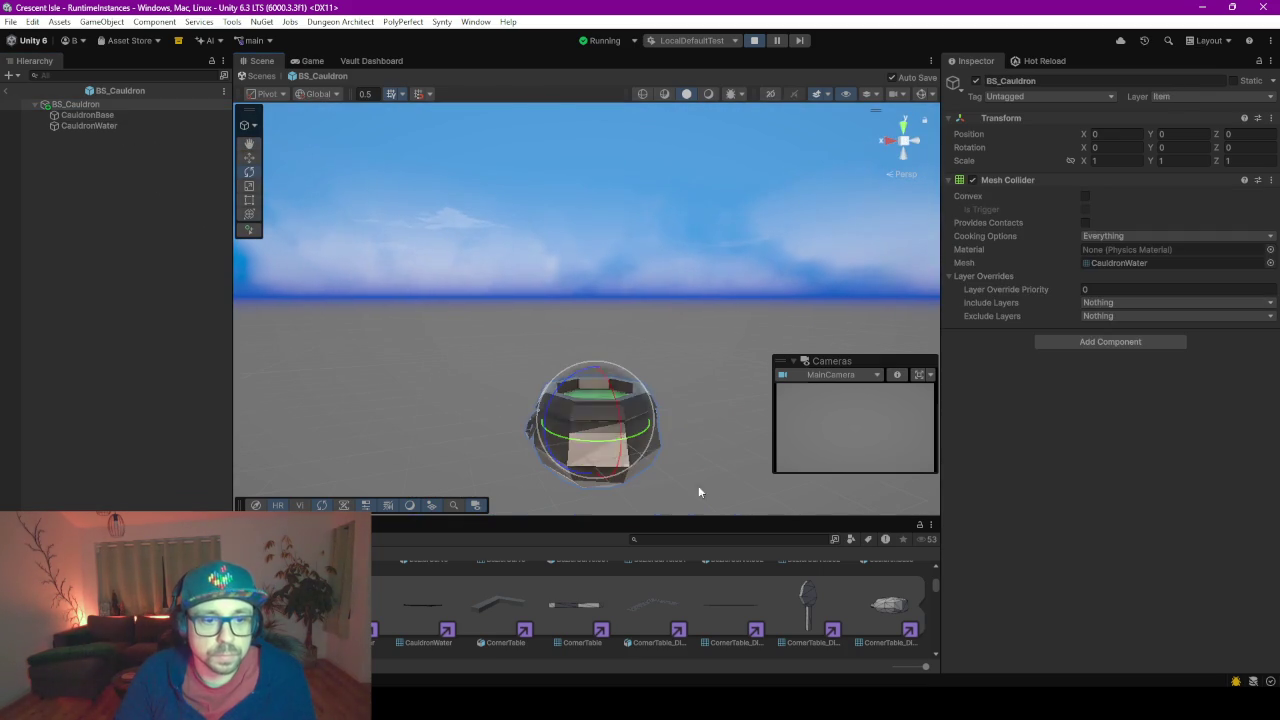
pyautogui.moveTo(749, 281); pyautogui.dragTo(750, 194)
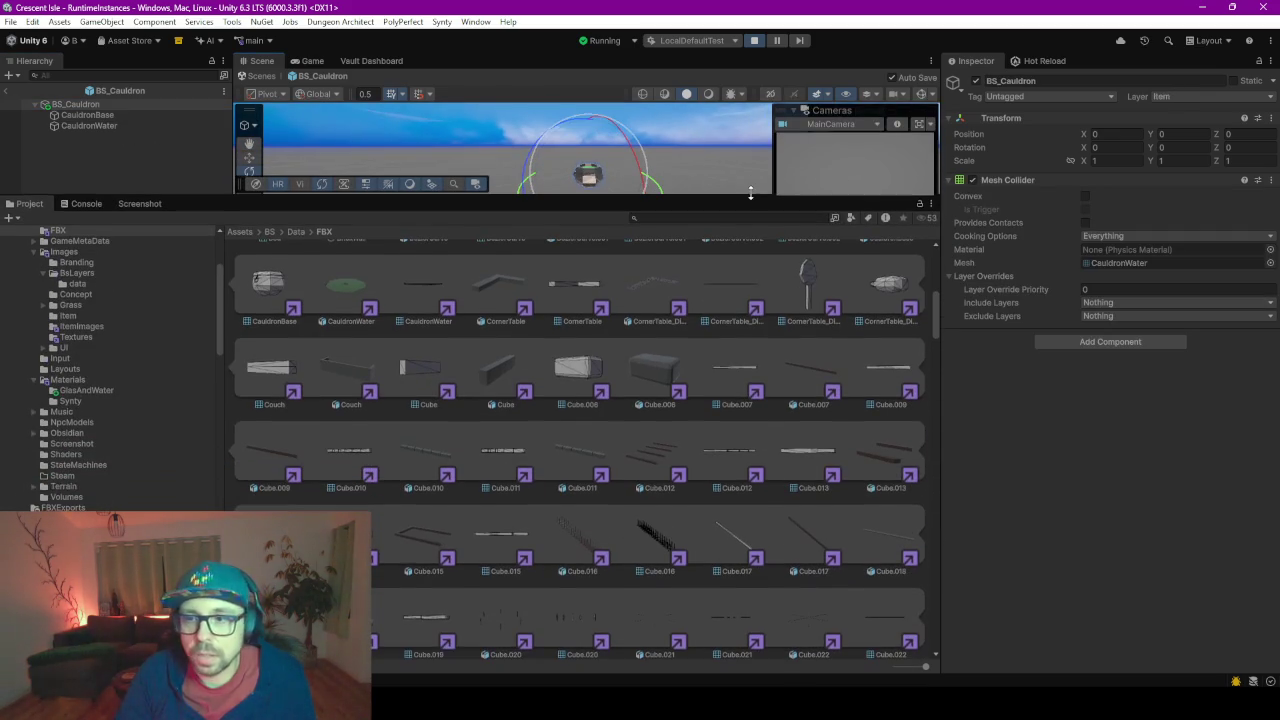
pyautogui.scroll(3, 248, 304)
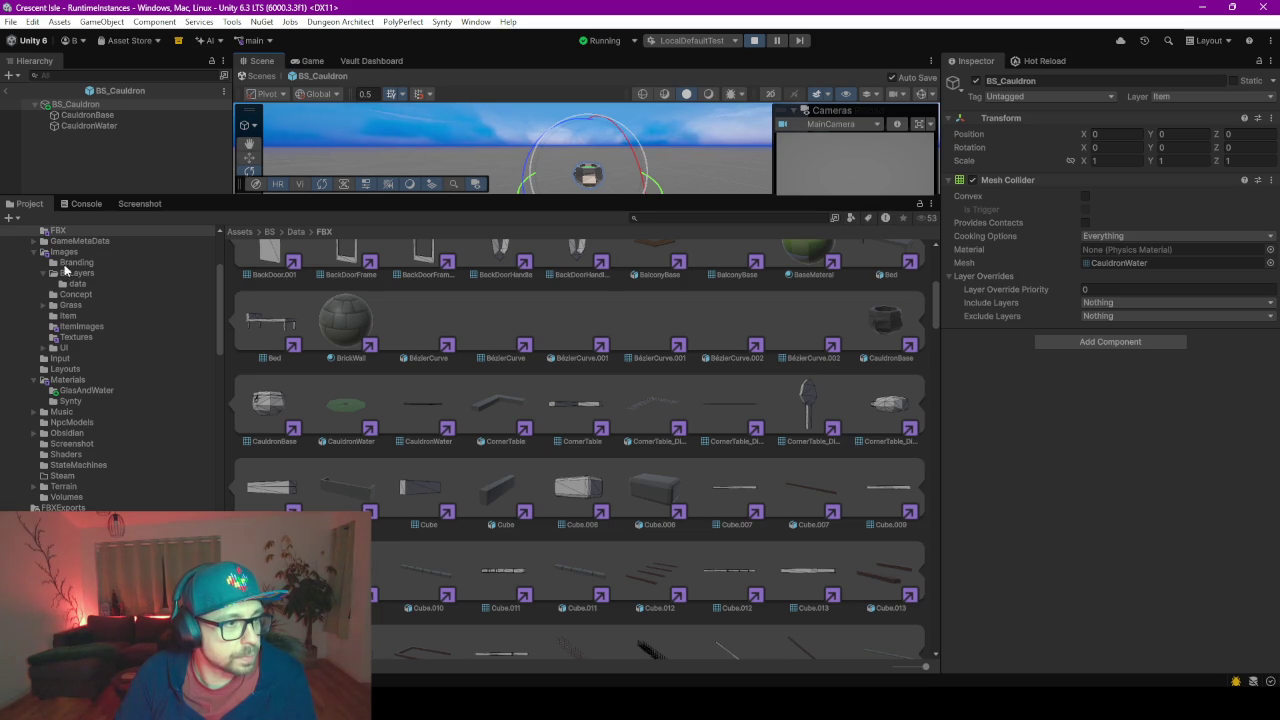
pyautogui.scroll(5, 124, 430)
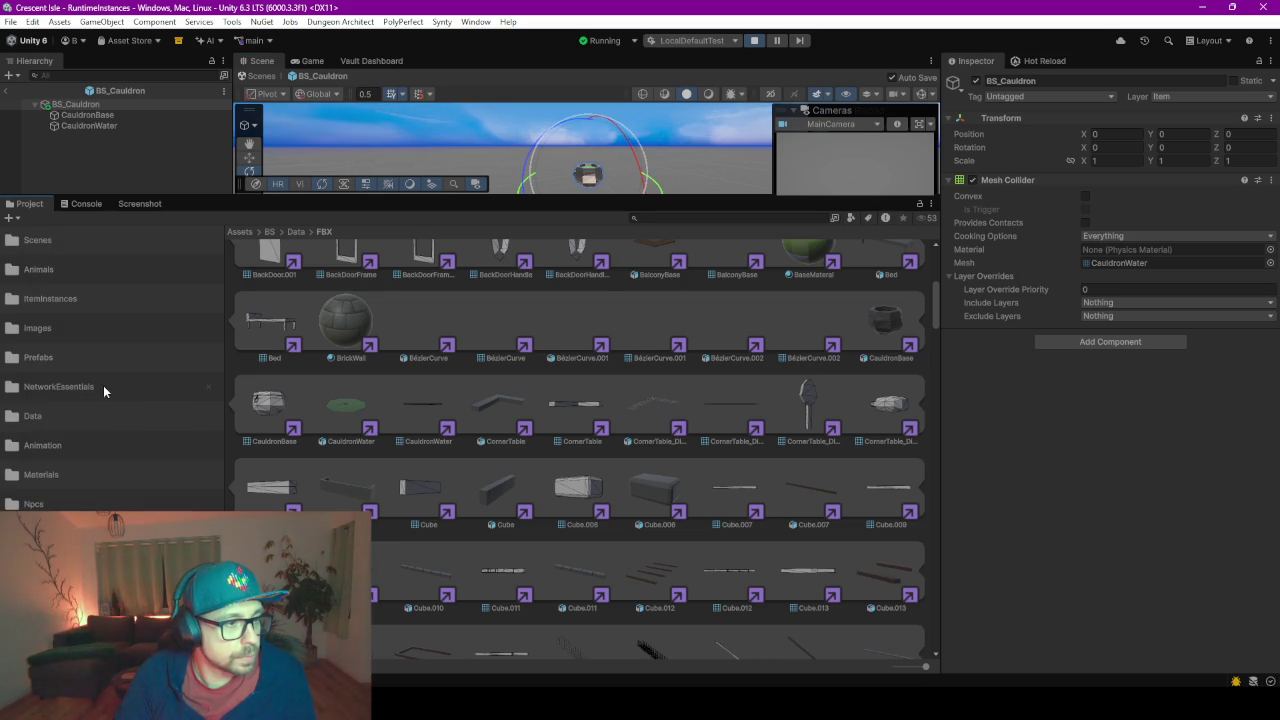
pyautogui.click(80, 308)
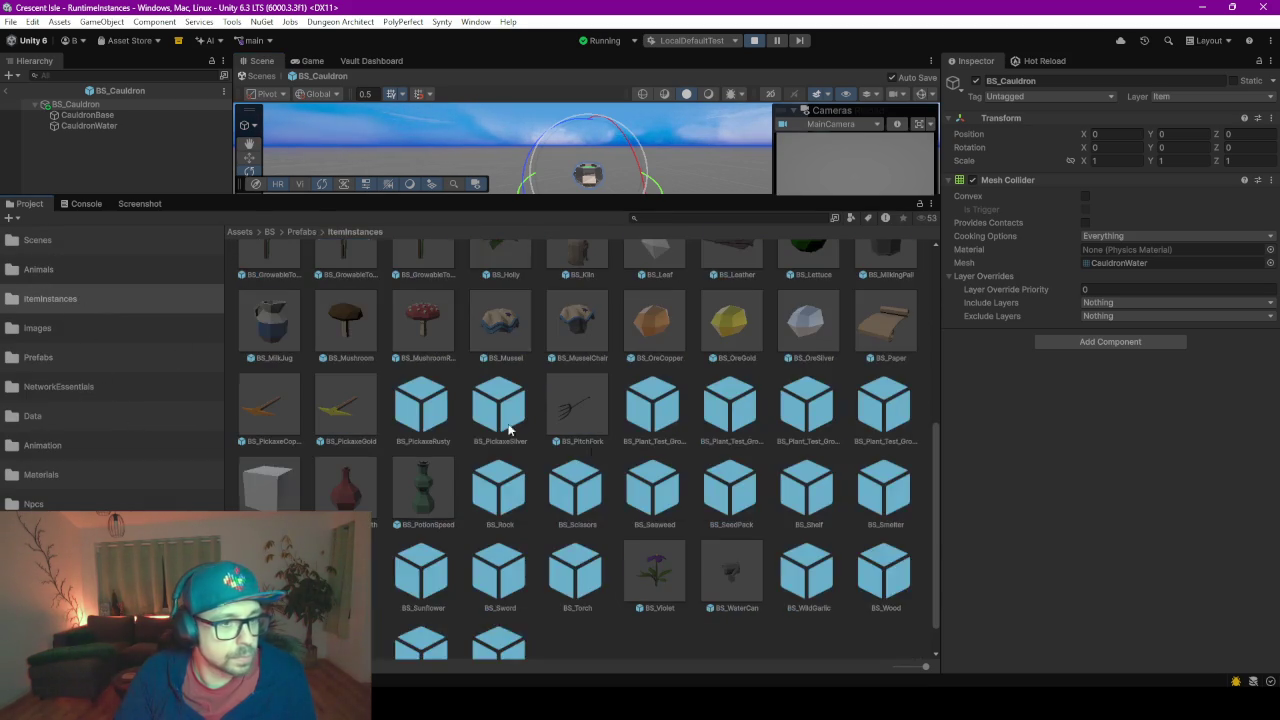
# - Open BS_Smelter and inspect its SM_Prop_Forge_01 model and root Box Collider
pyautogui.doubleClick(807, 490)
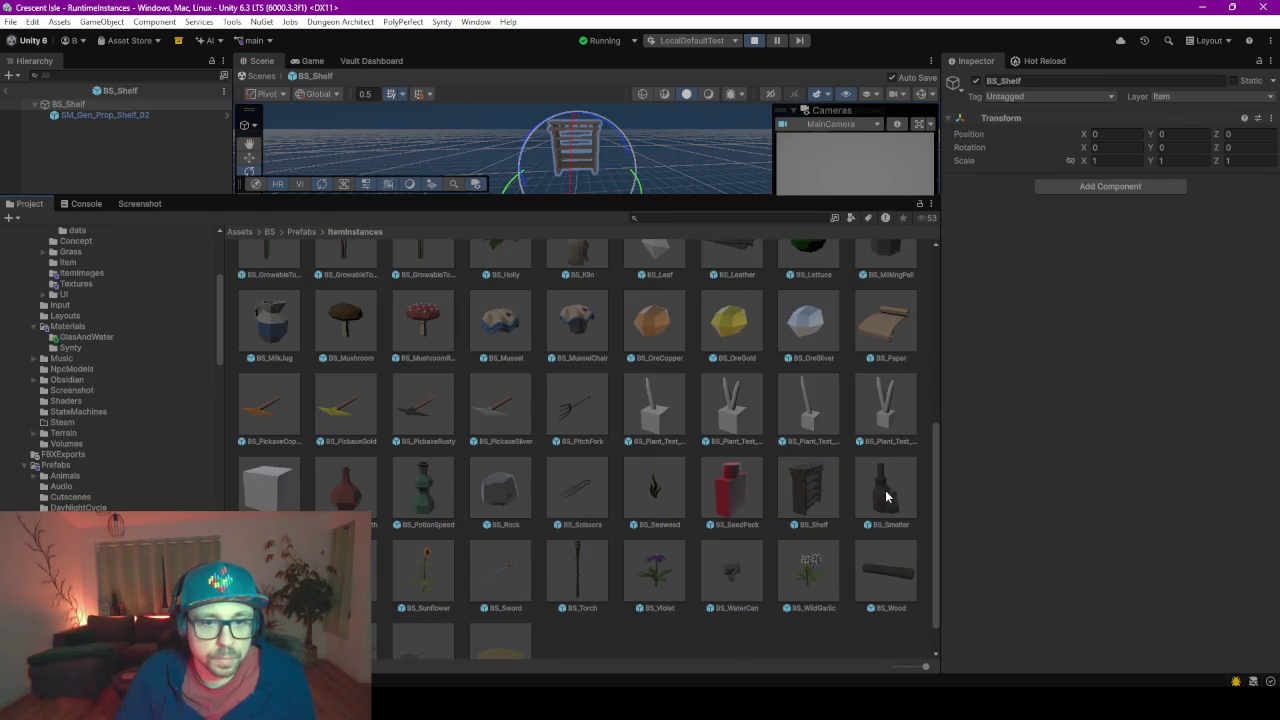
pyautogui.doubleClick(886, 490)
pyautogui.moveTo(213, 193); pyautogui.dragTo(213, 448)
pyautogui.moveTo(401, 350)
pyautogui.mouseDown()
pyautogui.moveTo(377, 286)
pyautogui.moveTo(519, 245)
pyautogui.mouseUp()
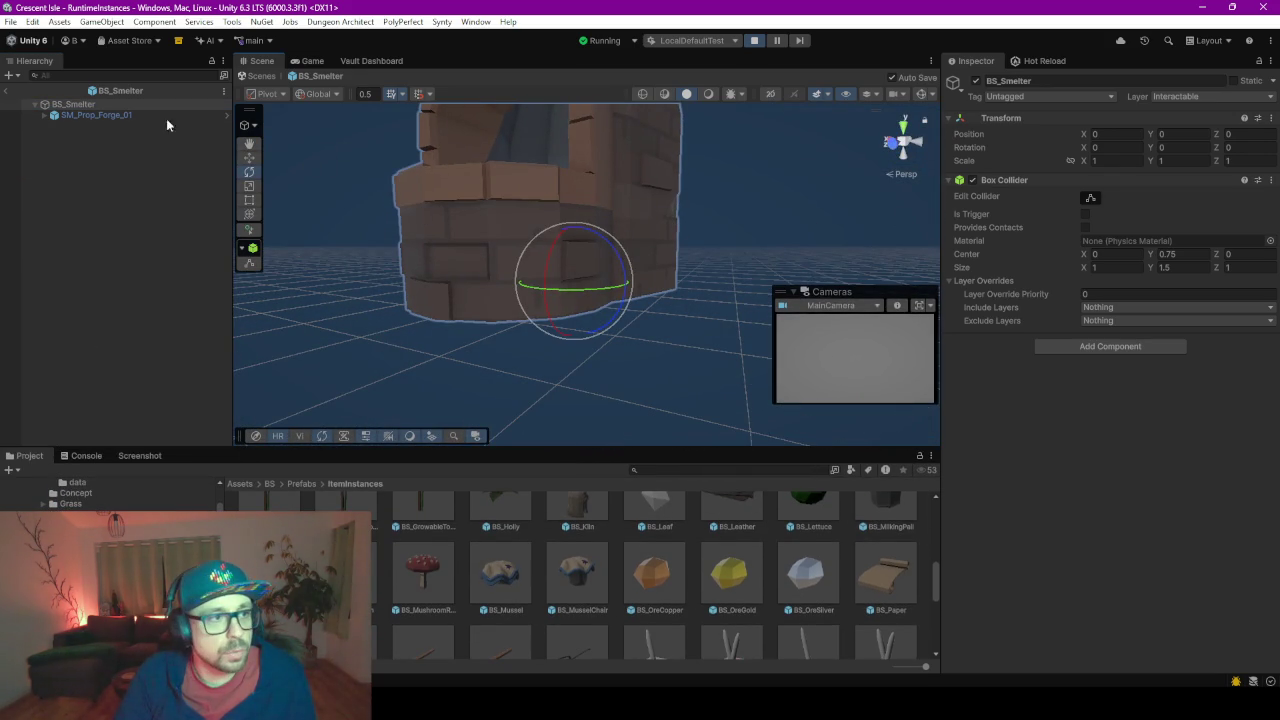
pyautogui.click(77, 116)
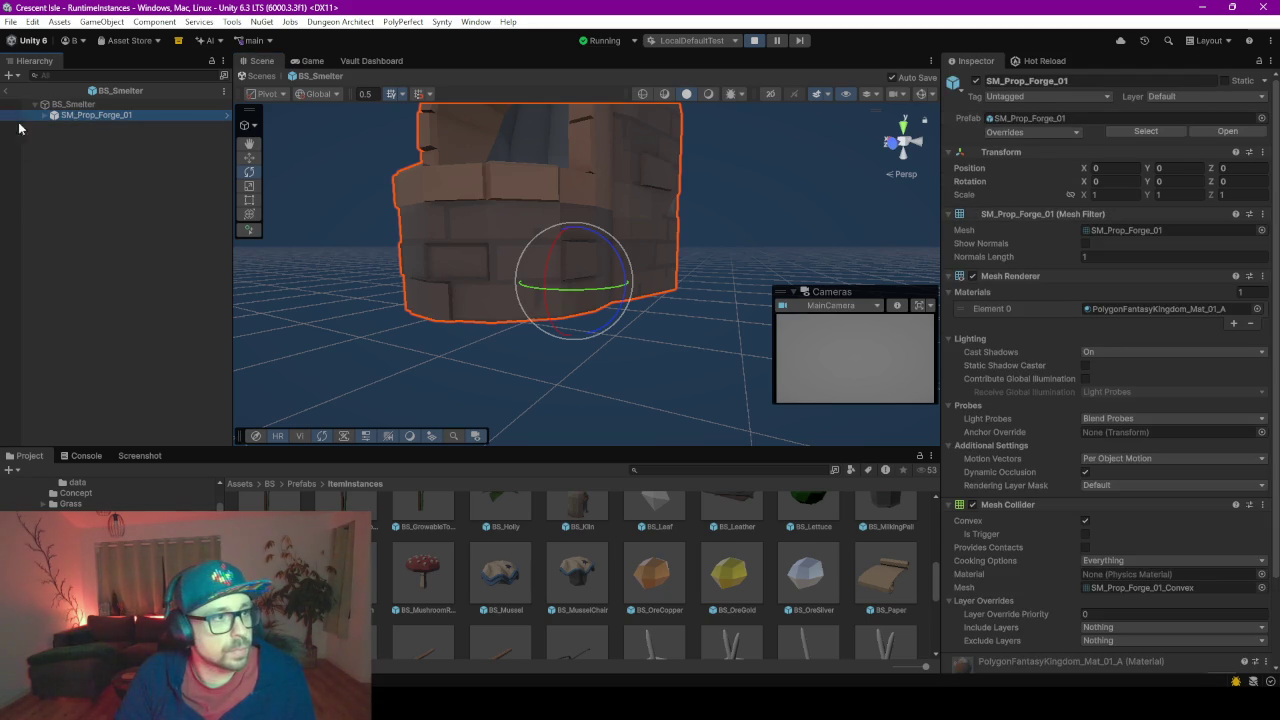
pyautogui.click(62, 104)
pyautogui.moveTo(718, 448); pyautogui.dragTo(757, 214)
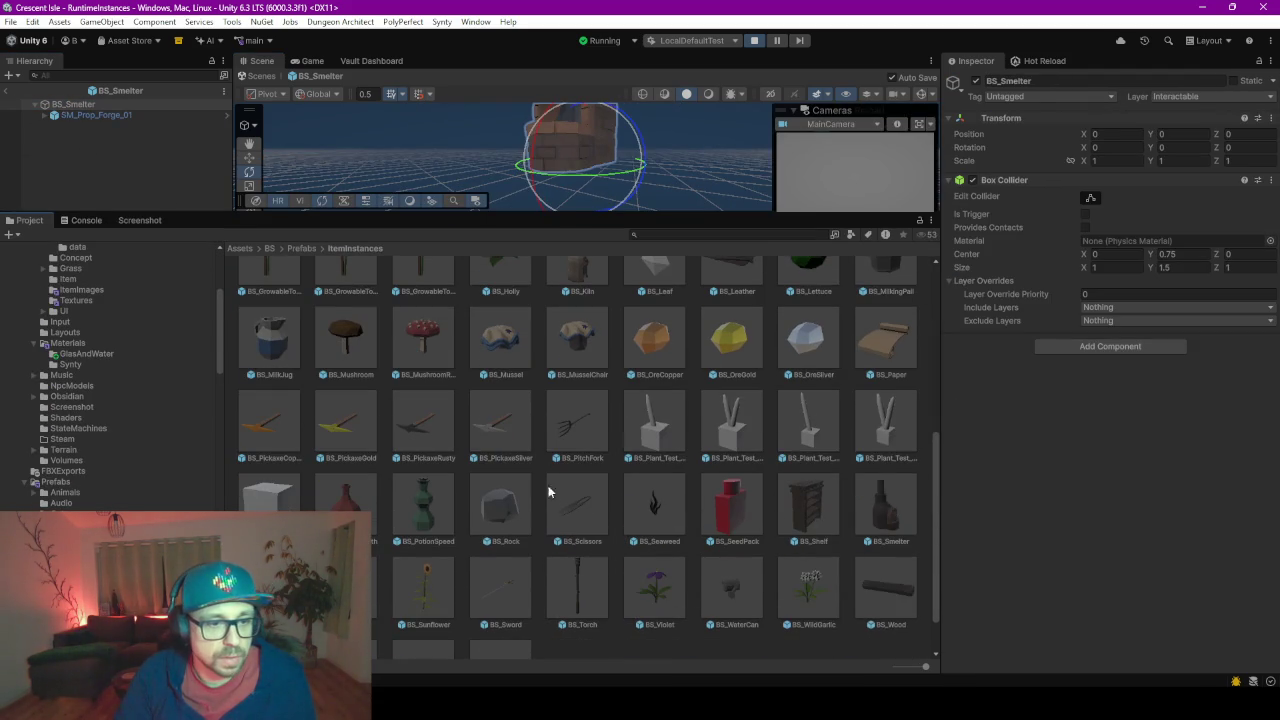
pyautogui.scroll(4, 670, 390)
# - Open BS_Cauldron and view its base and water from an orthographic right side
pyautogui.click(731, 328)
pyautogui.moveTo(670, 213); pyautogui.dragTo(670, 490)
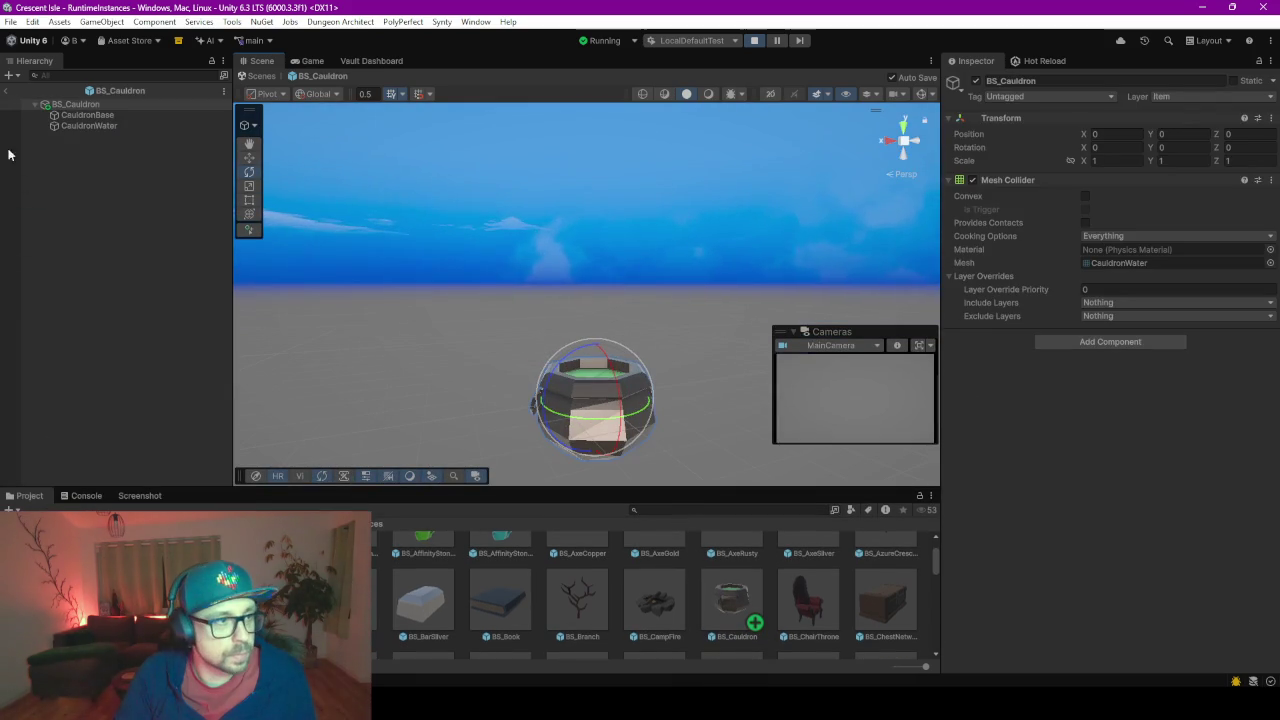
pyautogui.press('f')
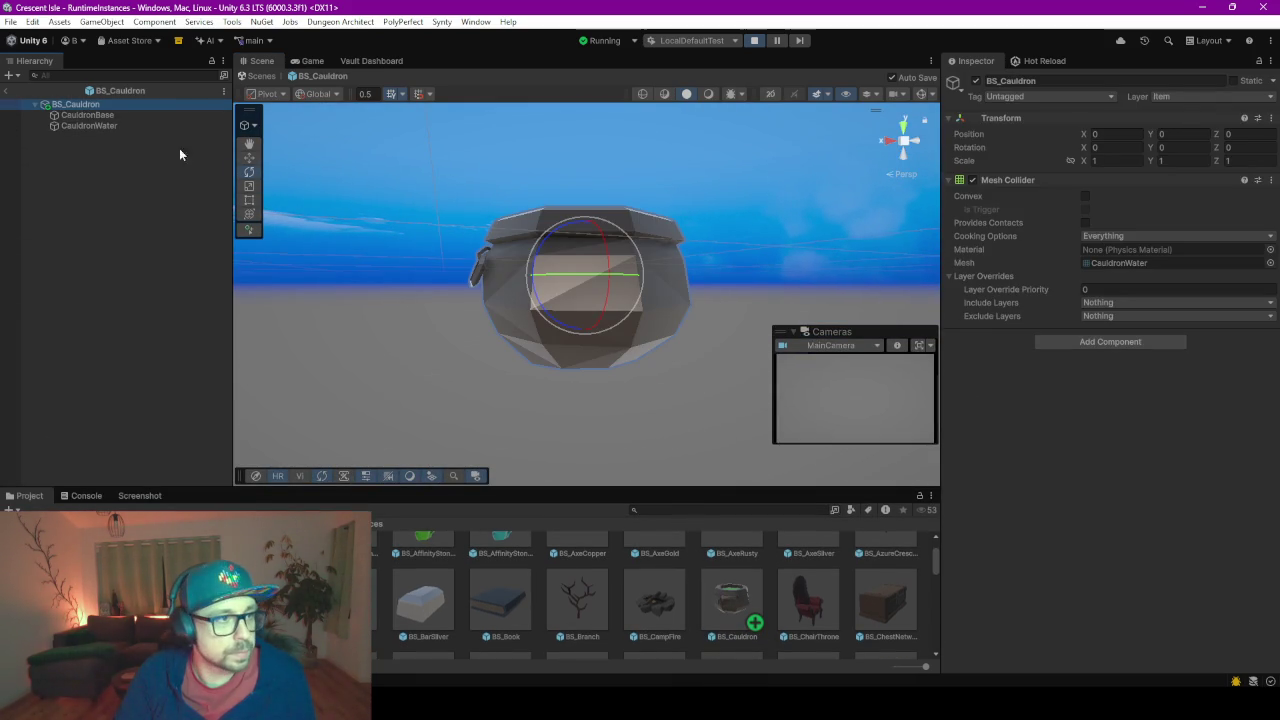
pyautogui.click(105, 114)
pyautogui.keyDown('shift'); pyautogui.click(100, 125); pyautogui.keyUp('shift')
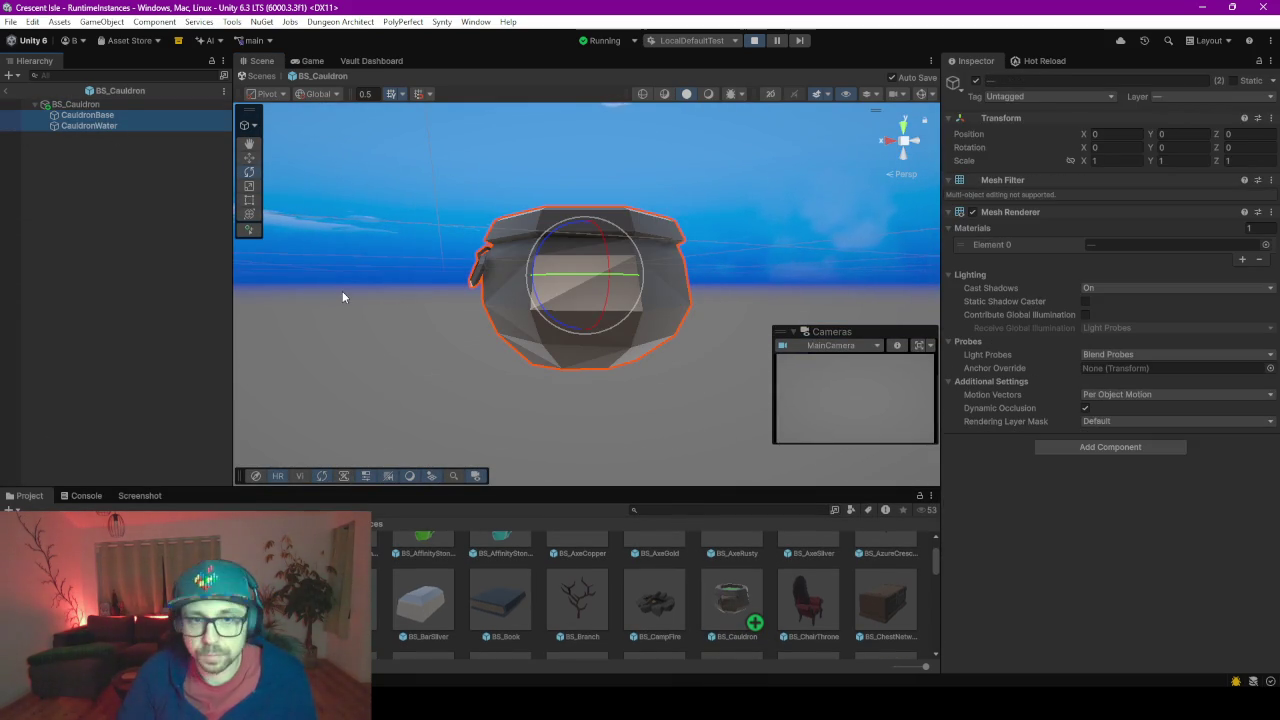
pyautogui.click(903, 142)
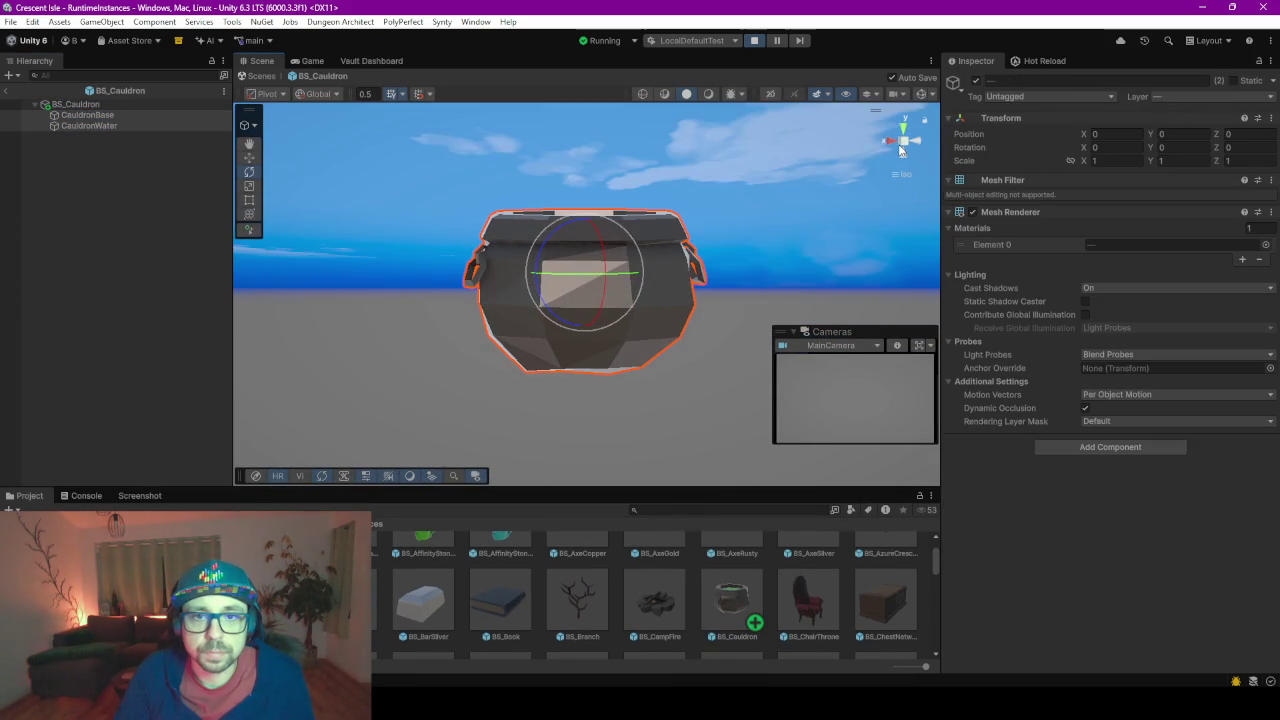
pyautogui.click(888, 140)
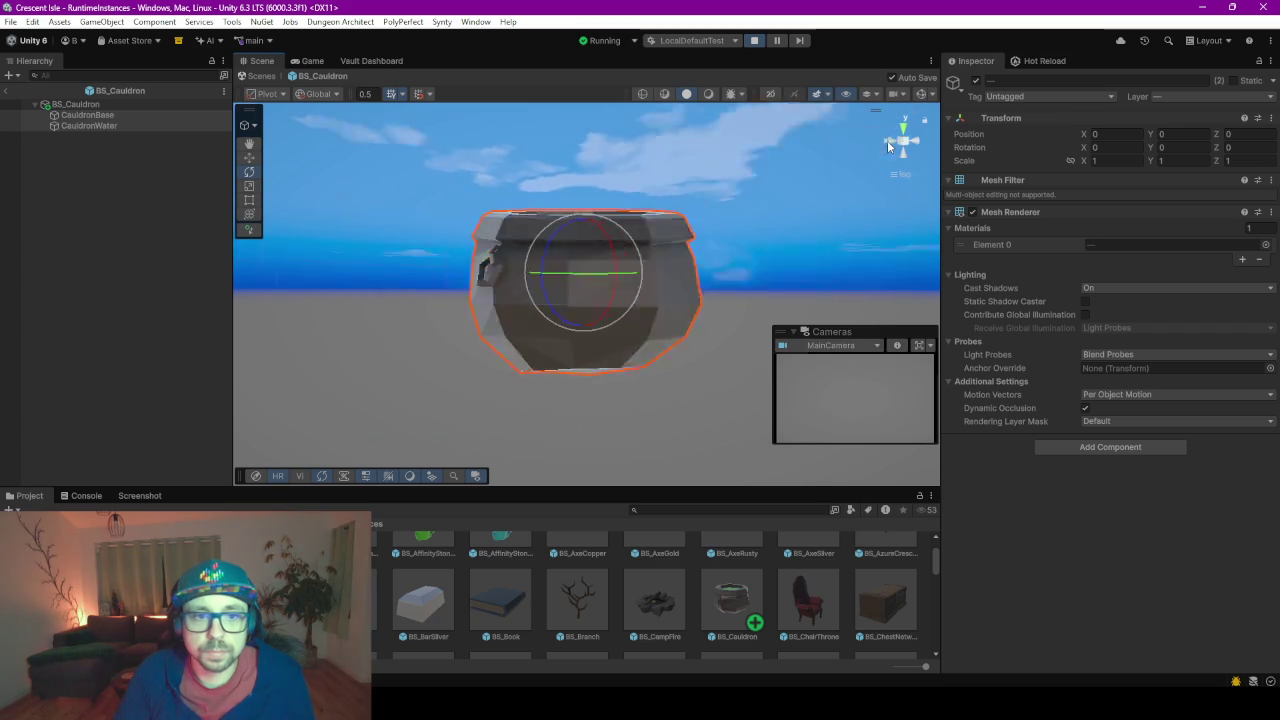
# - Give the BS_Cauldron root a red diamond icon
pyautogui.click(68, 104)
pyautogui.click(955, 83)
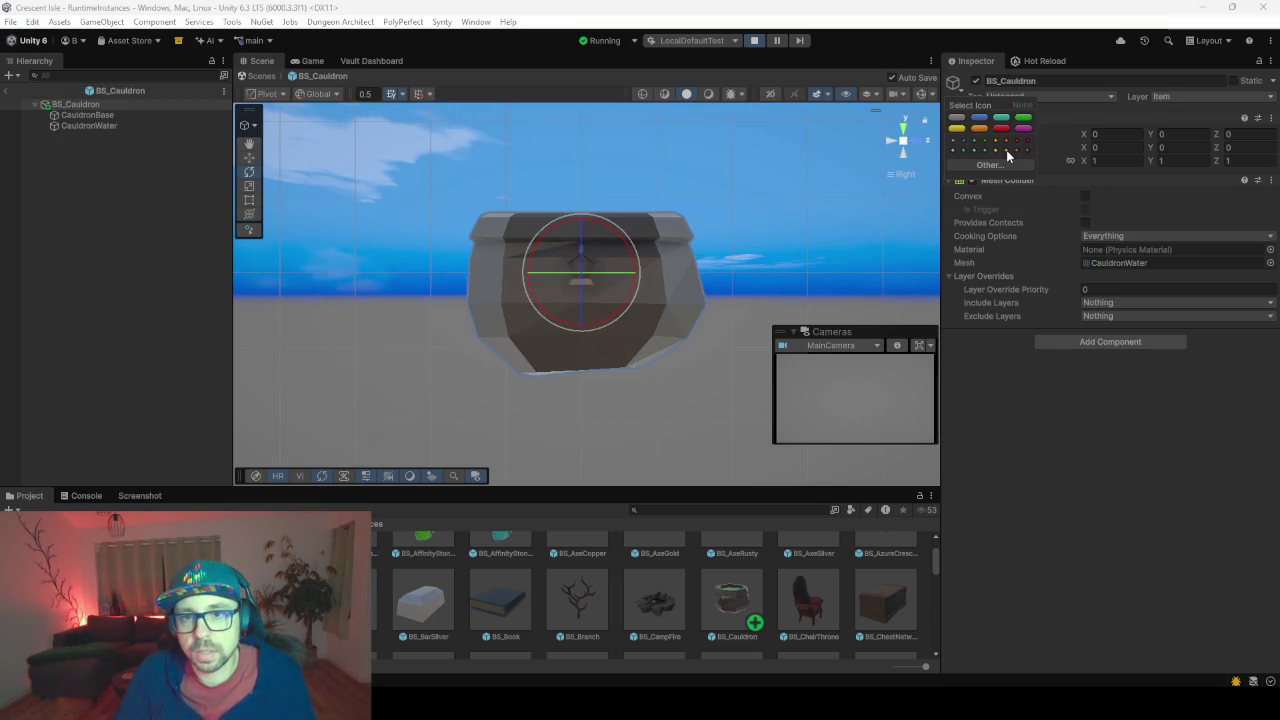
pyautogui.click(1017, 151)
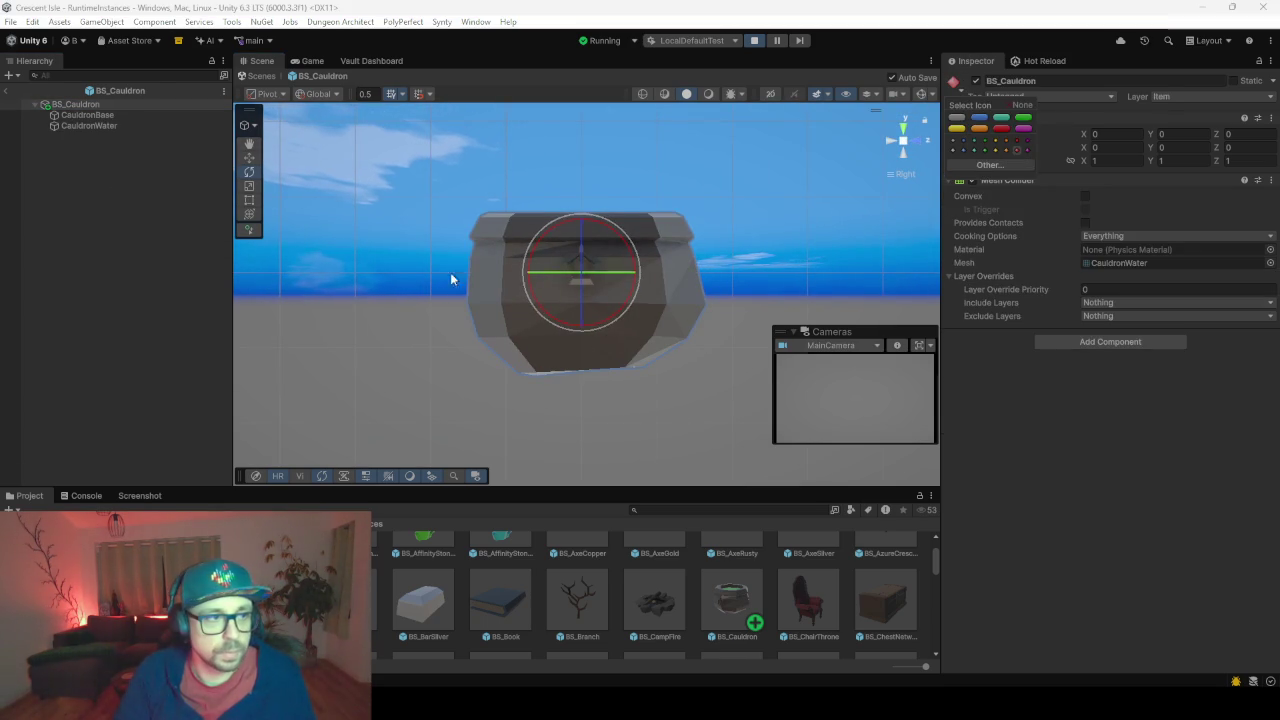
# - Move CauldronBase and CauldronWater up along Y and save the prefab
pyautogui.click(88, 115)
pyautogui.keyDown('shift'); pyautogui.click(105, 126); pyautogui.keyUp('shift')
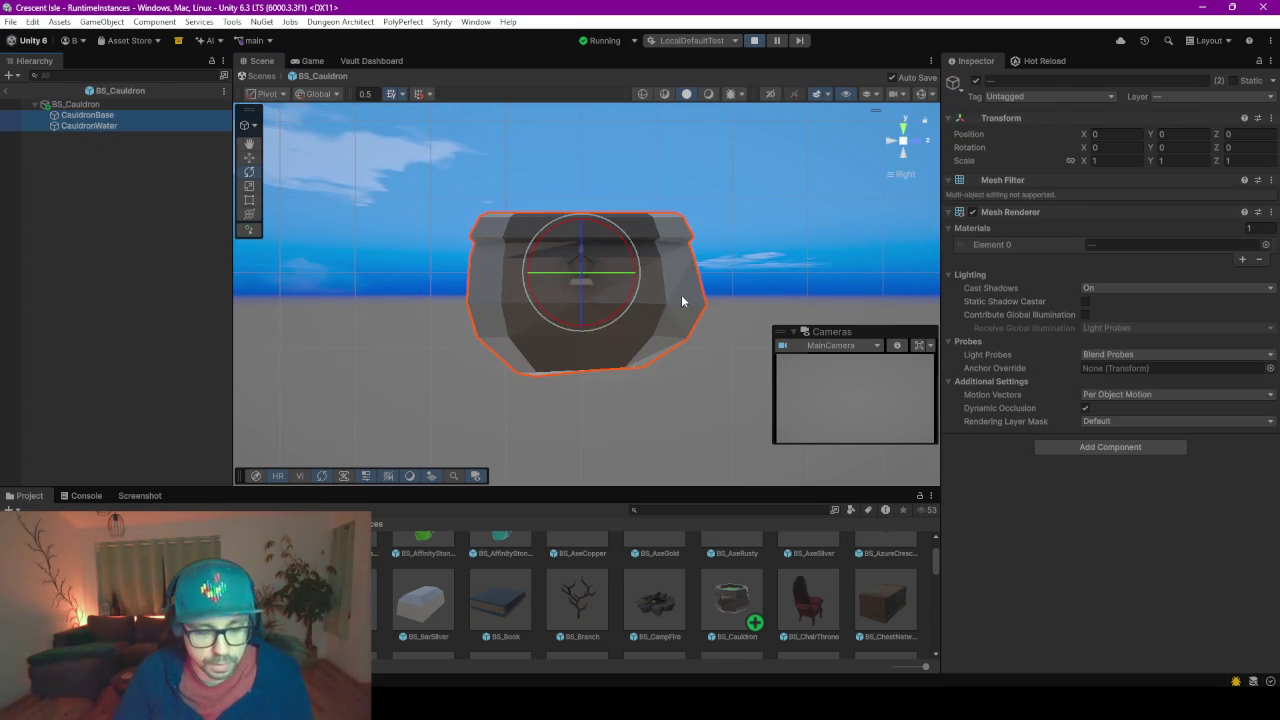
pyautogui.press('w')
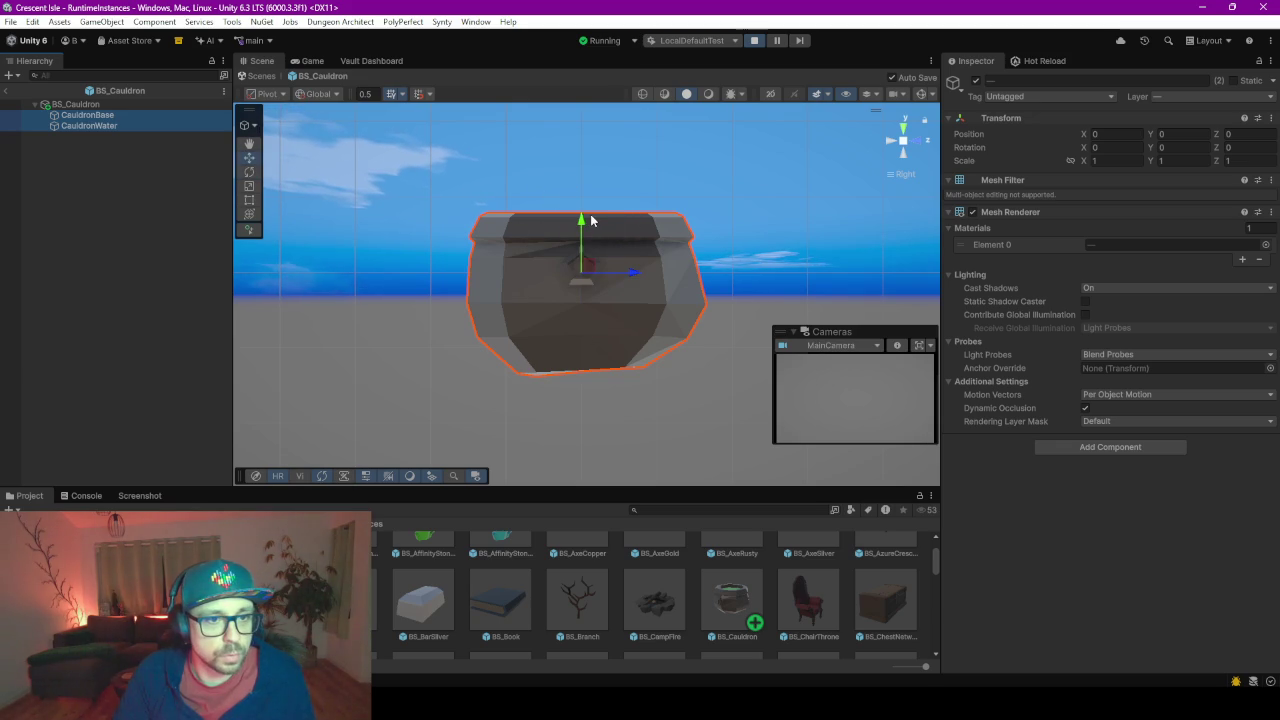
pyautogui.moveTo(584, 229)
pyautogui.mouseDown()
pyautogui.moveTo(586, 106)
pyautogui.moveTo(609, 158)
pyautogui.mouseUp()
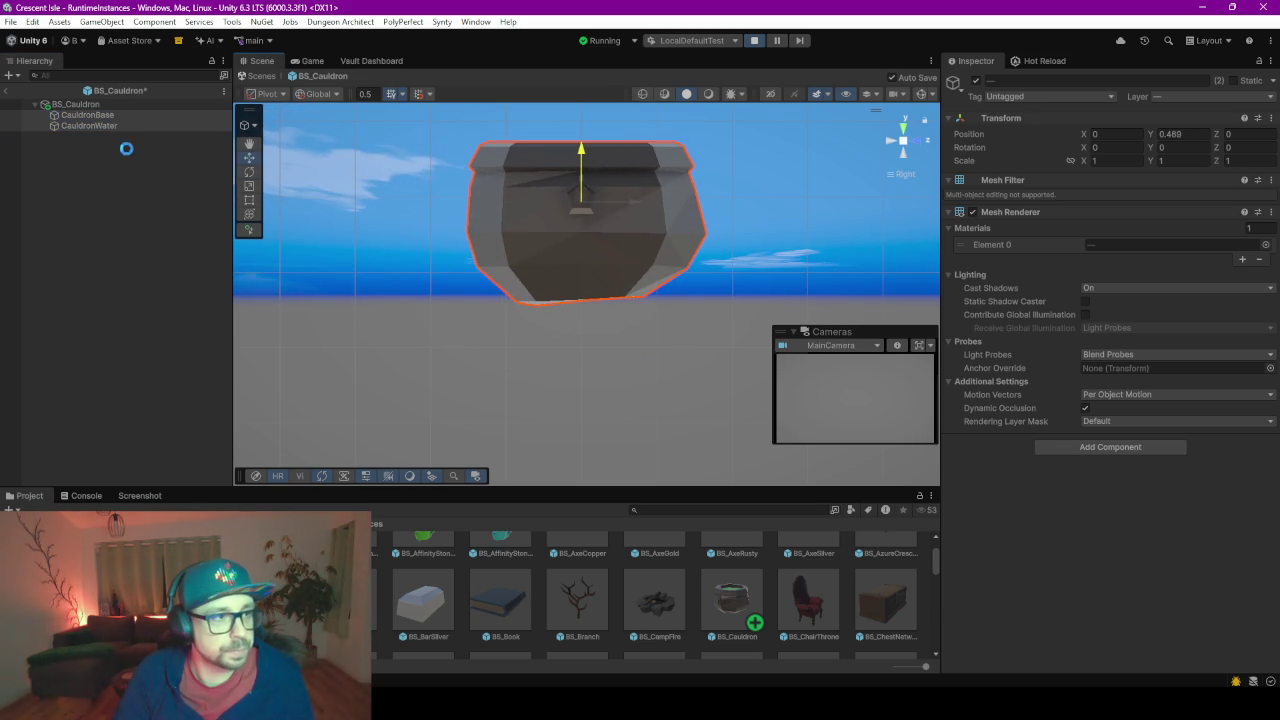
pyautogui.click(95, 105)
pyautogui.scroll(5, 400, 275)
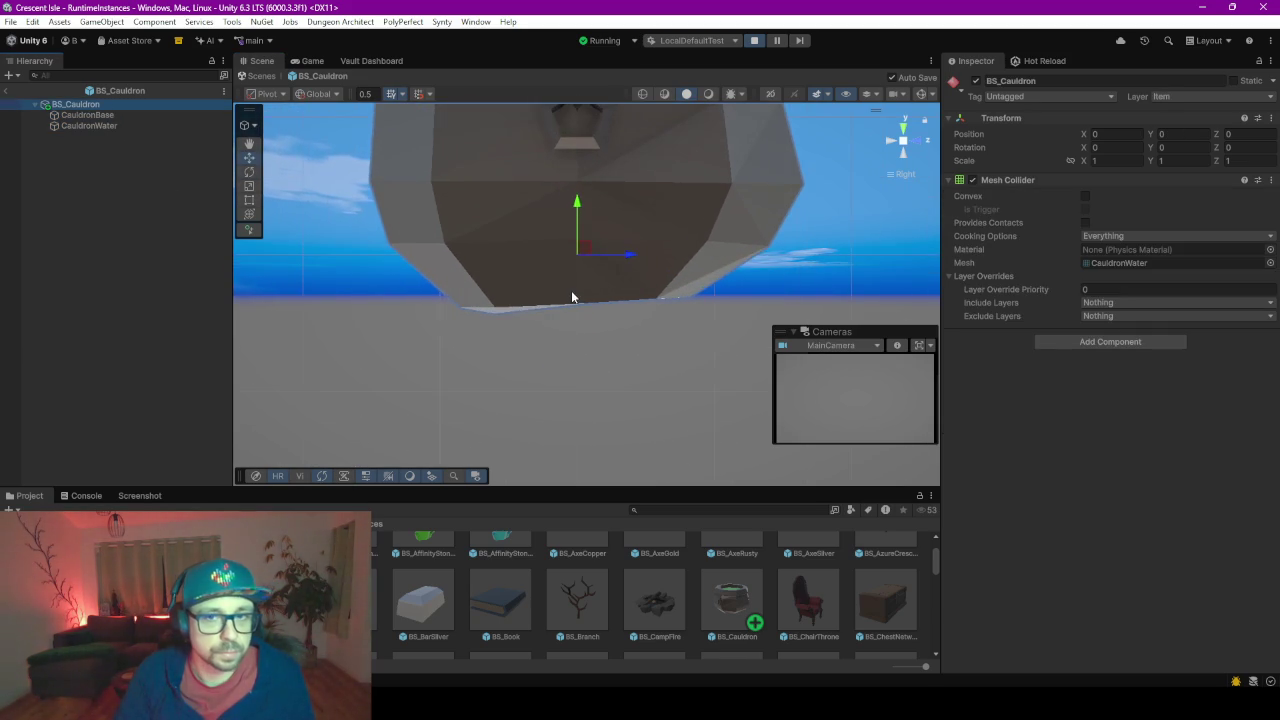
pyautogui.scroll(-5, 571, 290)
pyautogui.scroll(4, 566, 266)
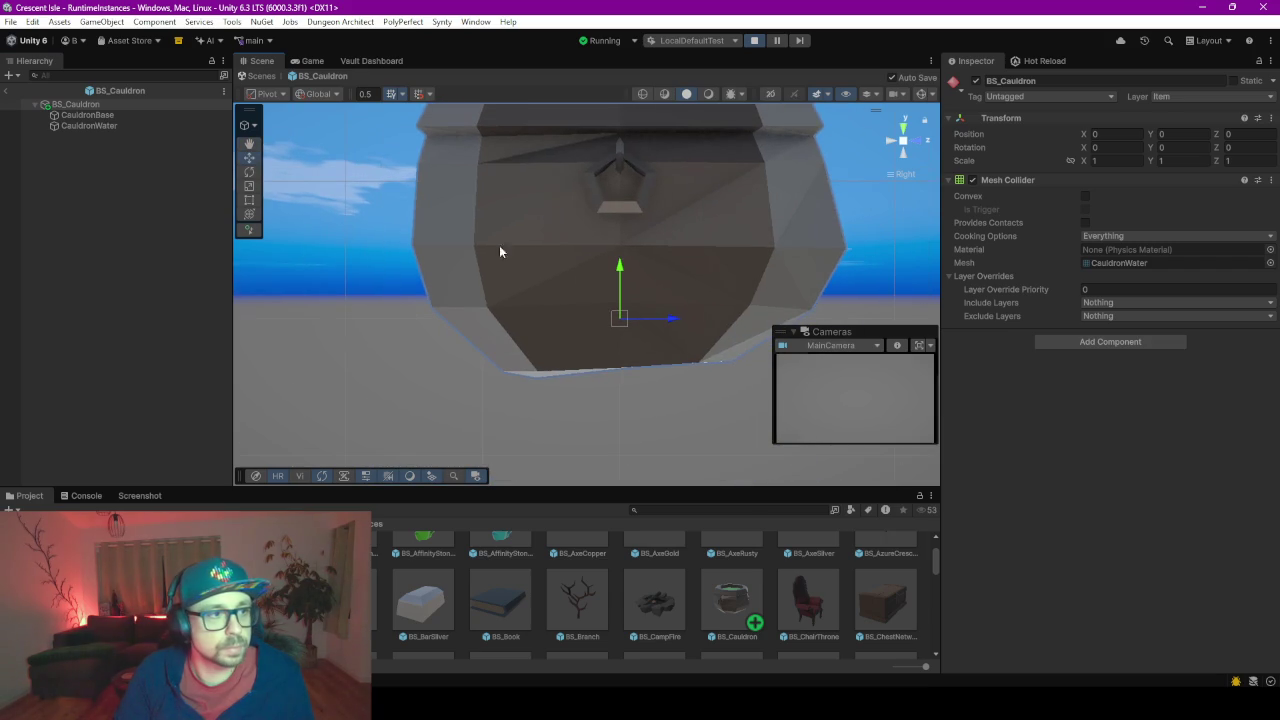
pyautogui.click(100, 116)
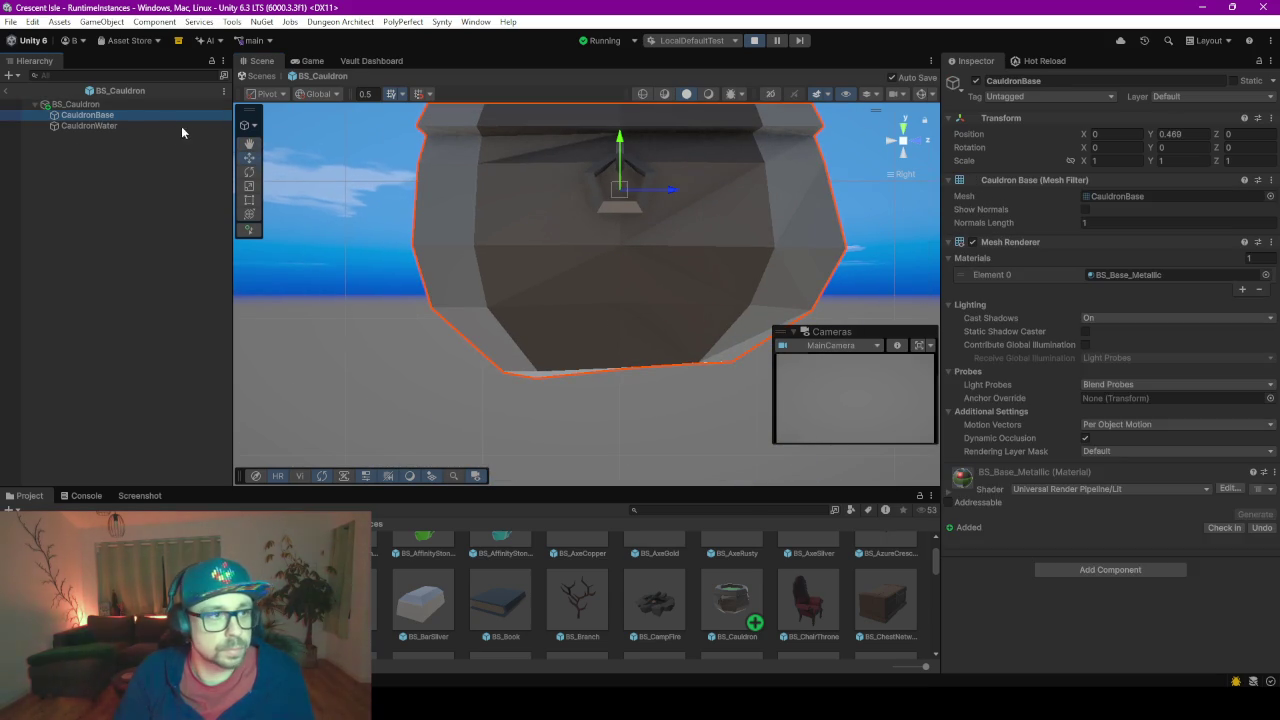
pyautogui.keyDown('shift'); pyautogui.click(139, 128); pyautogui.keyUp('shift')
pyautogui.moveTo(629, 146)
pyautogui.mouseDown()
pyautogui.moveTo(626, 45)
pyautogui.moveTo(626, 62)
pyautogui.mouseUp()
pyautogui.hotkey('ctrl', 's')
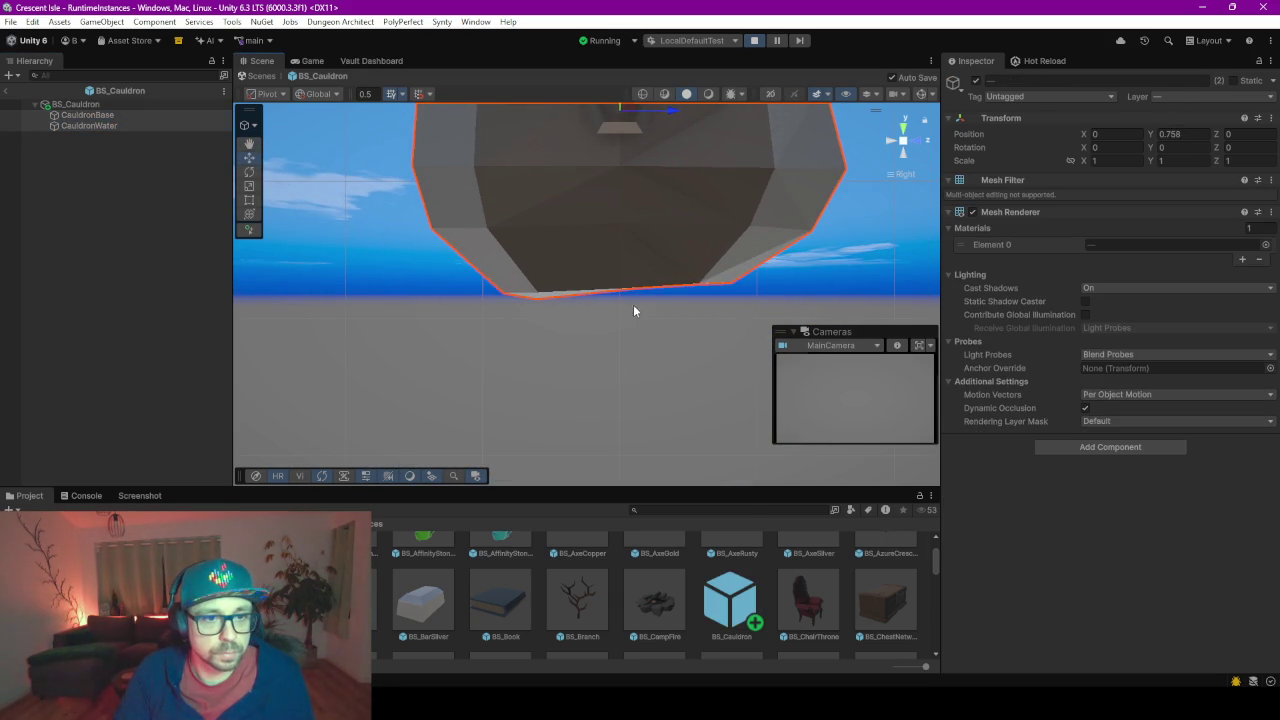
# - Lower the cauldron parts slightly to Y 0.644 and exit prefab editing
pyautogui.scroll(5, 642, 310)
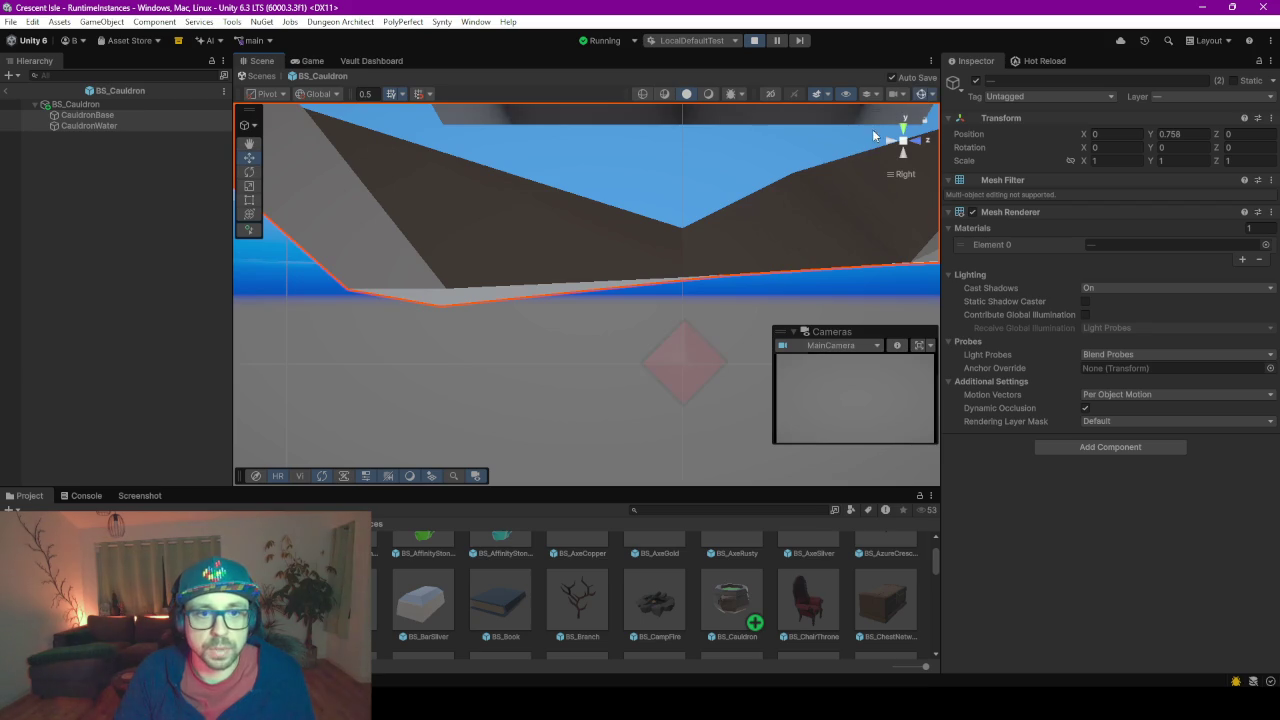
pyautogui.press('f')
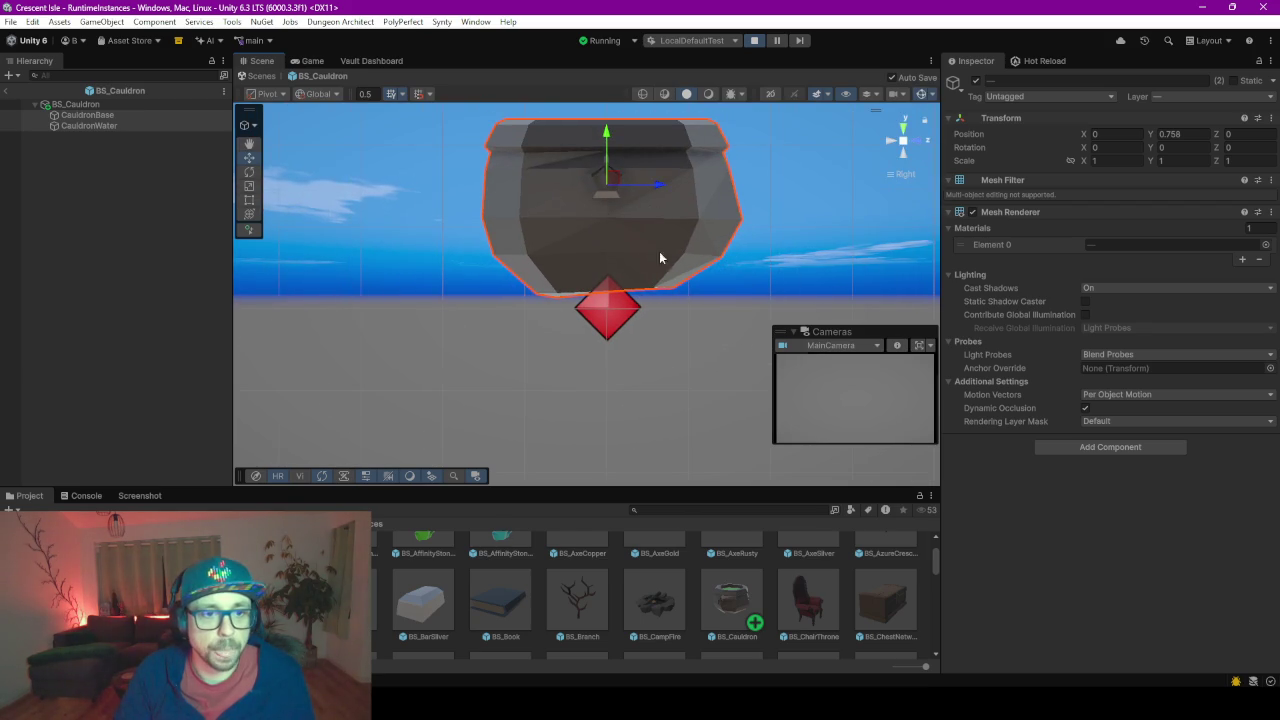
pyautogui.moveTo(607, 140); pyautogui.dragTo(618, 162)
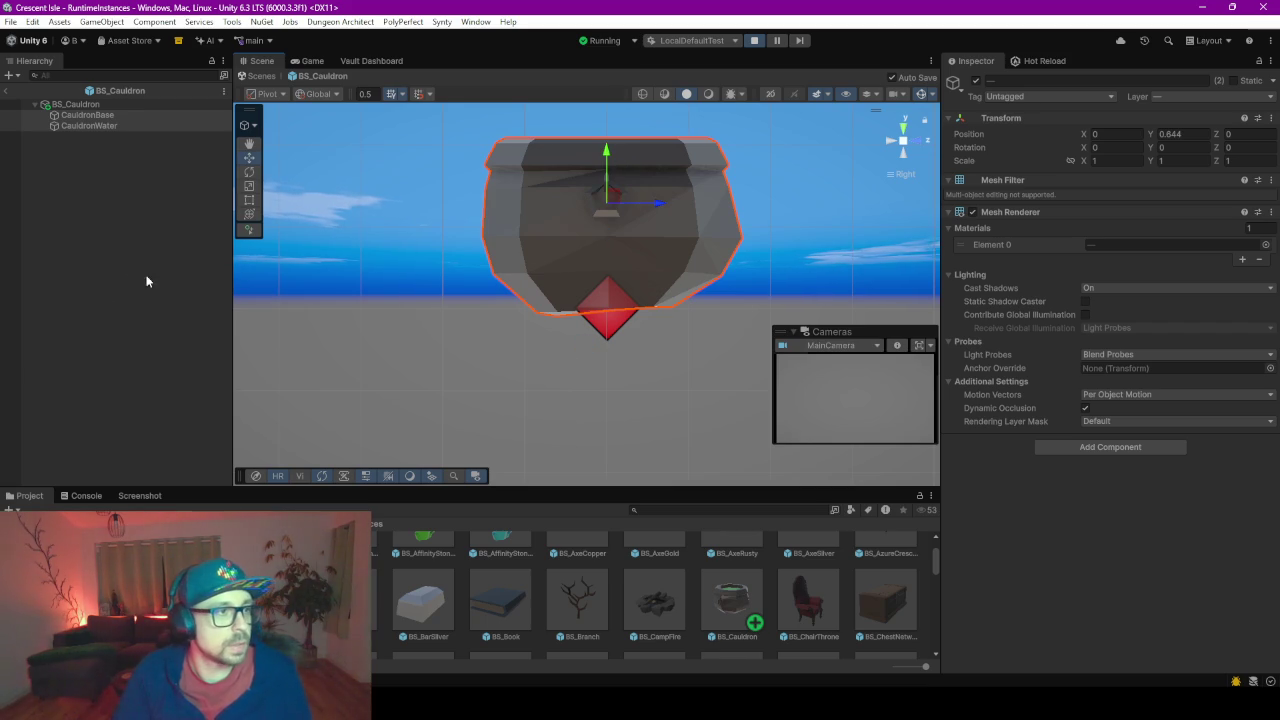
pyautogui.click(8, 92)
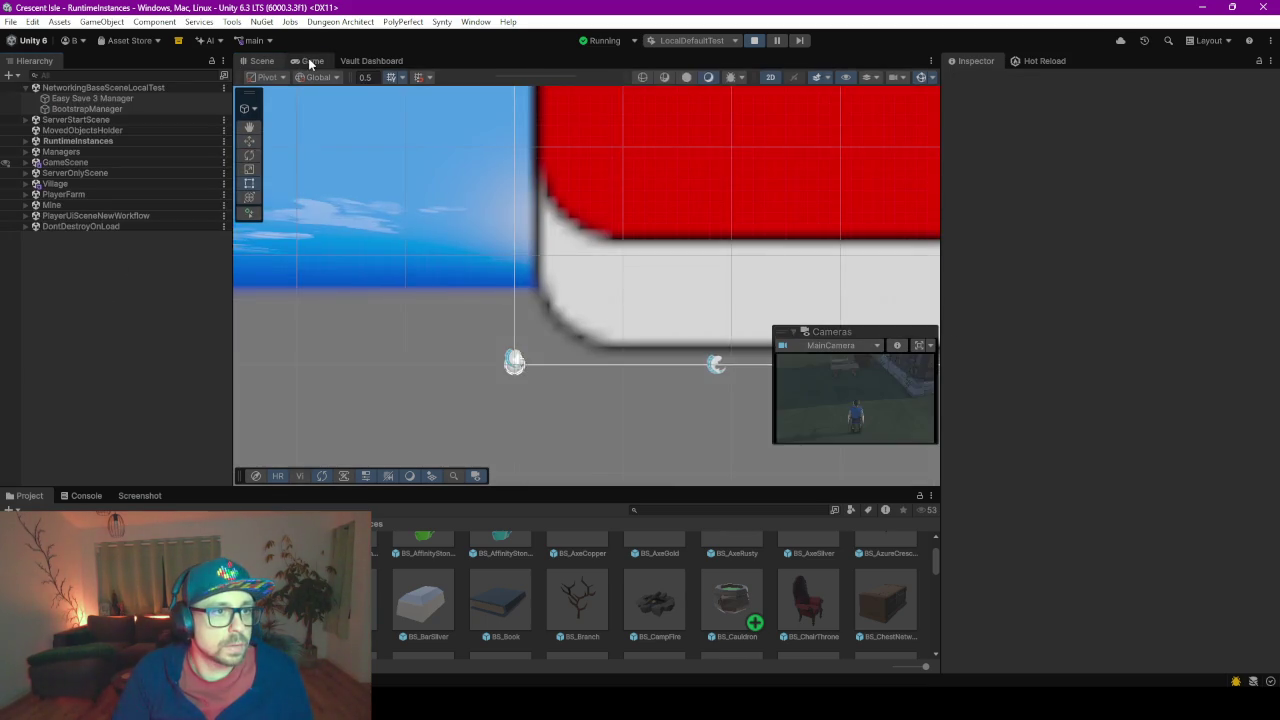
# - Check the cauldron in the game, then expand RuntimeInstances in the Scene view Hierarchy
pyautogui.click(310, 61)
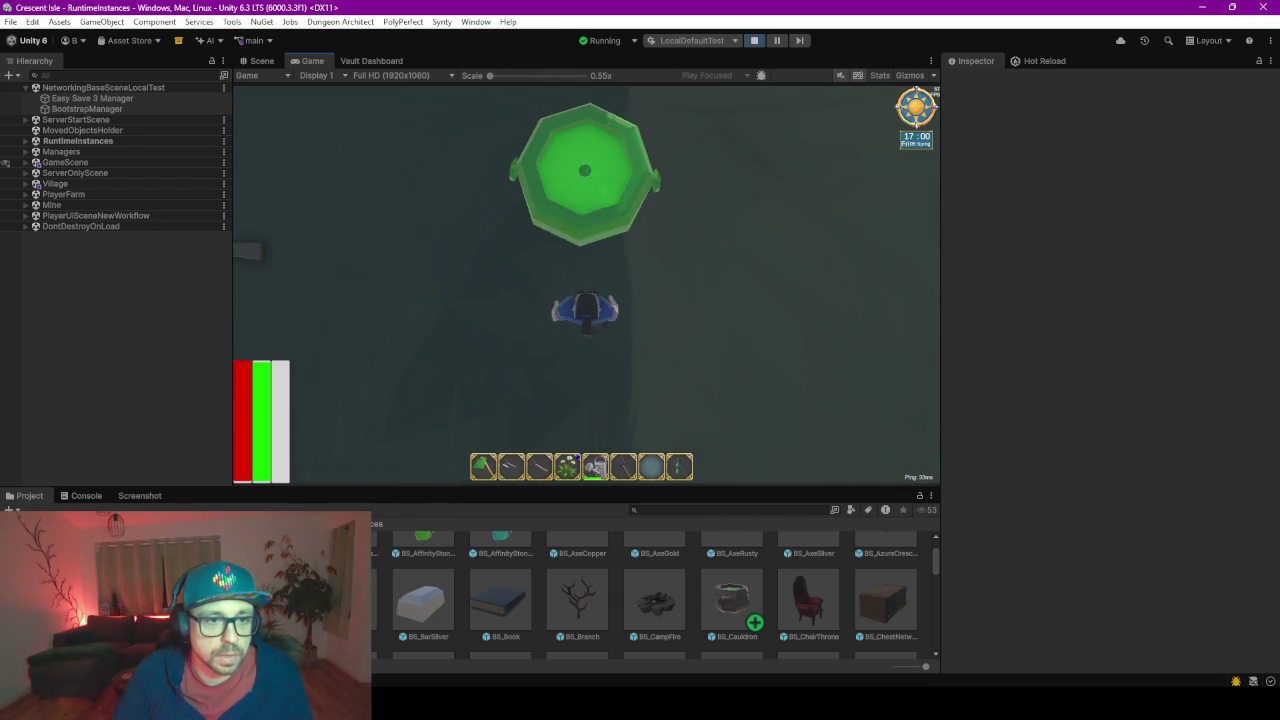
pyautogui.hotkey('alt', 'Tab')
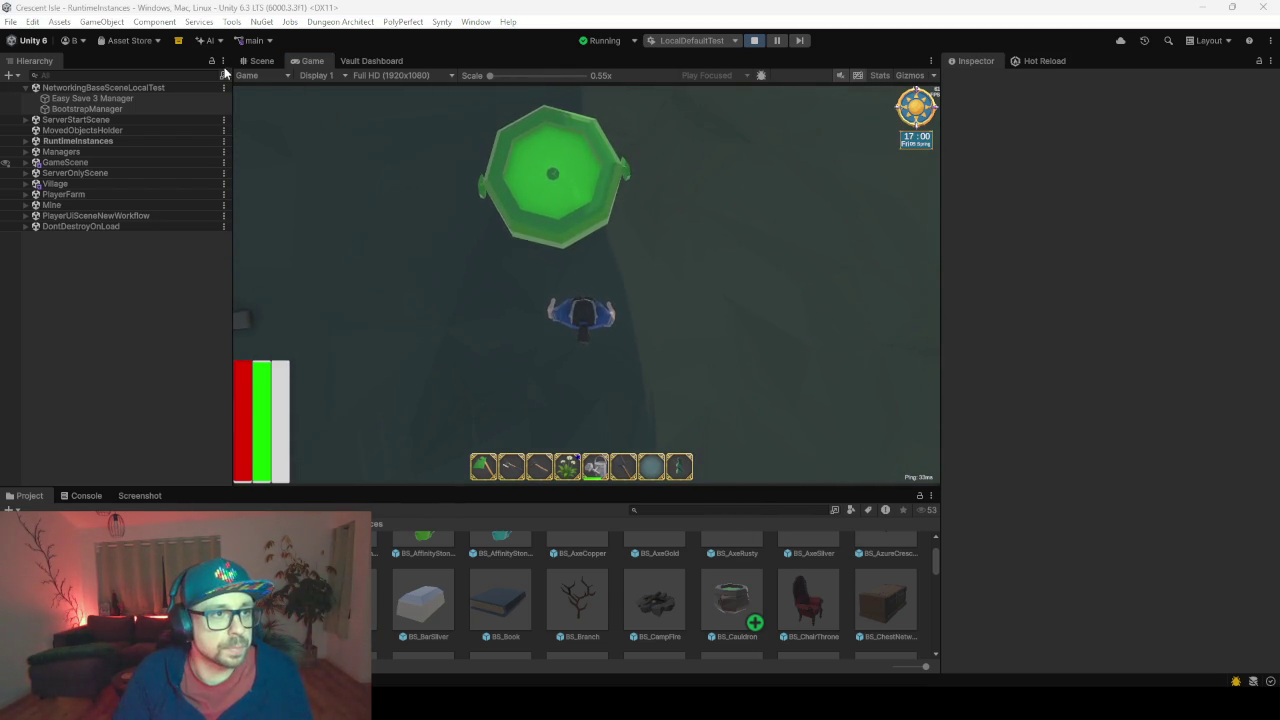
pyautogui.click(261, 60)
pyautogui.click(73, 142)
pyautogui.press('Right')
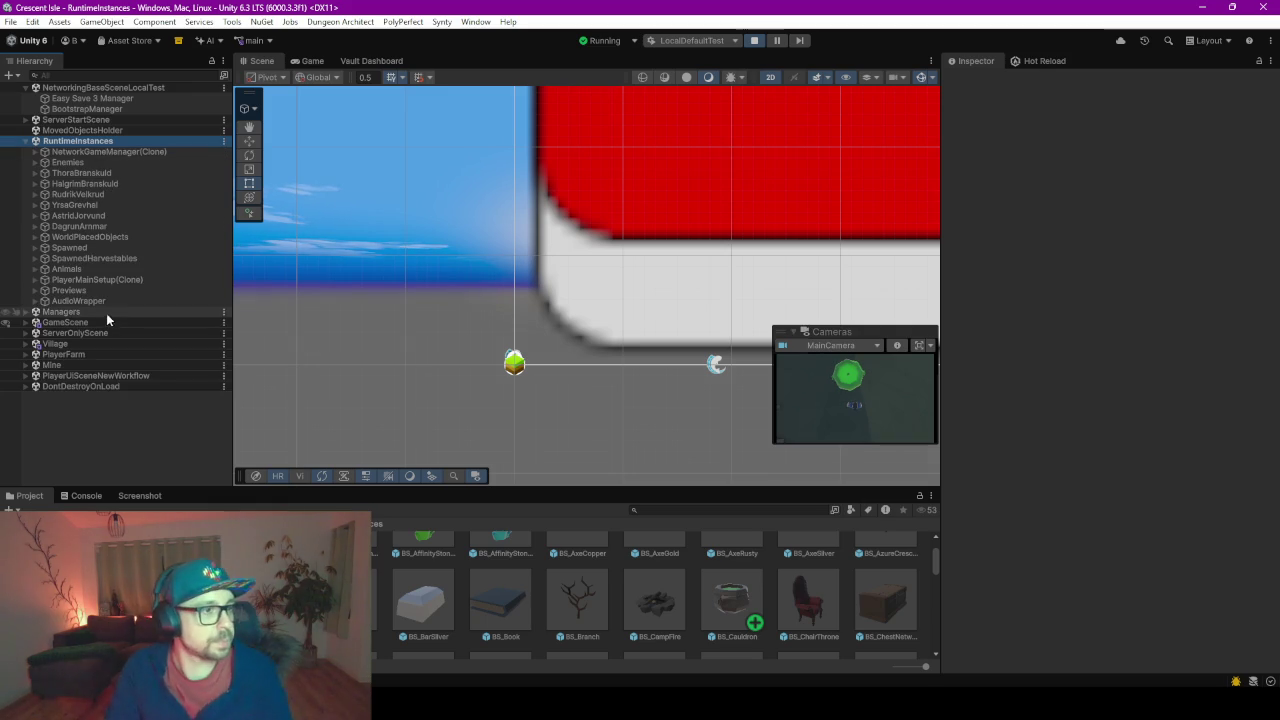
# - Expand WorldPlacedObjects and frame each of the two placed crafting stations
pyautogui.click(101, 240)
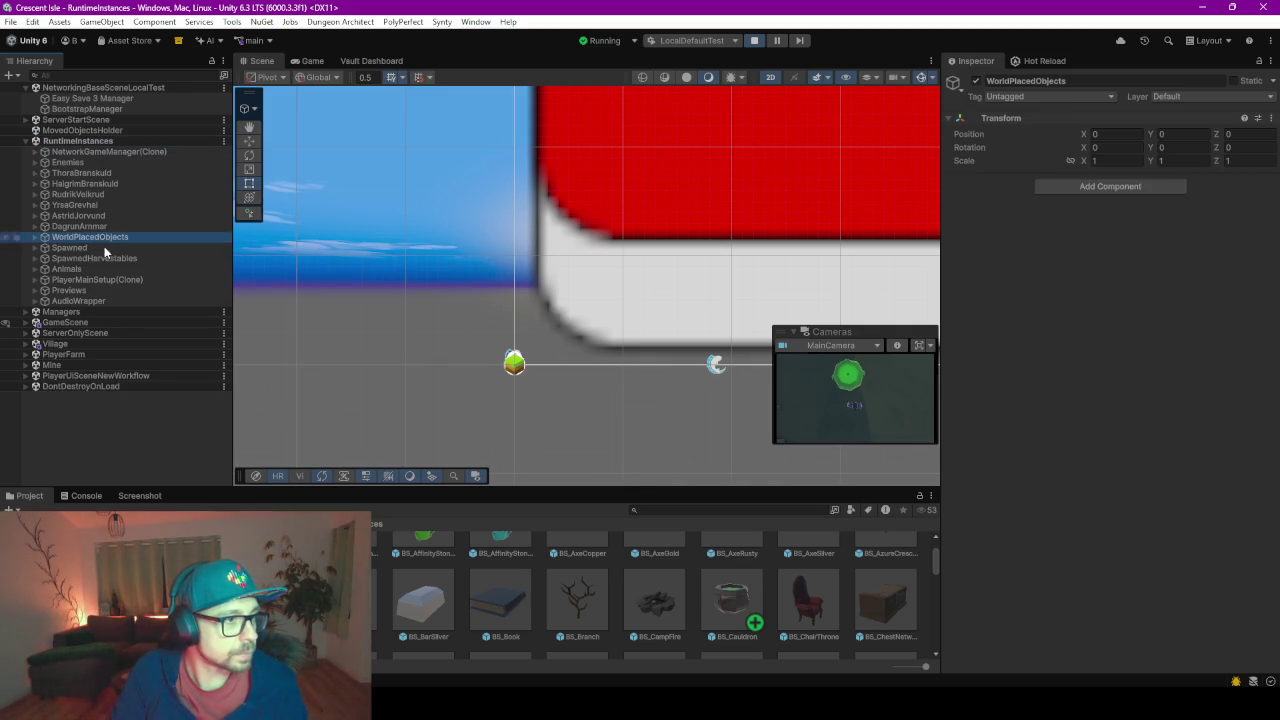
pyautogui.press('Right')
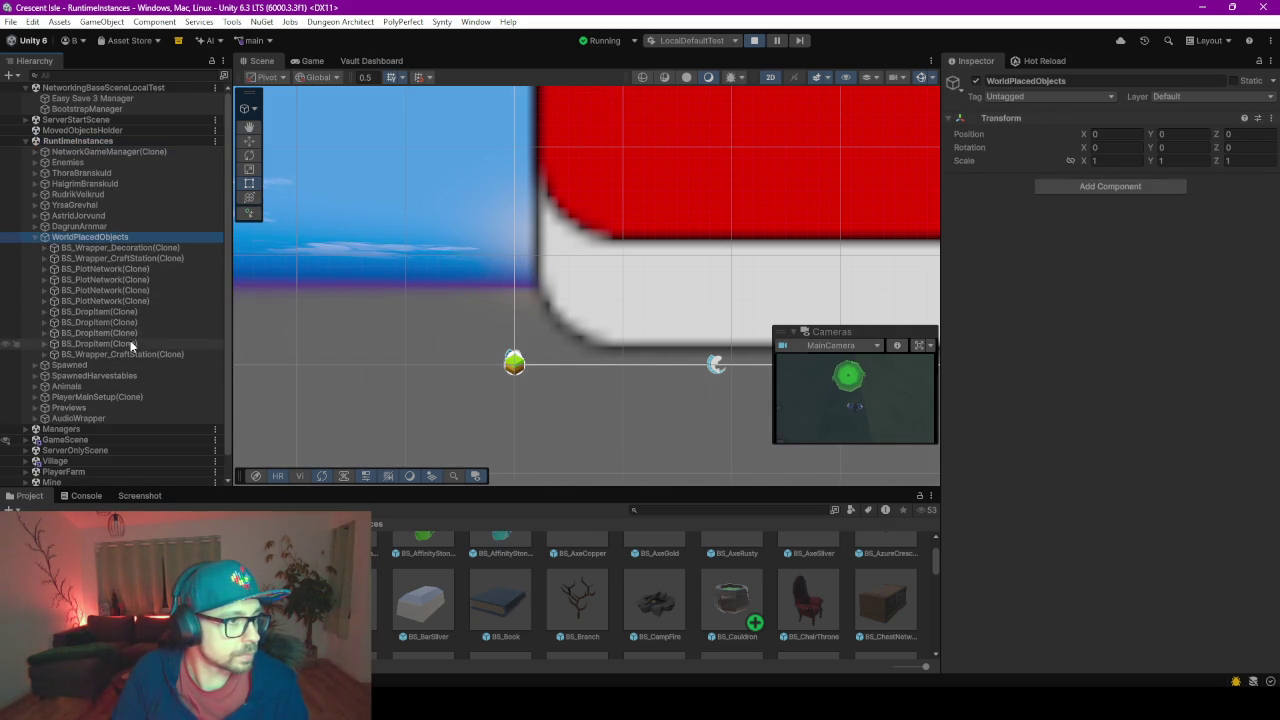
pyautogui.click(127, 258)
pyautogui.press('f')
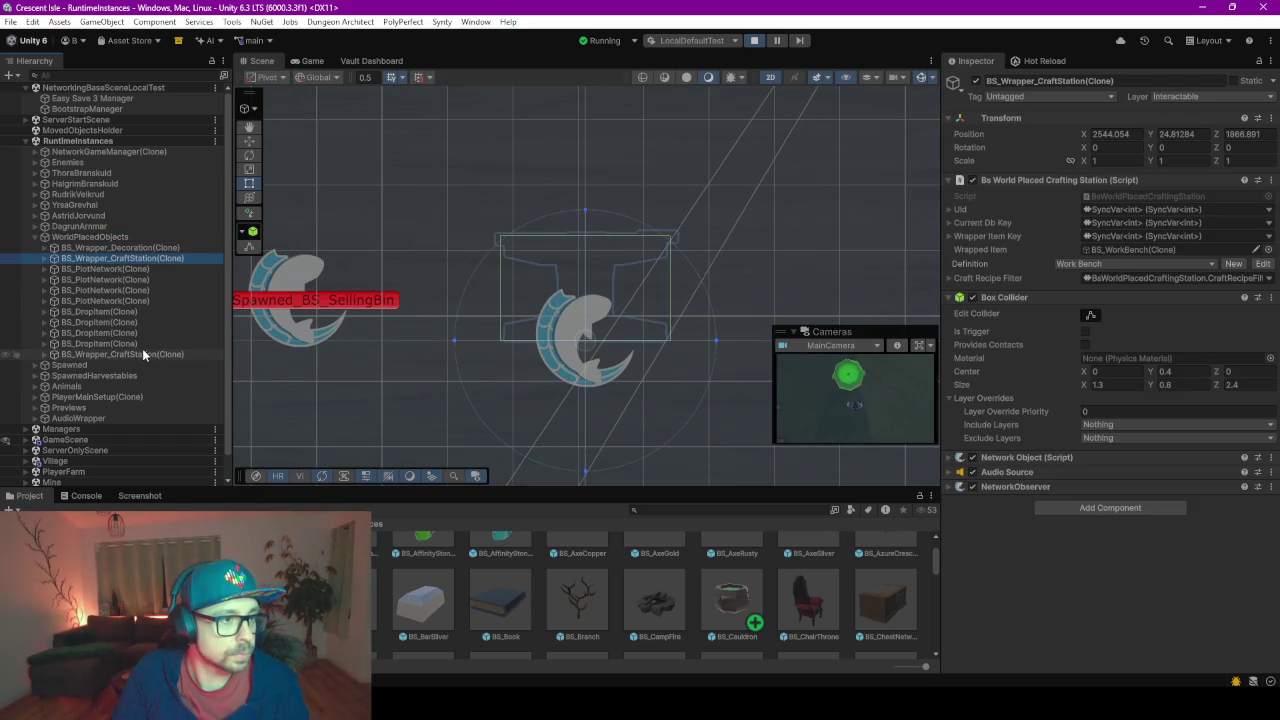
pyautogui.click(143, 355)
pyautogui.press('f')
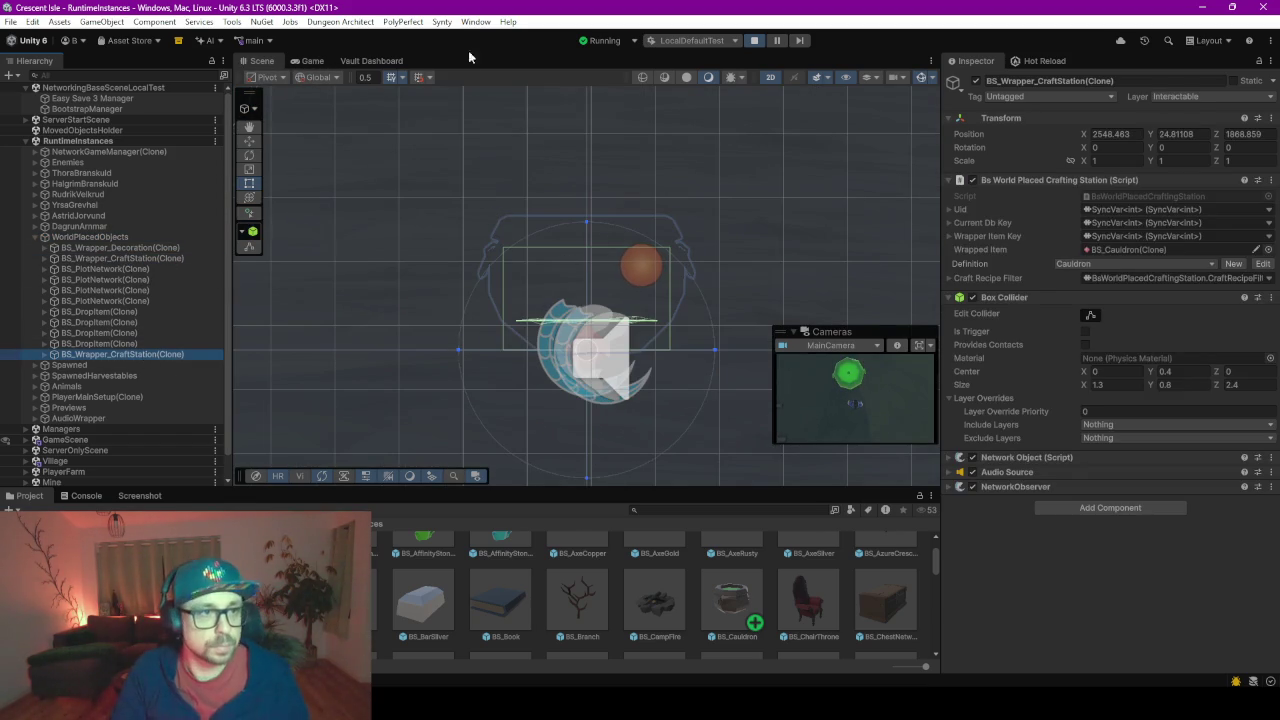
# - Switch the Scene view to 3D perspective and orbit around the Cauldron station
pyautogui.rightClick(548, 190)
pyautogui.click(469, 162)
pyautogui.click(469, 162)
pyautogui.press('2')
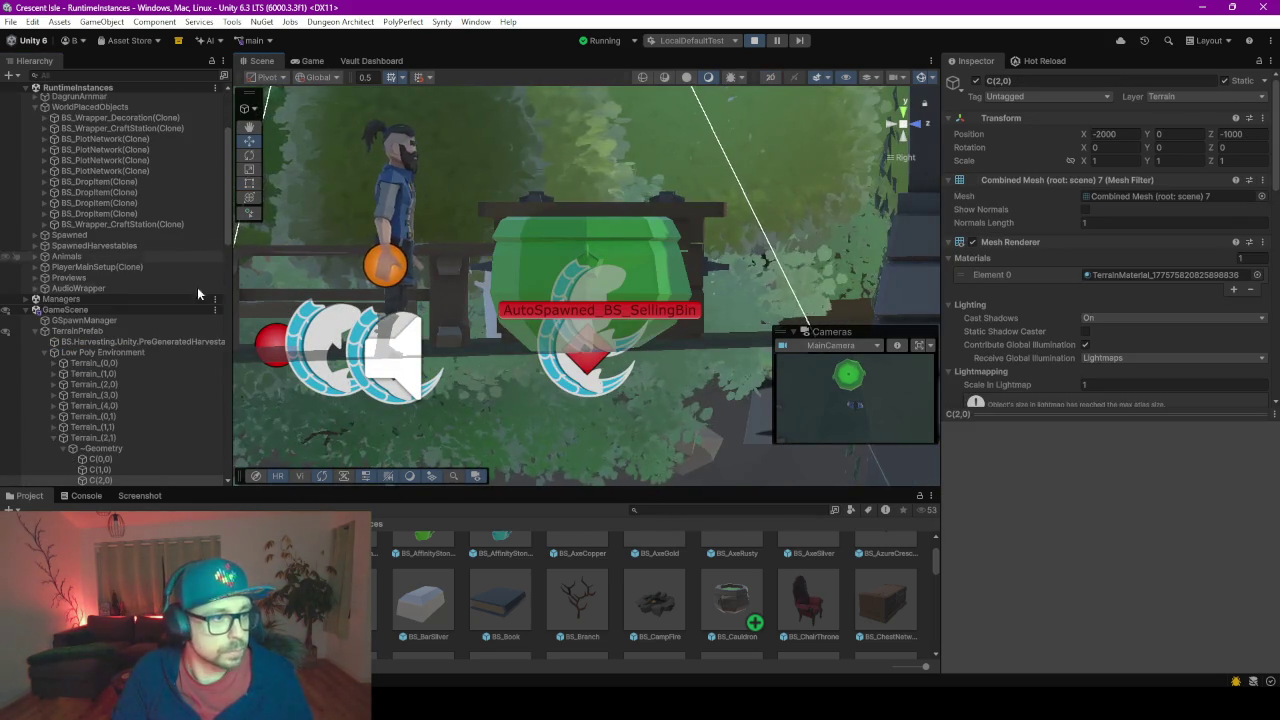
pyautogui.moveTo(520, 139); pyautogui.dragTo(577, 266)
pyautogui.click(577, 266)
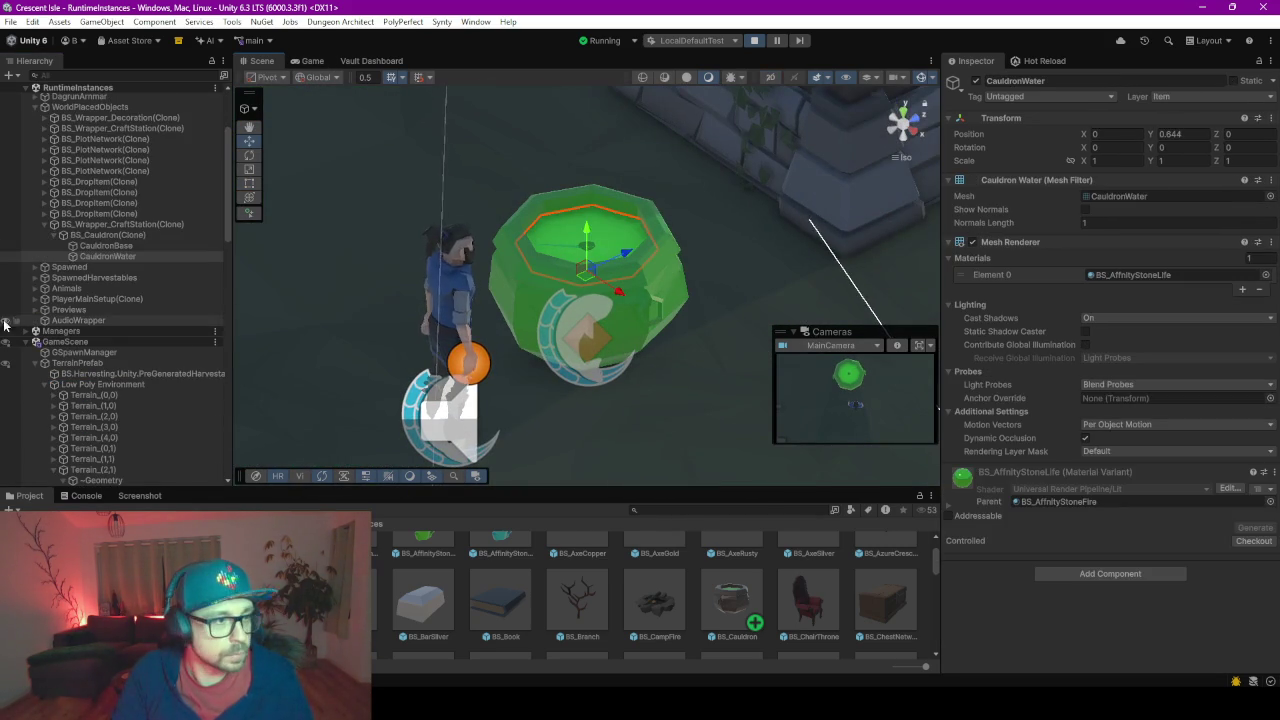
pyautogui.click(85, 224)
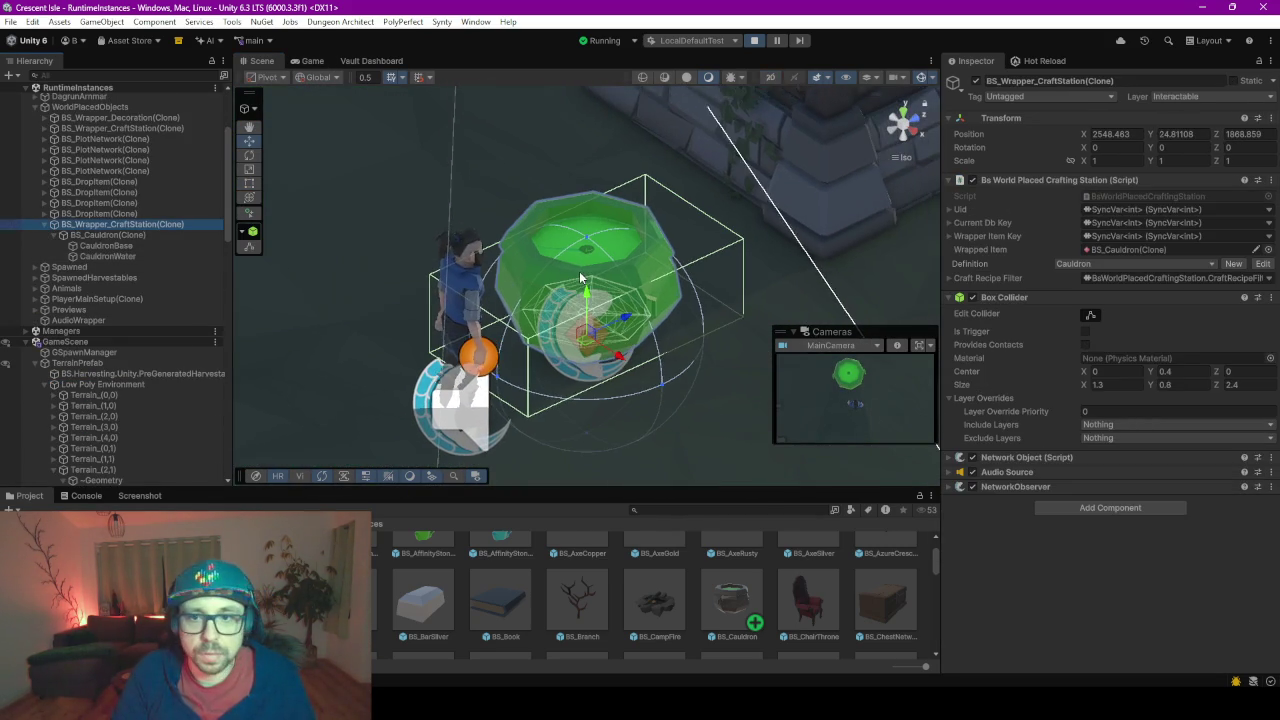
pyautogui.scroll(-5, 532, 267)
pyautogui.moveTo(532, 267); pyautogui.dragTo(330, 250)
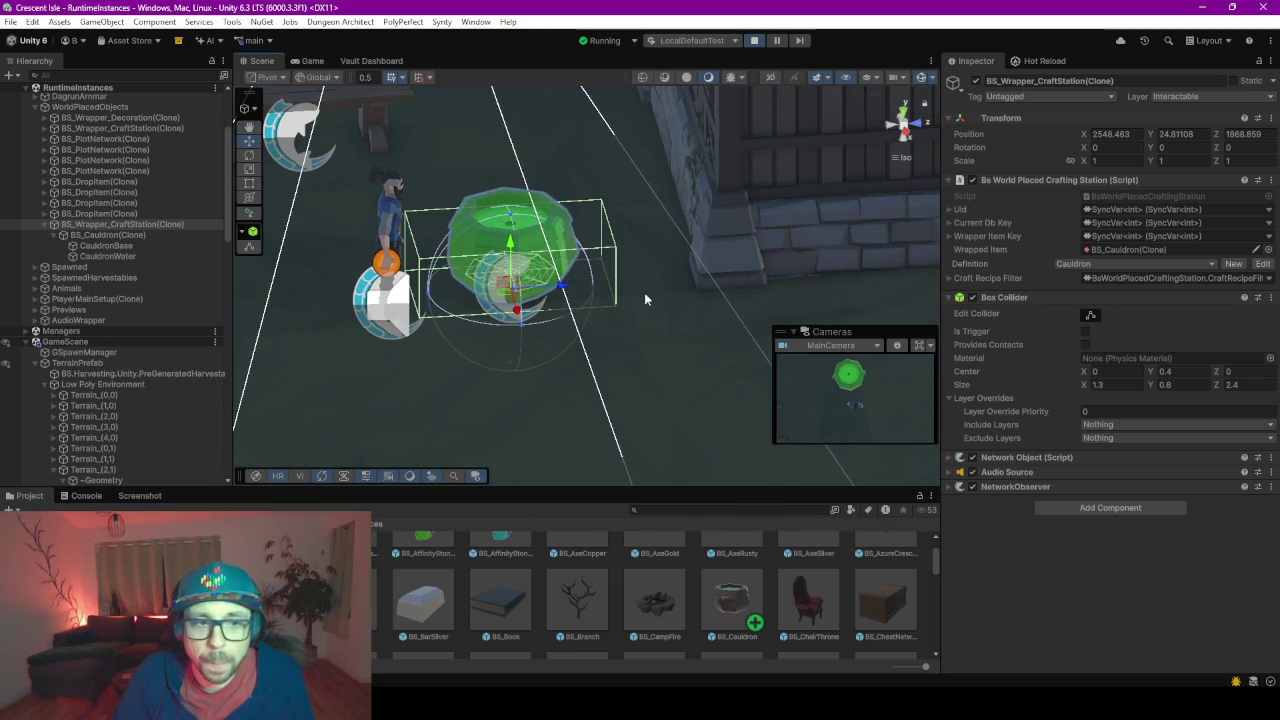
pyautogui.scroll(5, 621, 265)
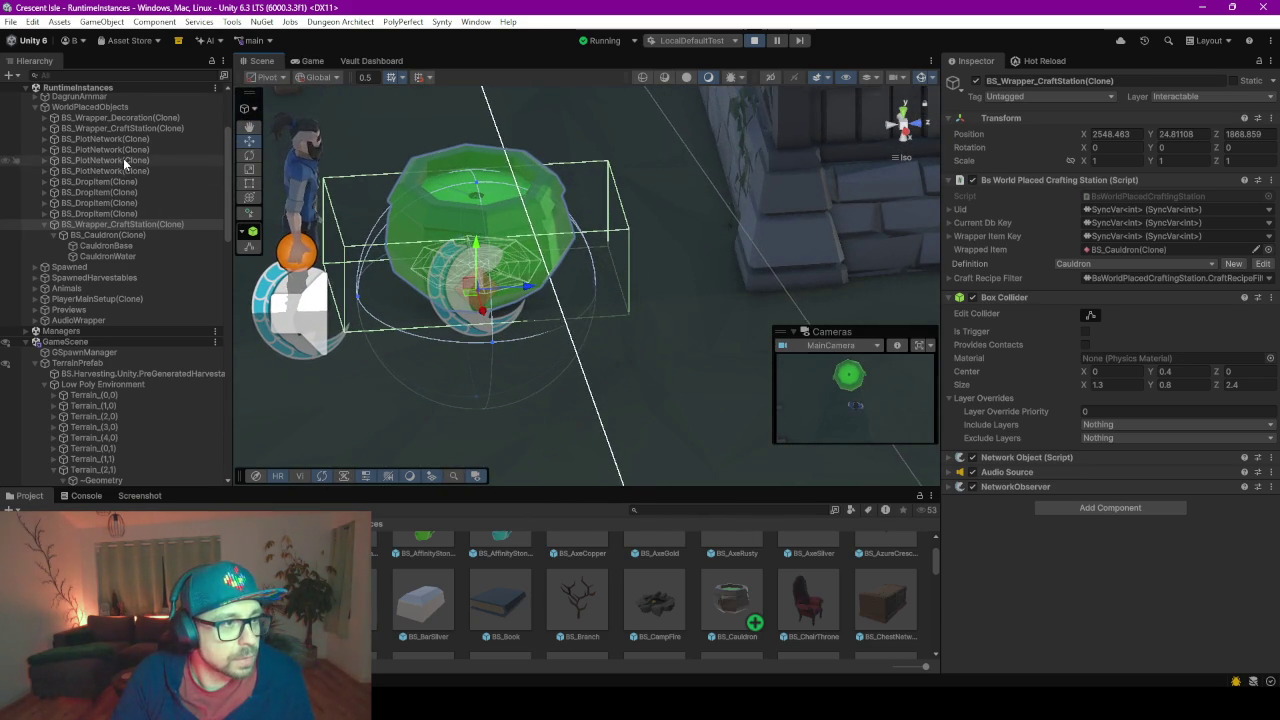
# - Compare the Work Bench and Cauldron crafting stations in the Inspector
pyautogui.click(130, 128)
pyautogui.press('f')
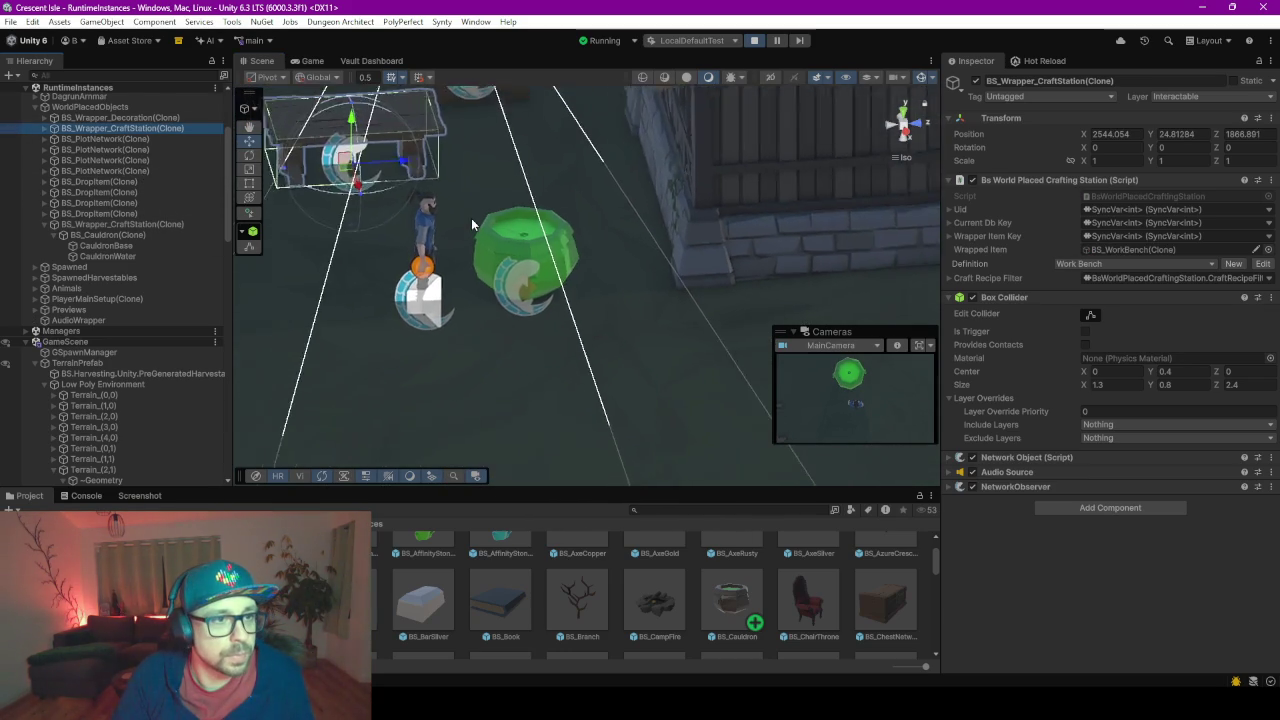
pyautogui.click(137, 224)
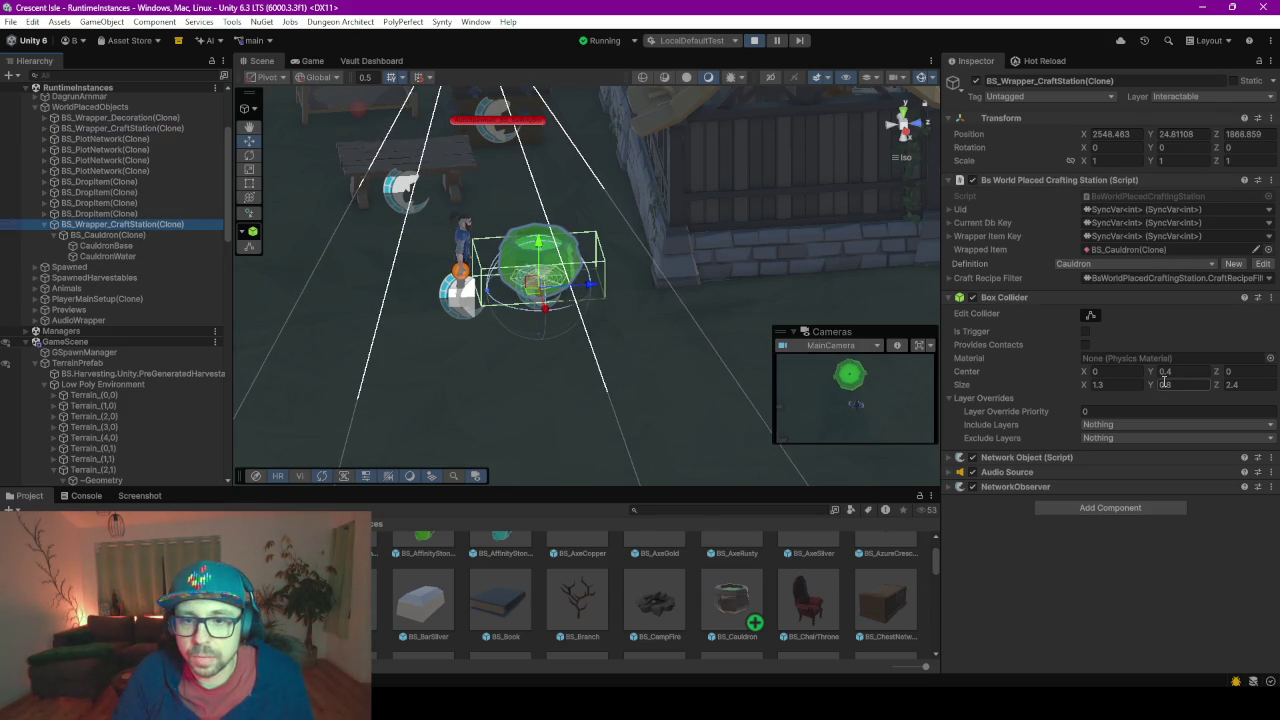
pyautogui.scroll(5, 478, 247)
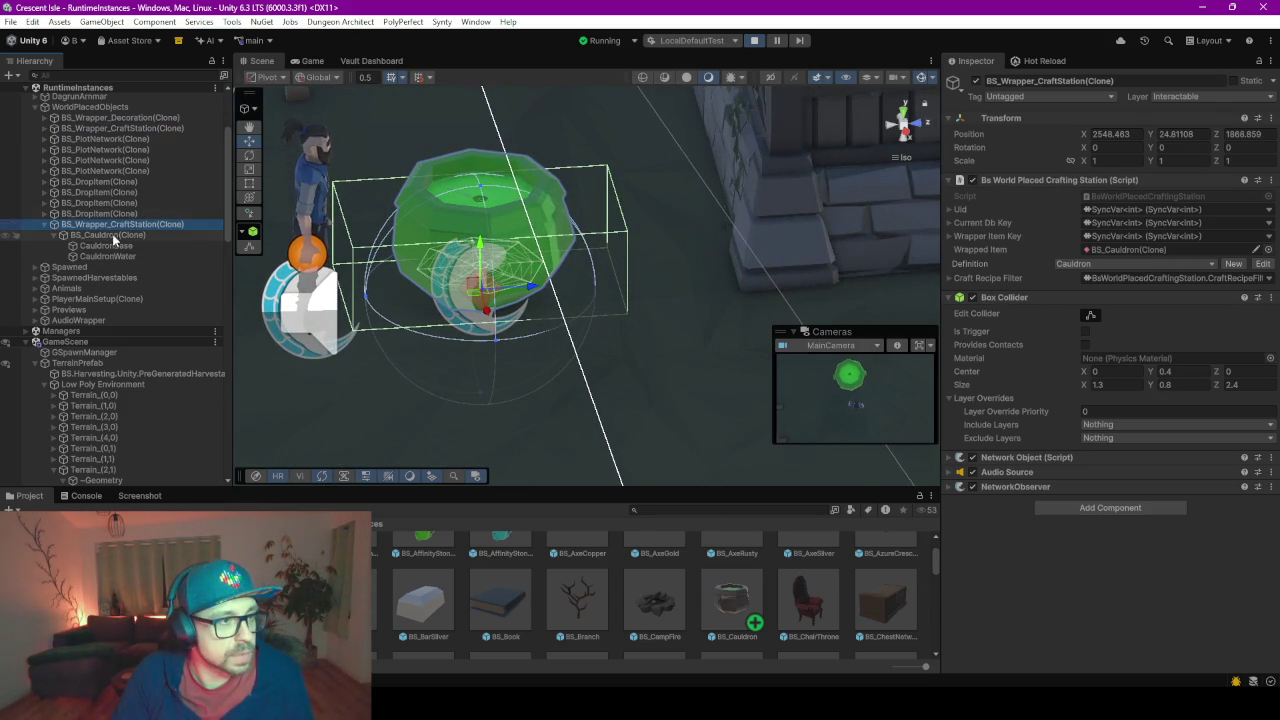
pyautogui.click(118, 129)
pyautogui.scroll(-3, 407, 202)
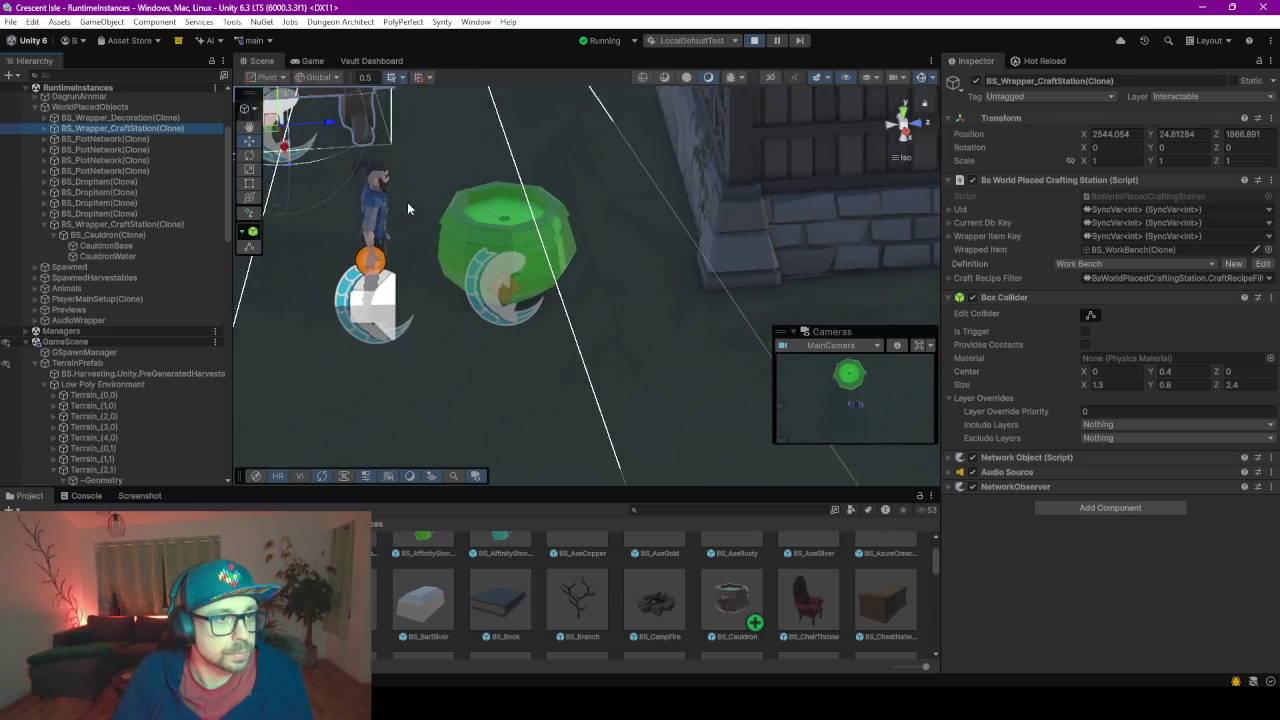
pyautogui.click(122, 222)
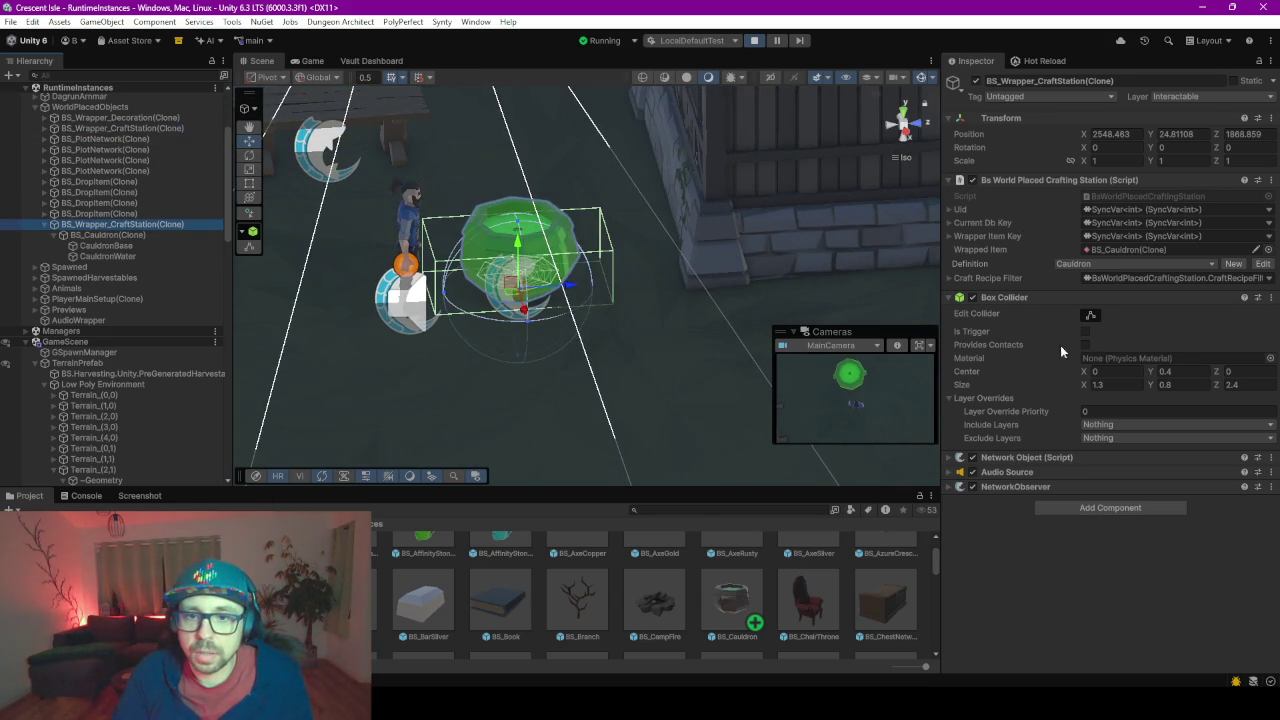
# - Inspect the placed BS_Cauldron's collider and its CauldronBase and CauldronWater parts
pyautogui.click(97, 236)
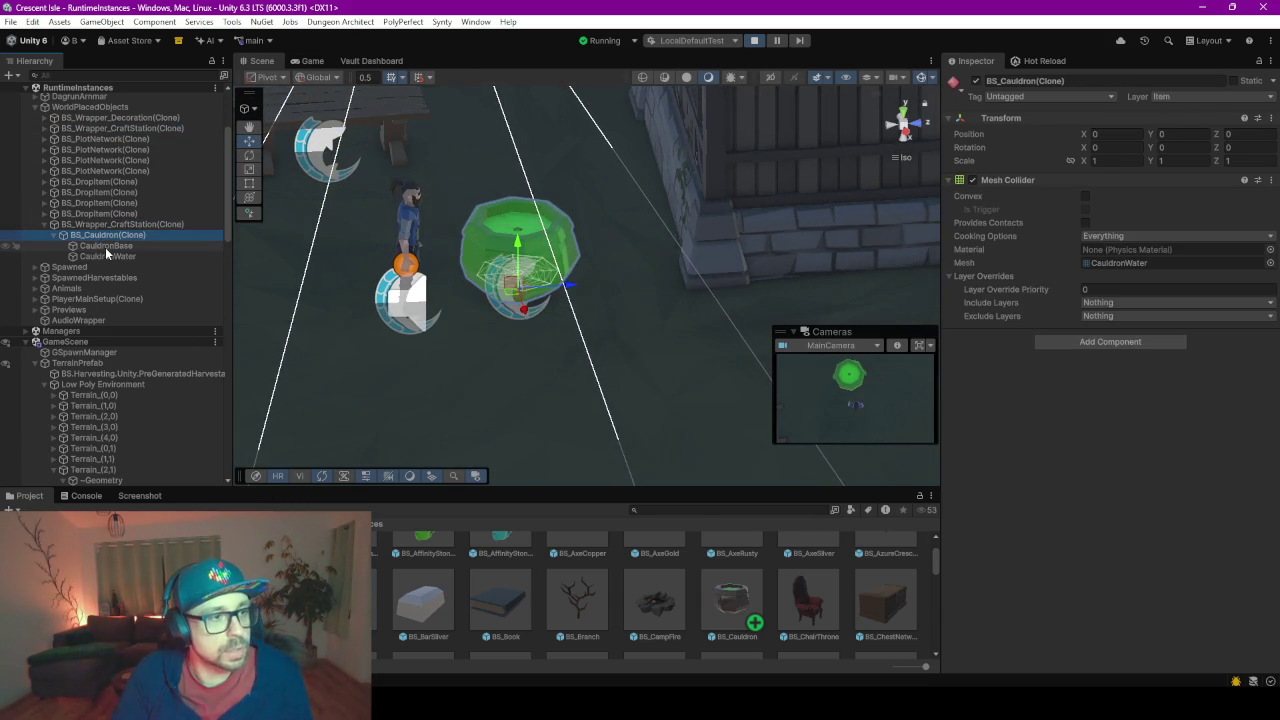
pyautogui.click(105, 247)
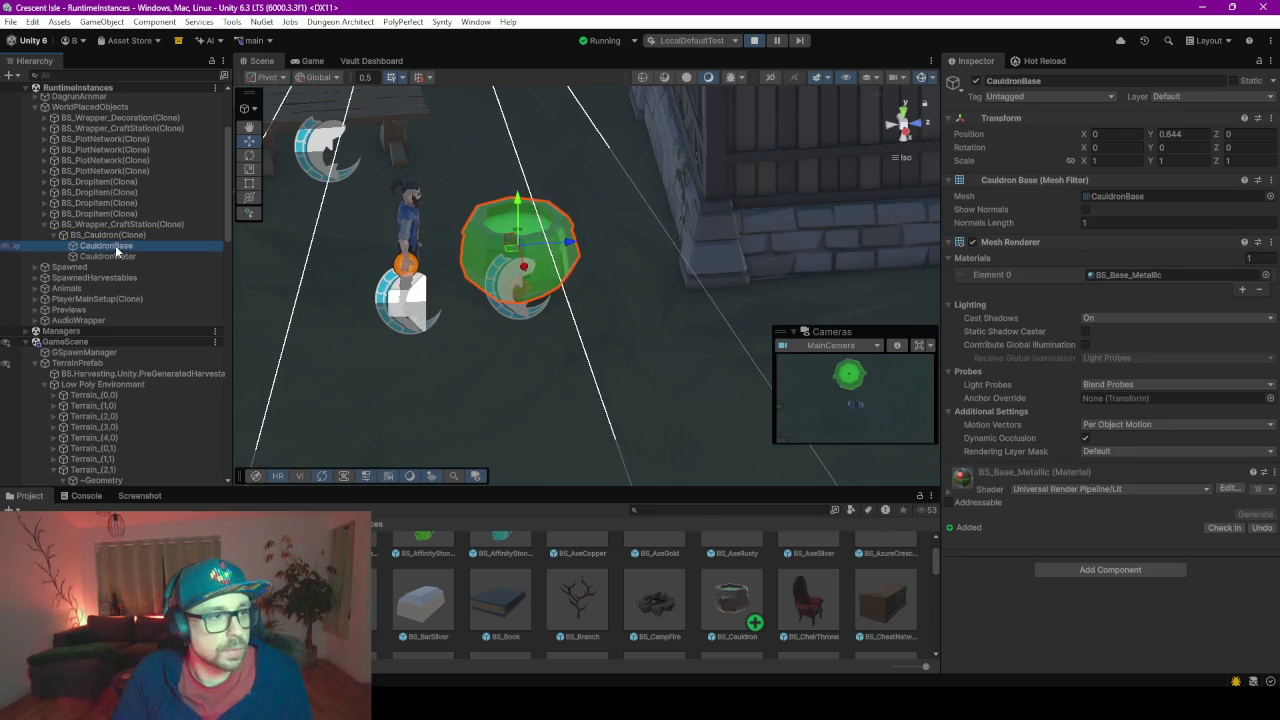
pyautogui.click(112, 236)
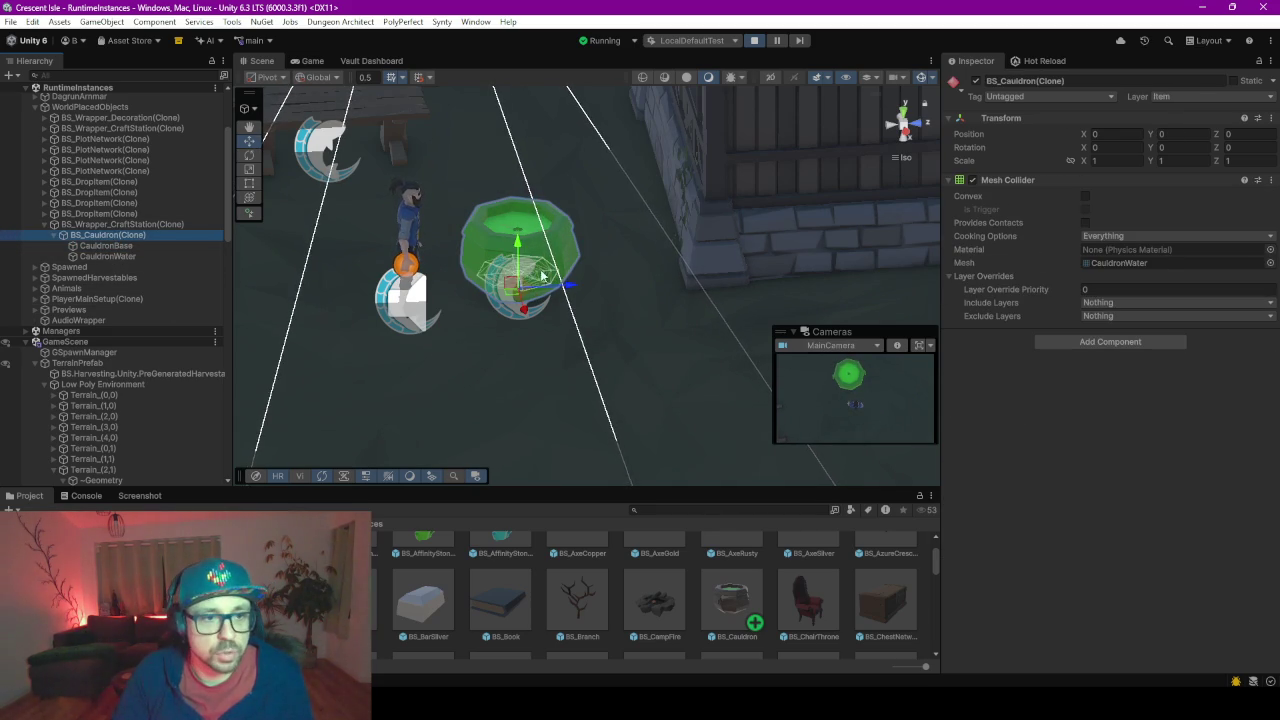
pyautogui.click(110, 257)
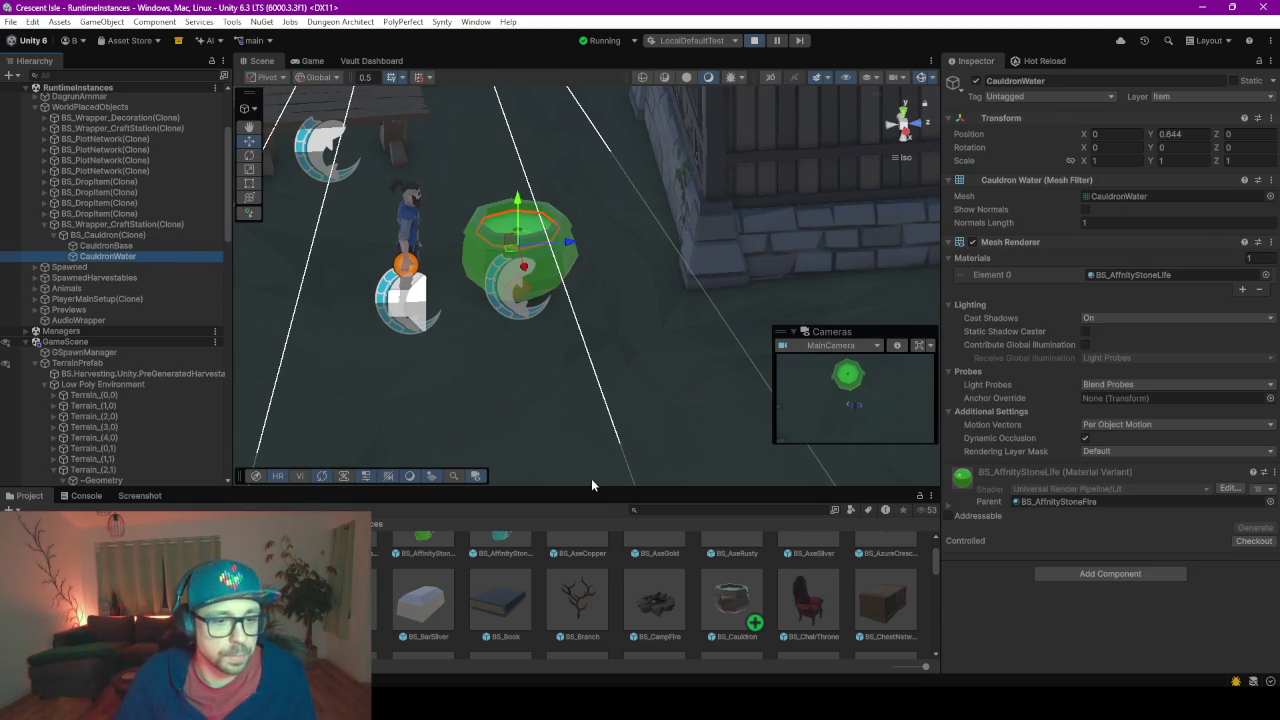
# - Enlarge the Project panel and open the BS_Cauldron prefab asset
pyautogui.moveTo(586, 485); pyautogui.dragTo(588, 345)
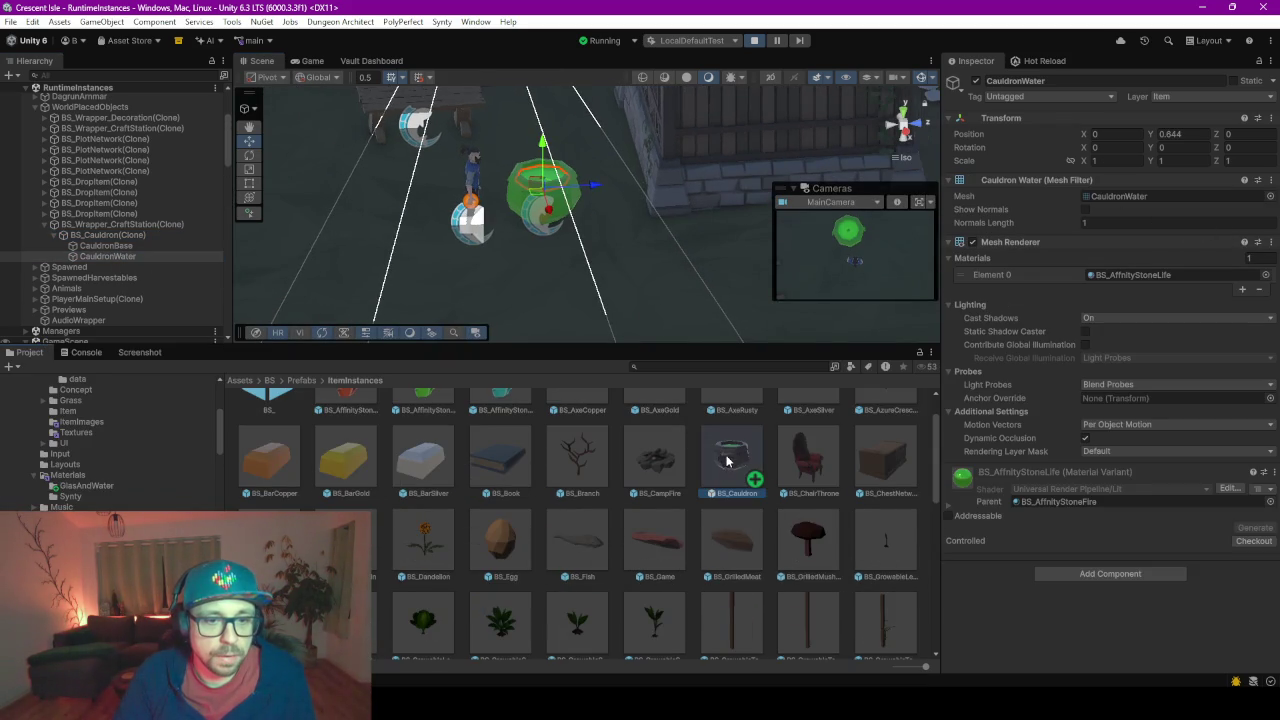
pyautogui.click(722, 432)
pyautogui.doubleClick(722, 432)
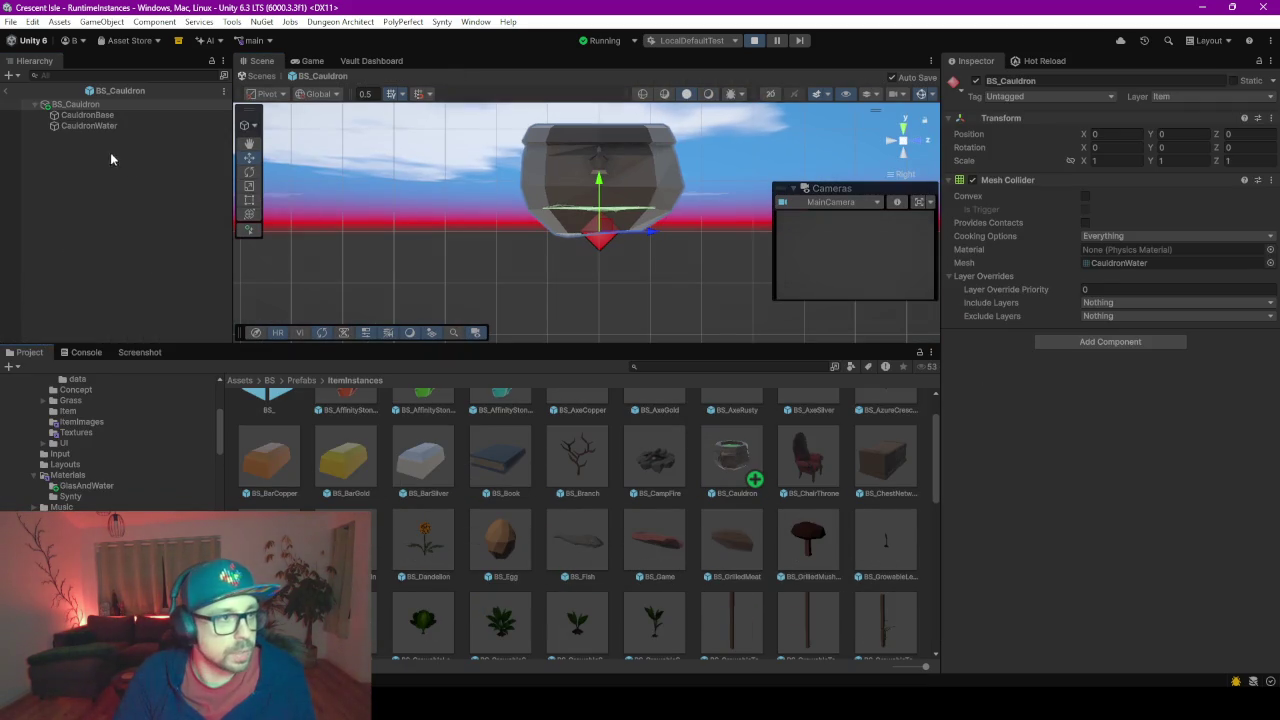
# - Remove the Mesh Collider from the BS_Cauldron root, then check CauldronWater and nearby prefabs
pyautogui.click(1272, 184)
pyautogui.click(1140, 259)
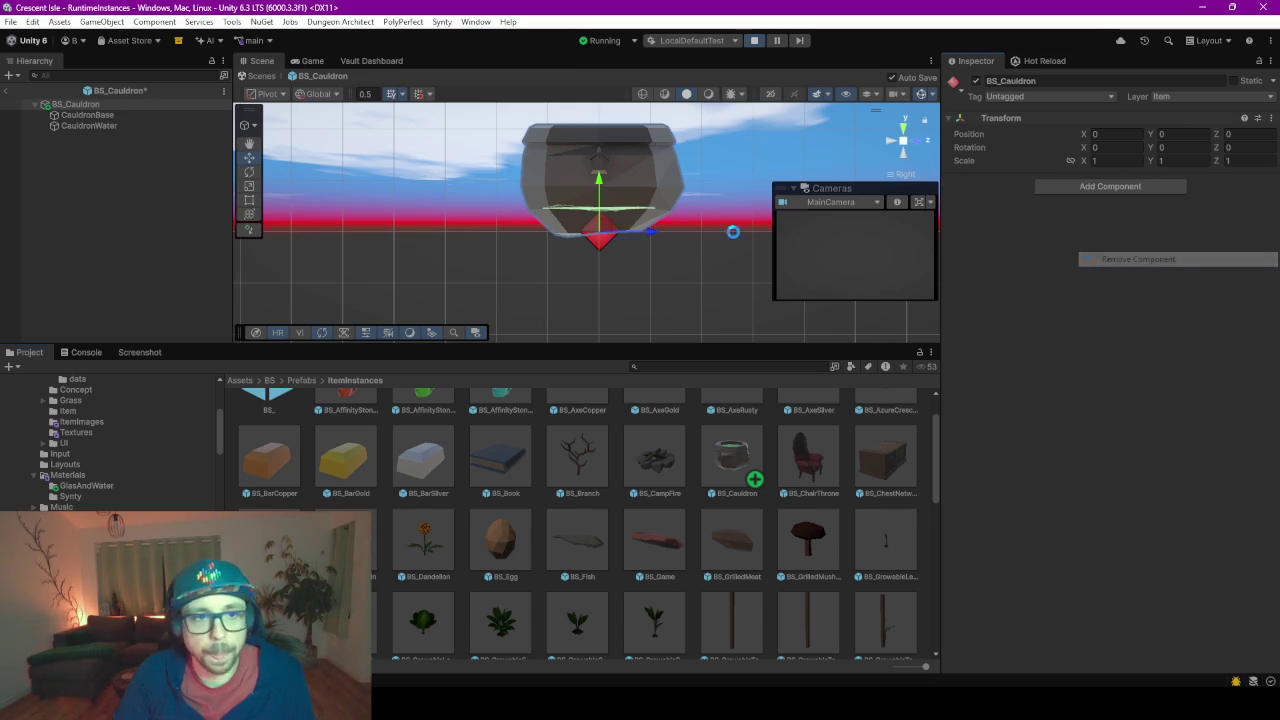
pyautogui.click(90, 127)
pyautogui.click(815, 465)
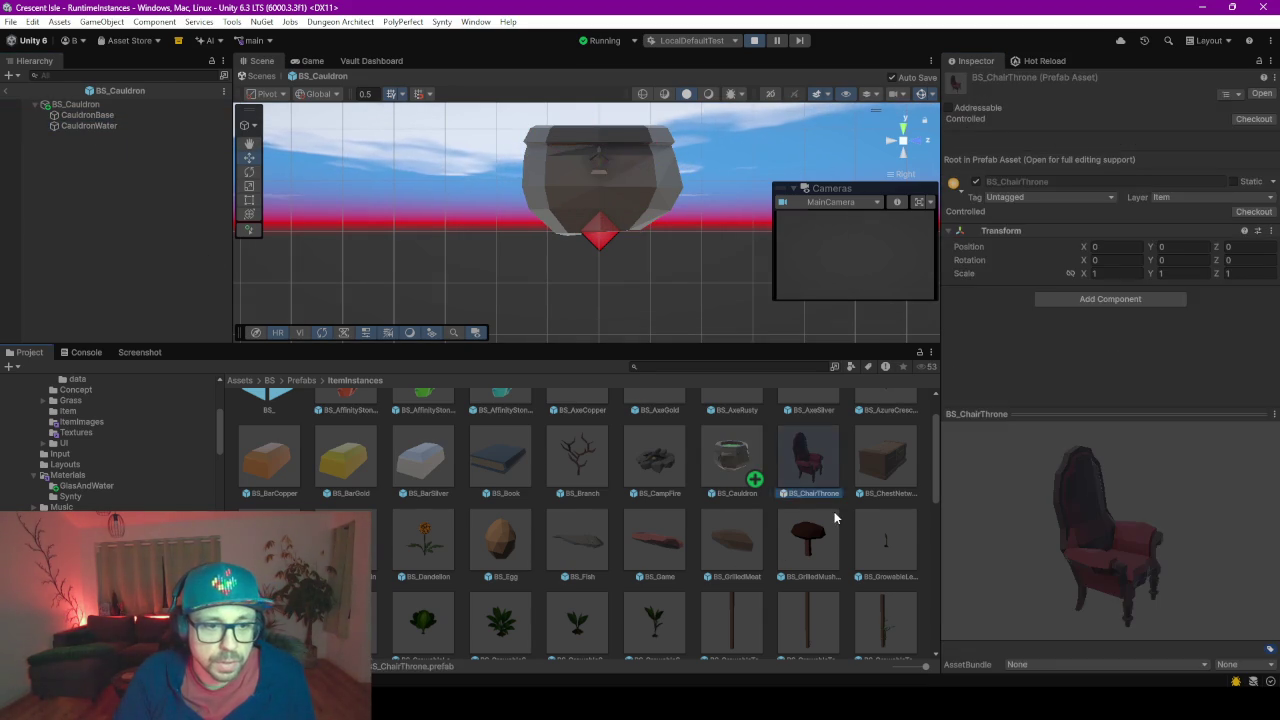
pyautogui.scroll(1, 835, 517)
pyautogui.scroll(-5, 747, 540)
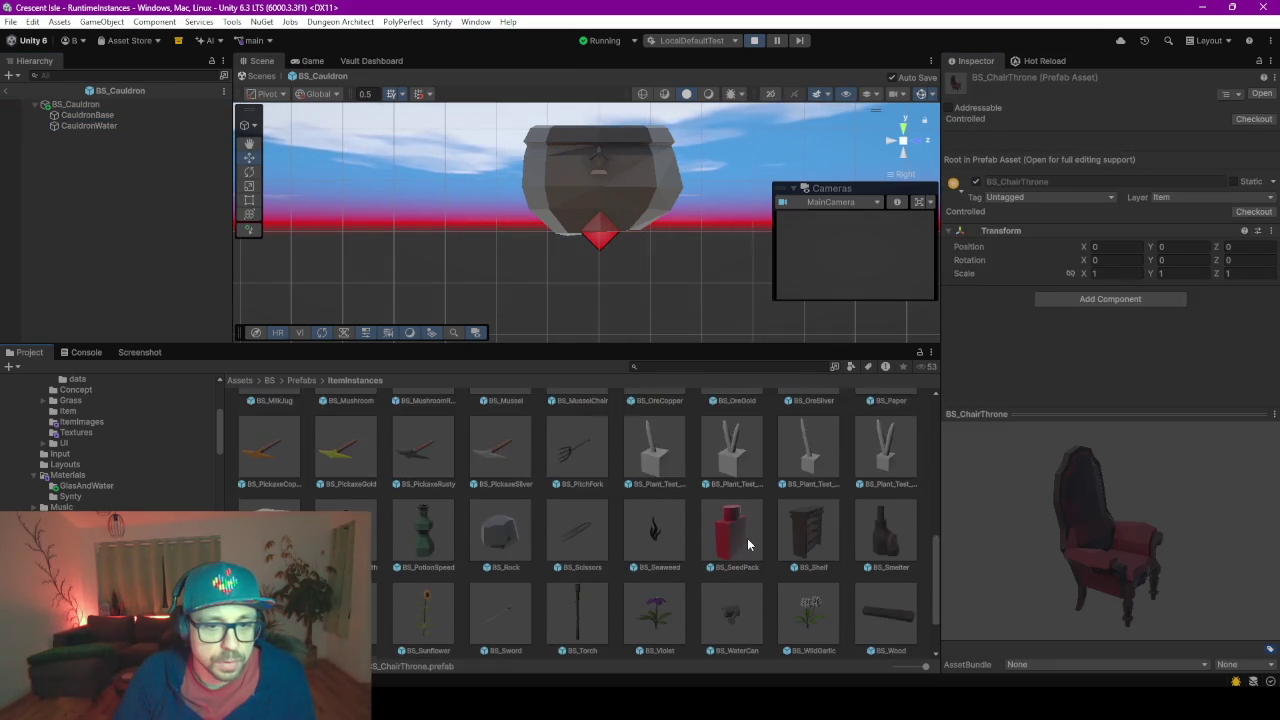
# - Open BS_WorkBench to view its 1.3 × 0.8 × 2.4 Box Collider, then reopen BS_Cauldron
pyautogui.doubleClick(345, 620)
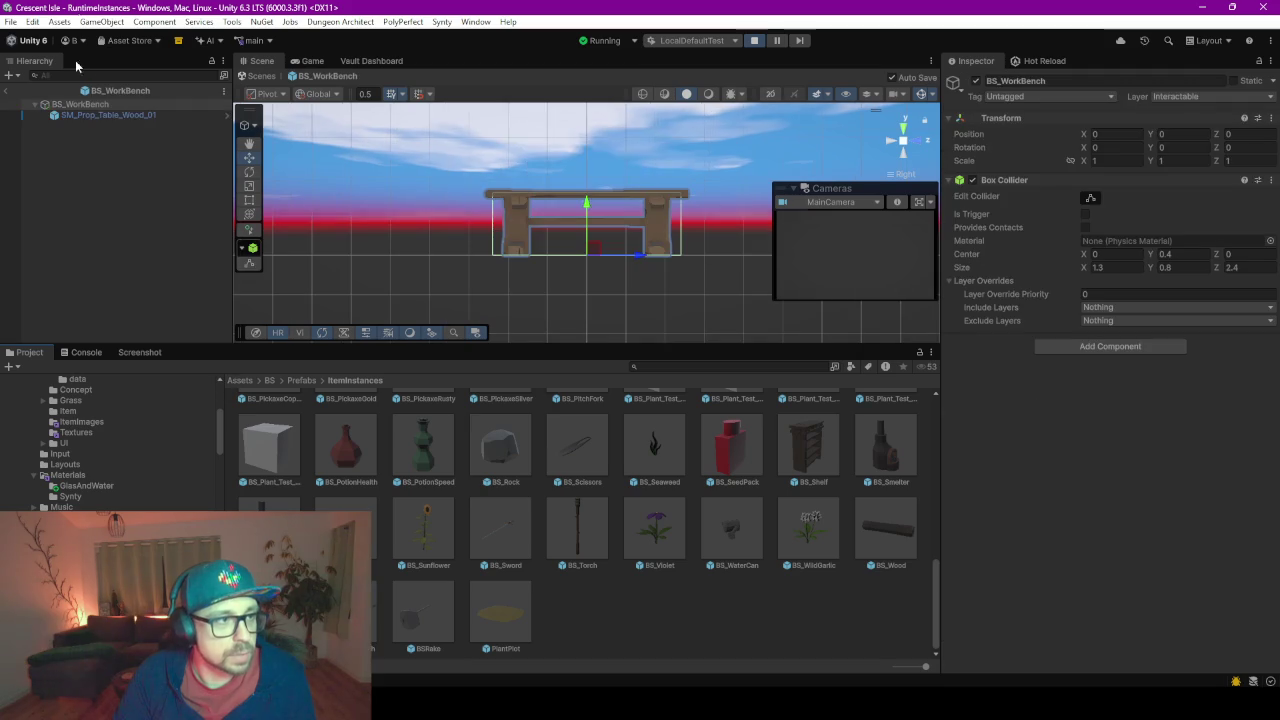
pyautogui.click(1090, 198)
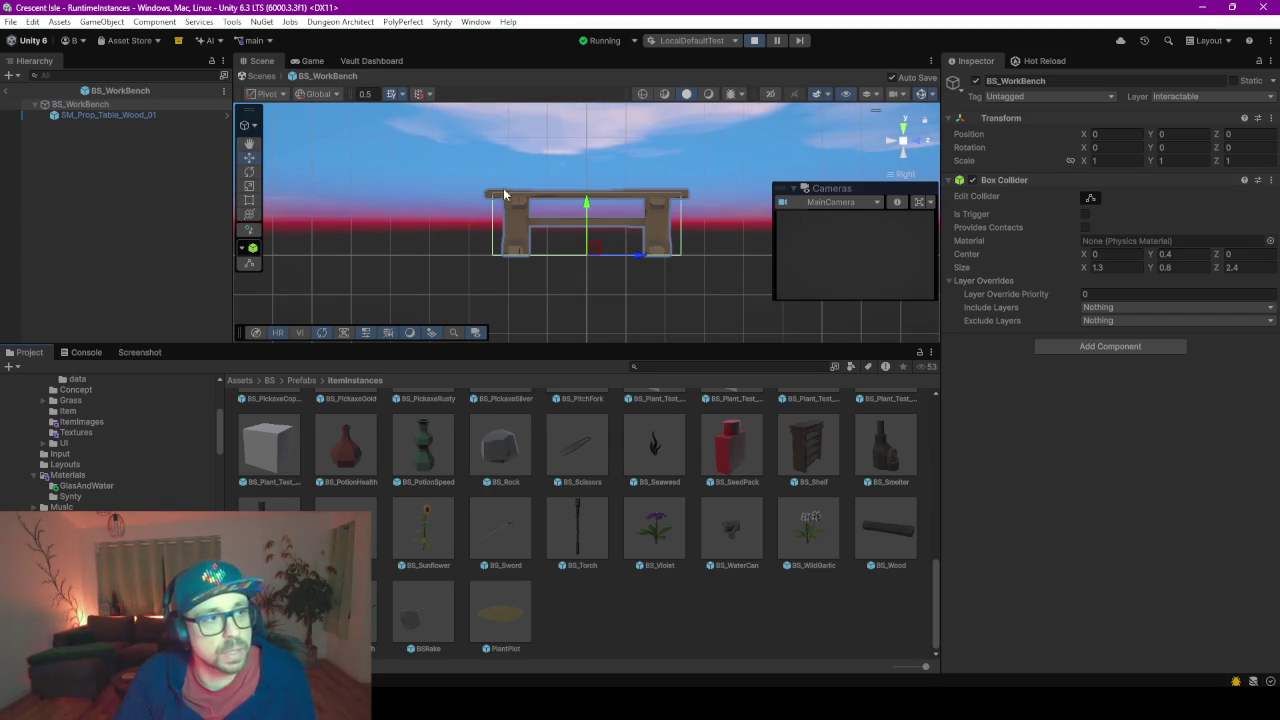
pyautogui.click(621, 600)
pyautogui.scroll(10, 617, 530)
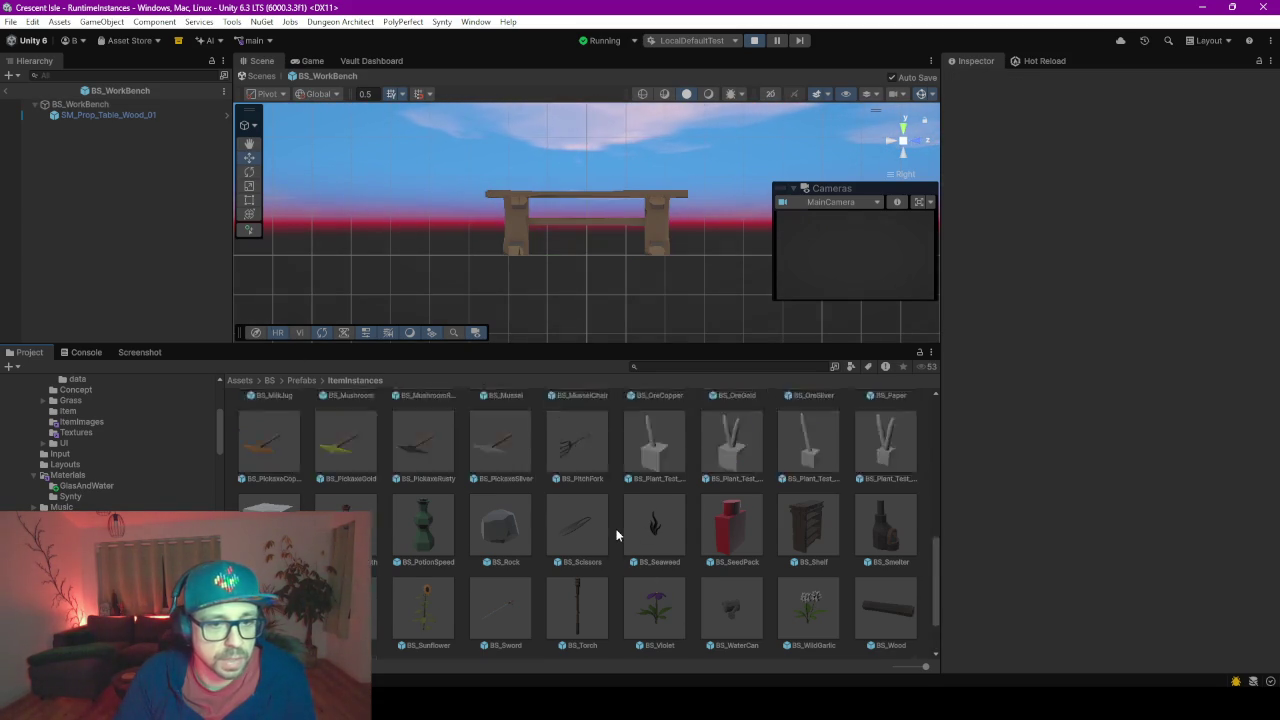
pyautogui.scroll(3, 617, 535)
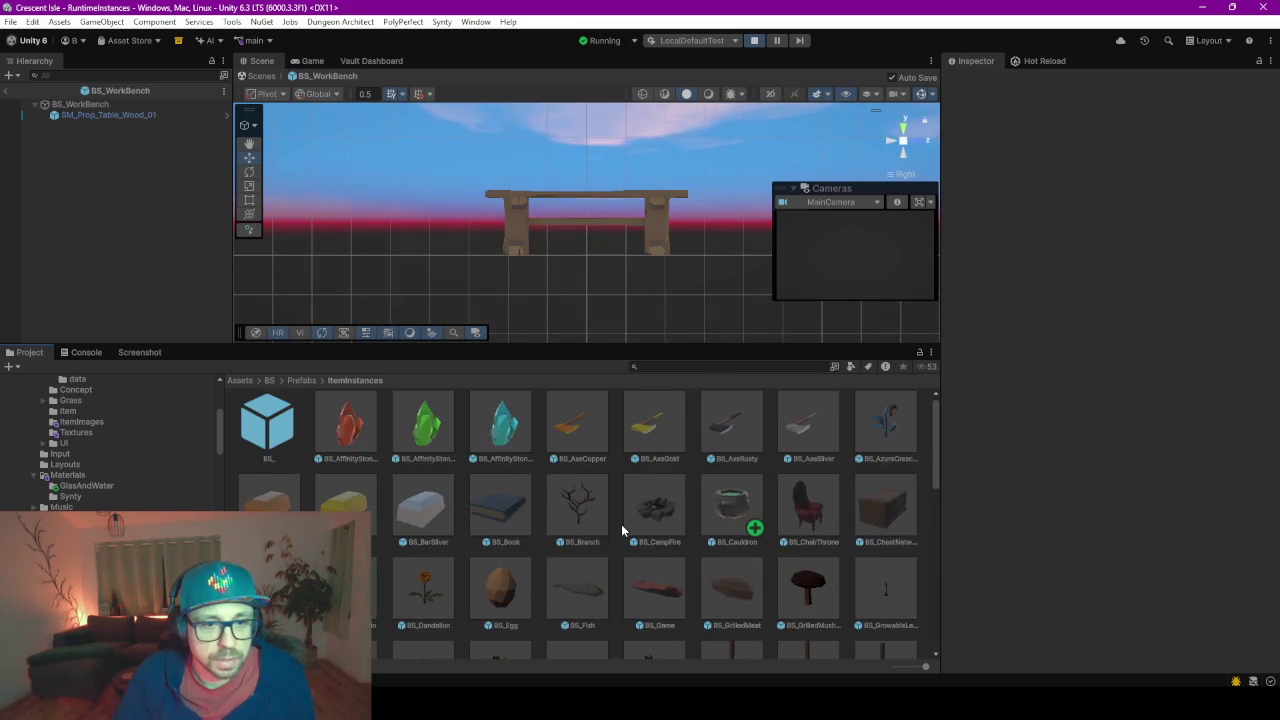
pyautogui.doubleClick(720, 505)
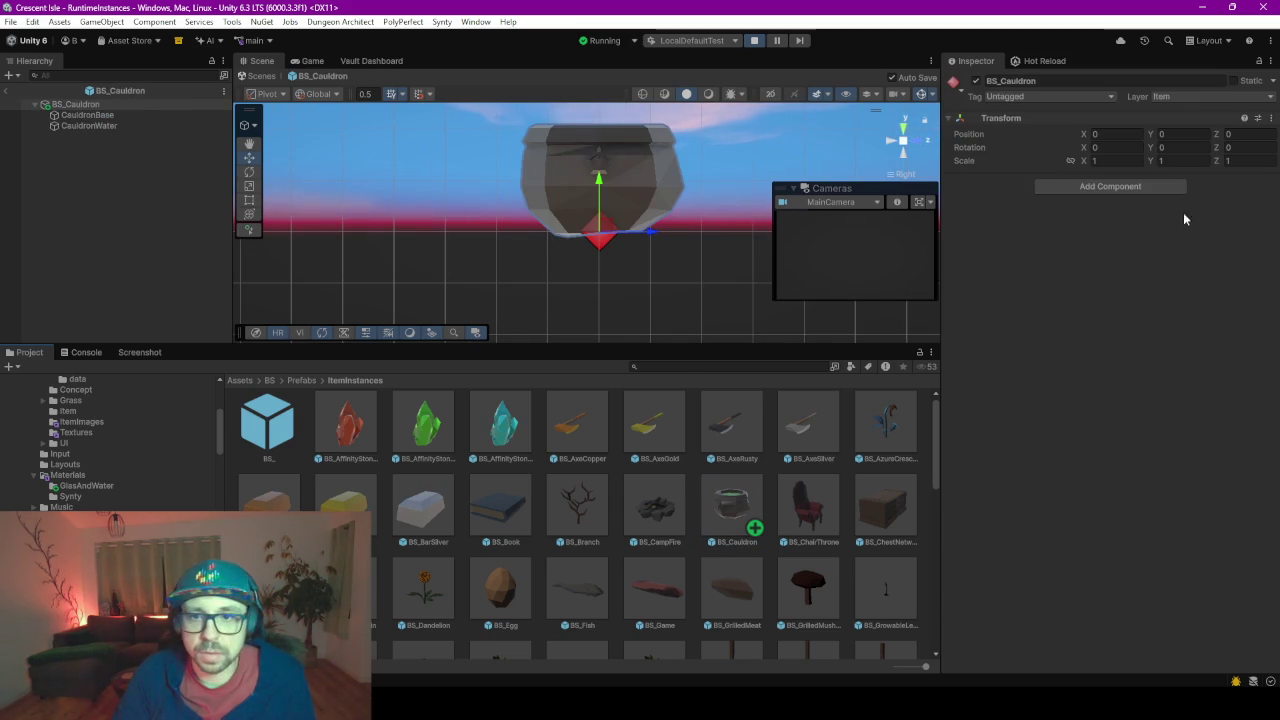
# - Add a Box Collider to BS_Cauldron, undoing an accidental upward move of the cauldron
pyautogui.click(1093, 188)
pyautogui.write('box')
pyautogui.press('Return')
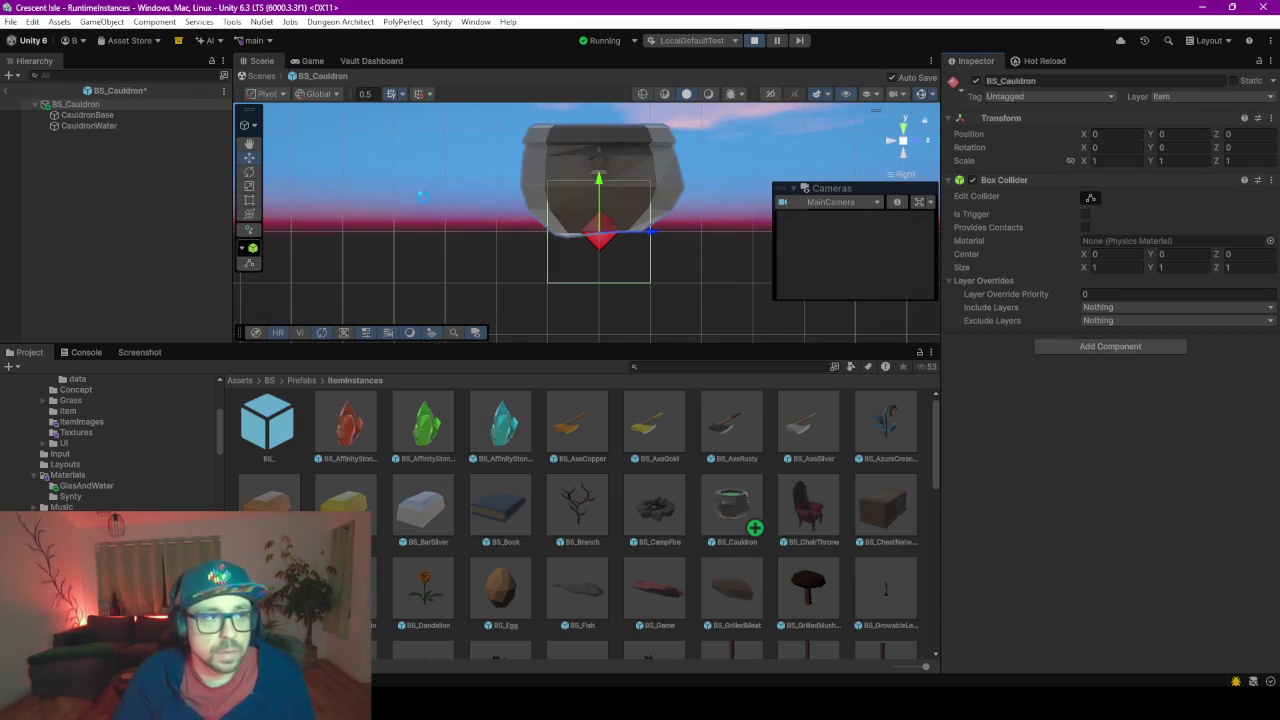
pyautogui.moveTo(597, 185); pyautogui.dragTo(597, 137)
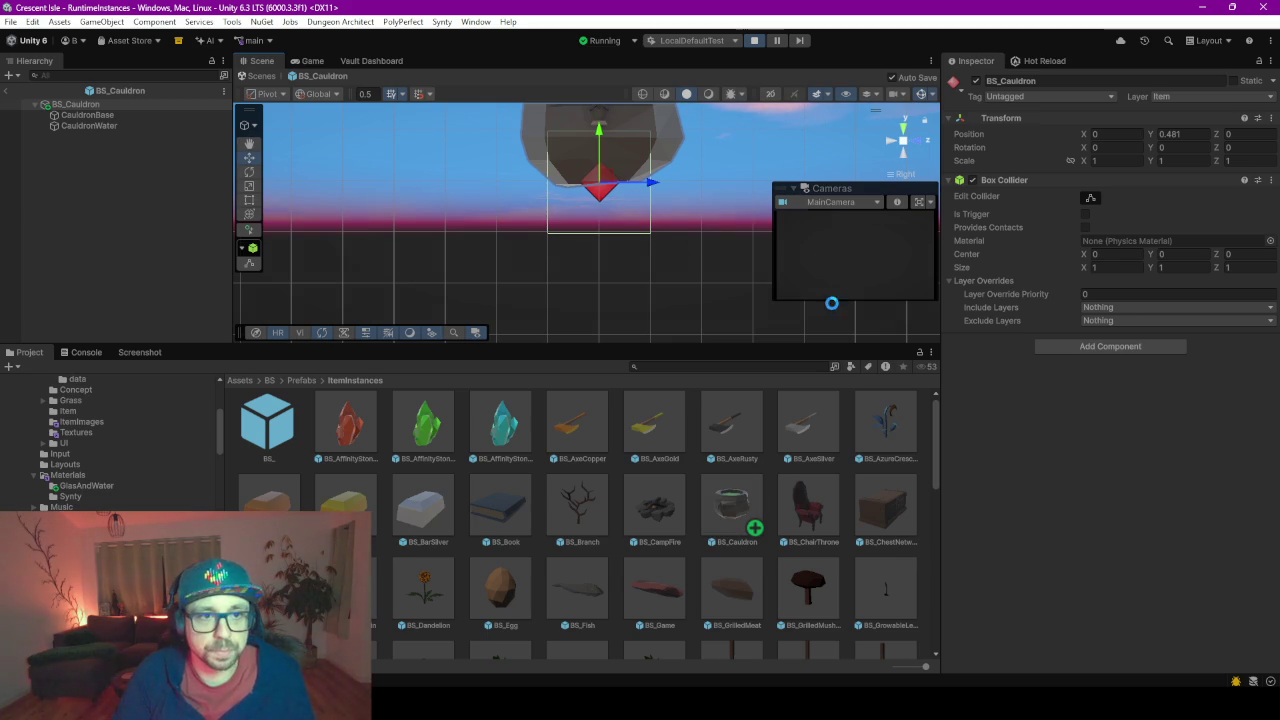
pyautogui.hotkey('ctrl', 'z')
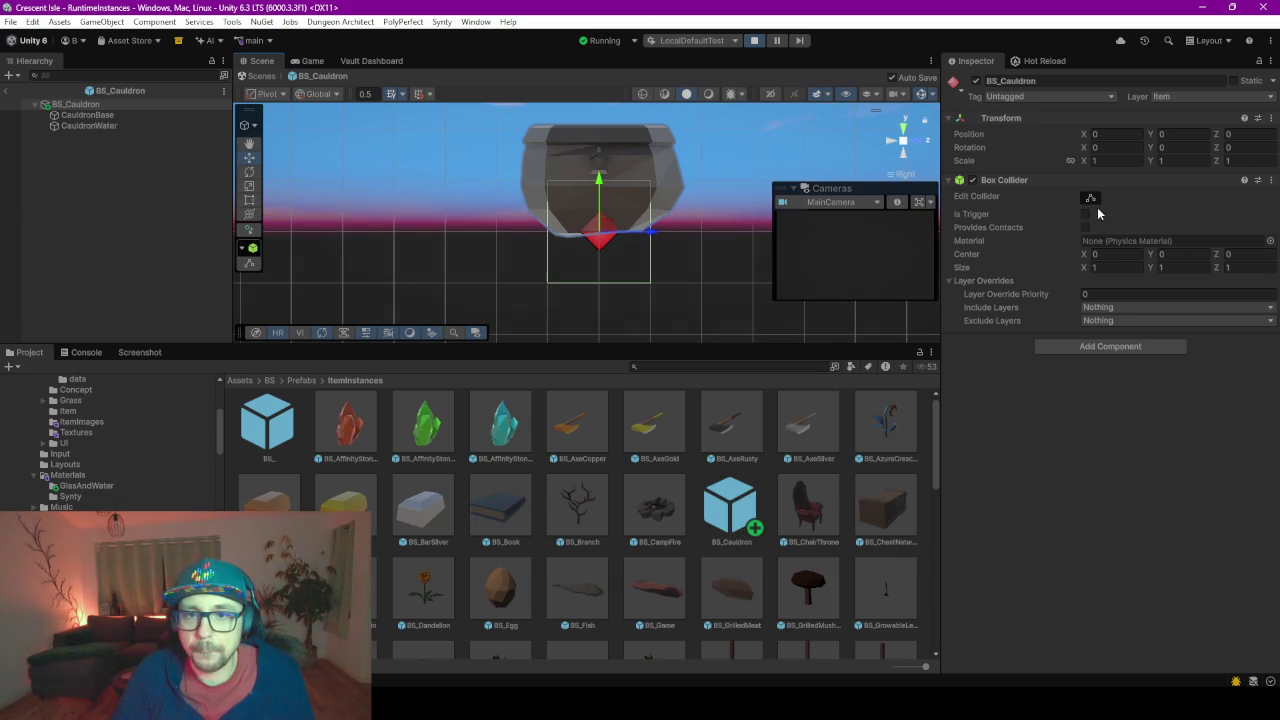
# - Fit the collider's top, bottom and sides to the cauldron in the side and front views
pyautogui.click(1090, 198)
pyautogui.moveTo(598, 183); pyautogui.dragTo(601, 130)
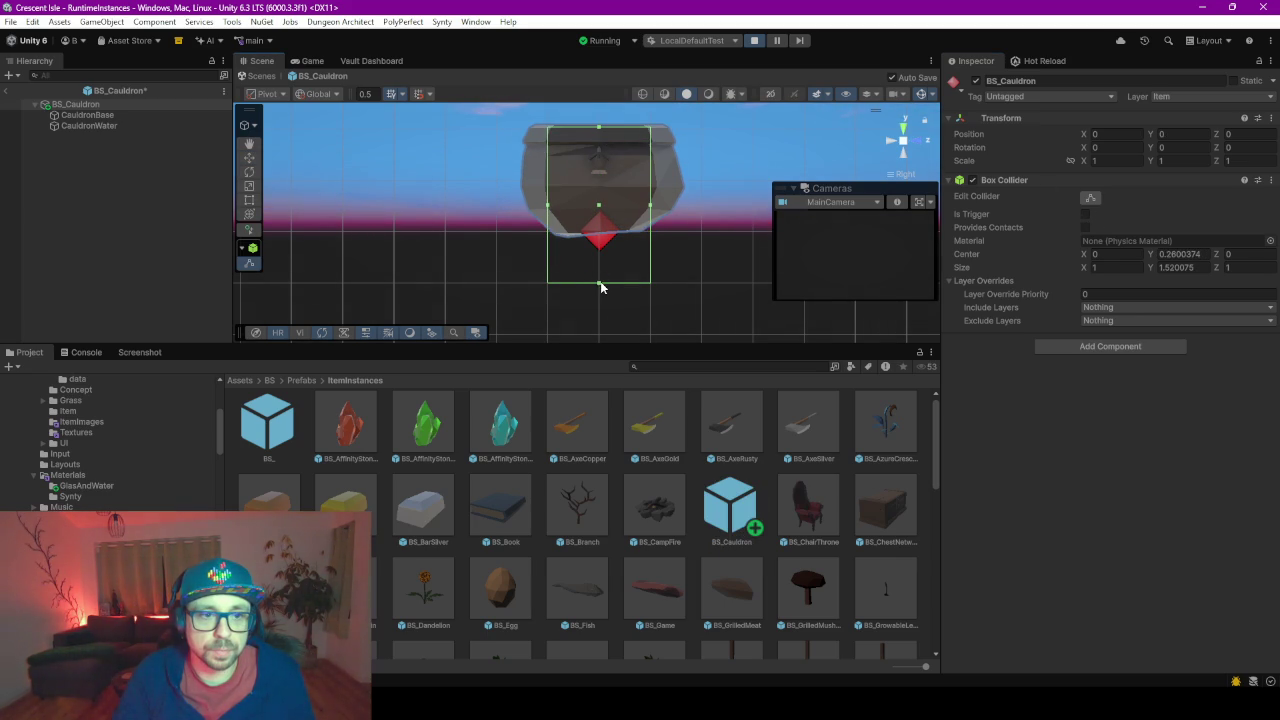
pyautogui.moveTo(600, 287); pyautogui.dragTo(606, 233)
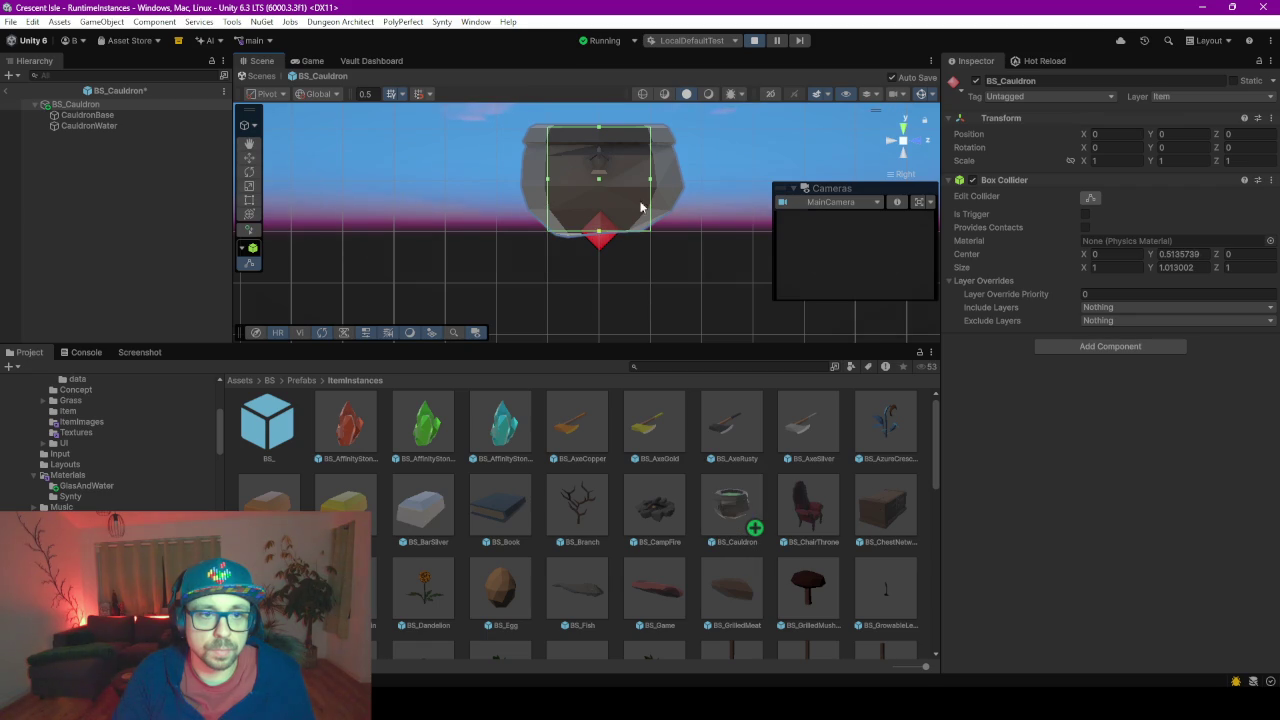
pyautogui.moveTo(657, 181); pyautogui.dragTo(672, 179)
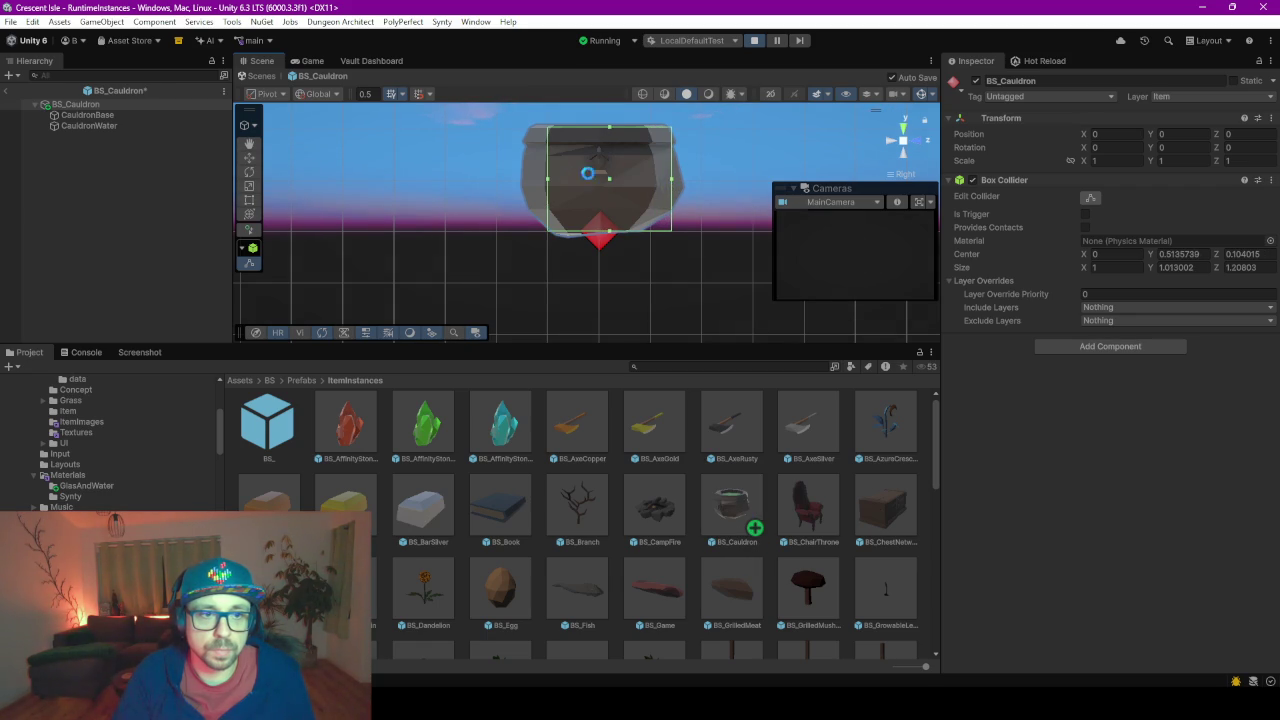
pyautogui.moveTo(548, 180); pyautogui.dragTo(528, 180)
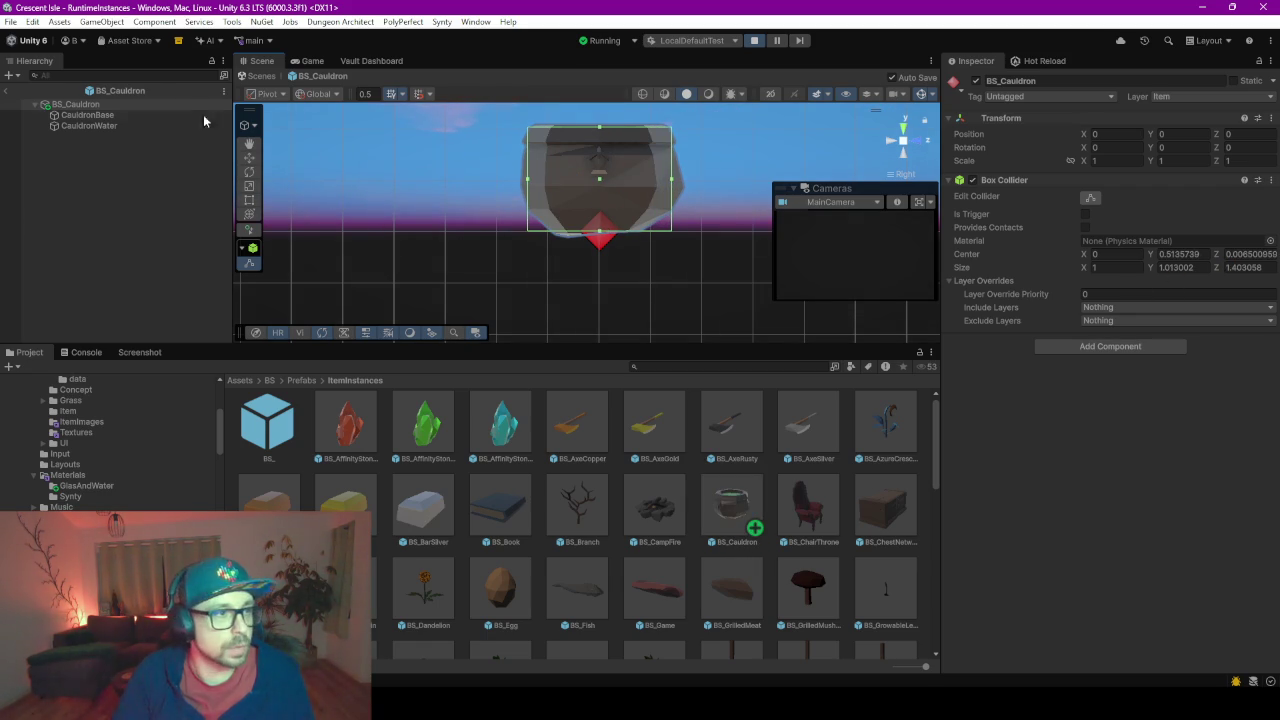
pyautogui.click(914, 146)
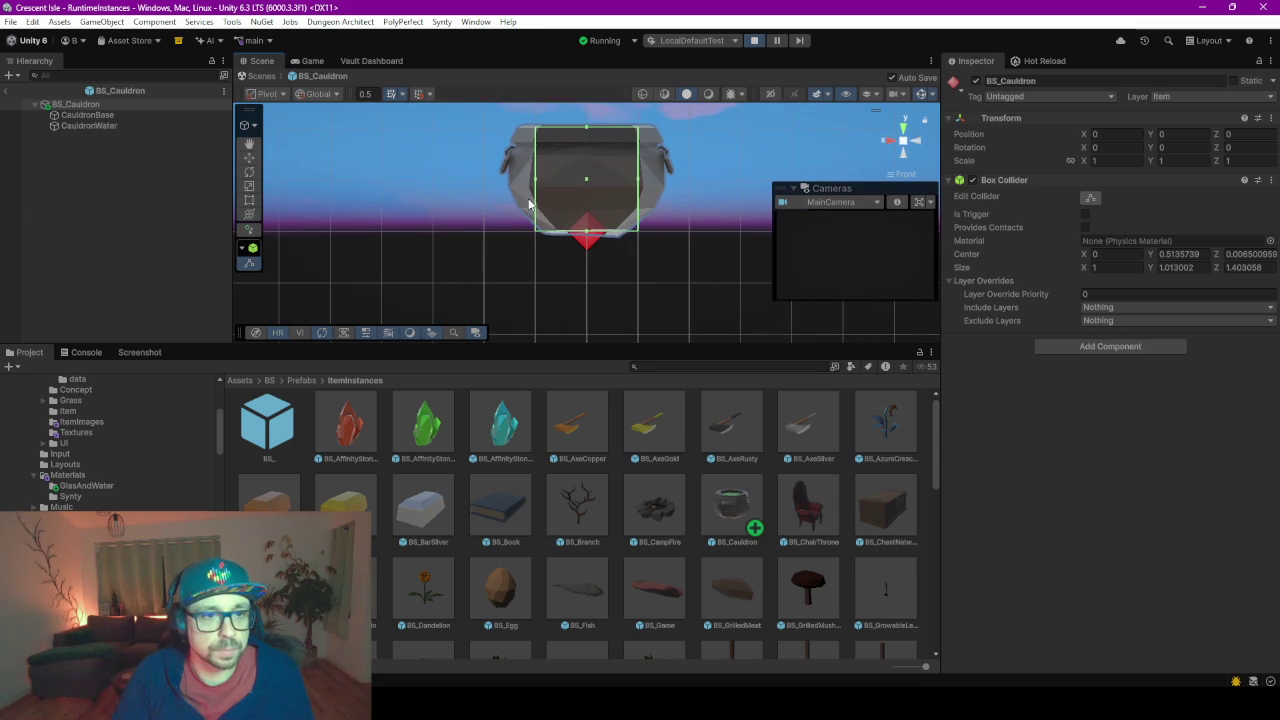
pyautogui.moveTo(535, 185); pyautogui.dragTo(512, 185)
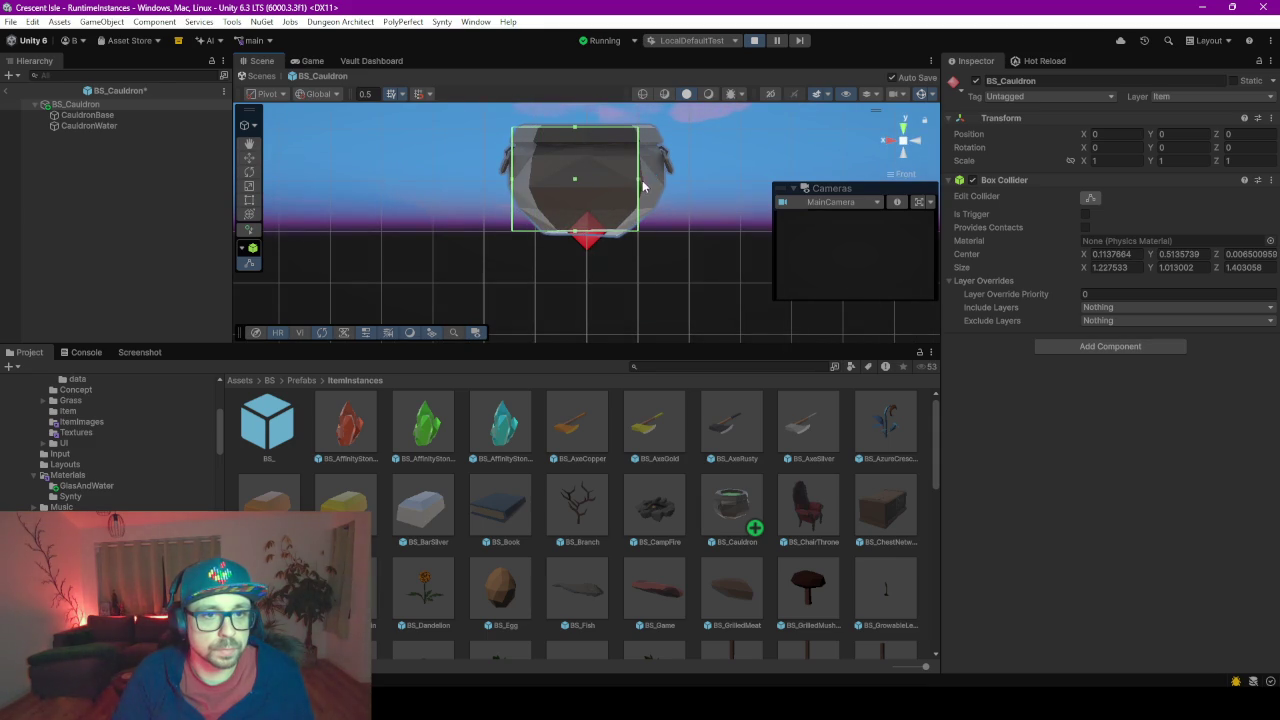
pyautogui.moveTo(642, 180); pyautogui.dragTo(656, 180)
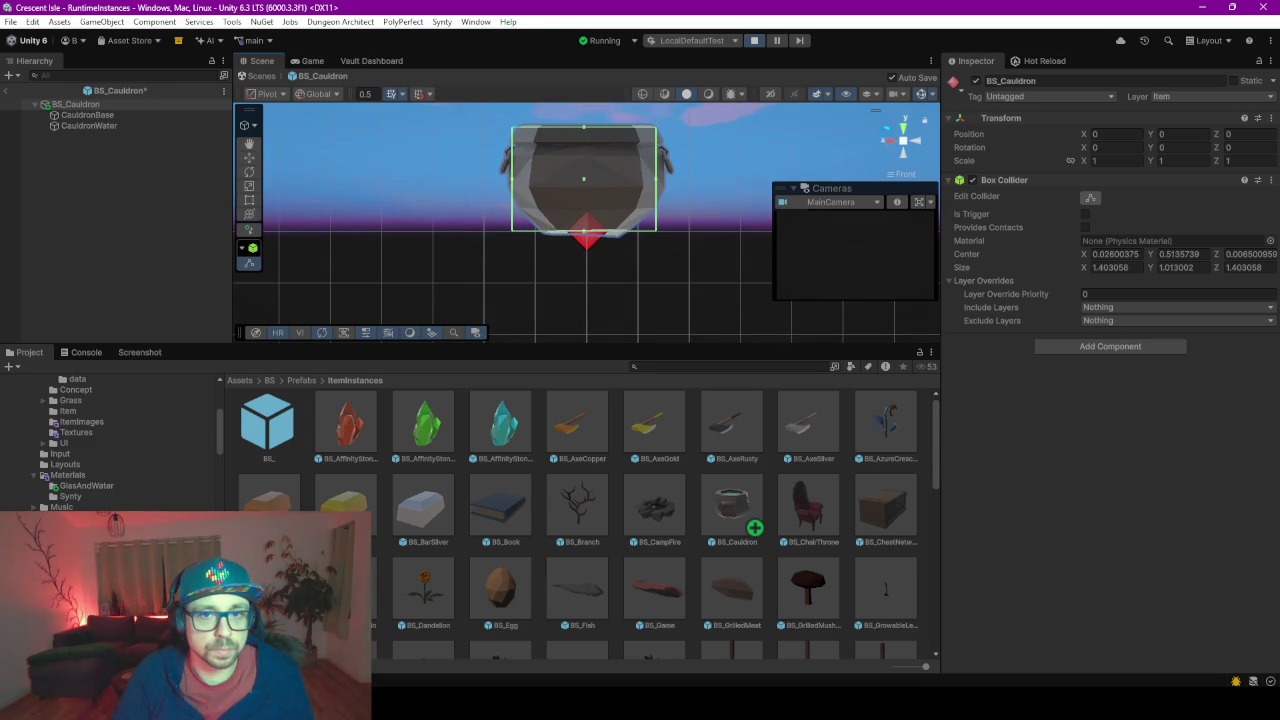
# - Tighten the collider's edges from the top view, then leave prefab mode for the Game view
pyautogui.click(904, 130)
pyautogui.moveTo(588, 143); pyautogui.dragTo(590, 152)
pyautogui.moveTo(518, 215); pyautogui.dragTo(524, 215)
pyautogui.moveTo(595, 280); pyautogui.dragTo(595, 276)
pyautogui.moveTo(660, 215); pyautogui.dragTo(653, 215)
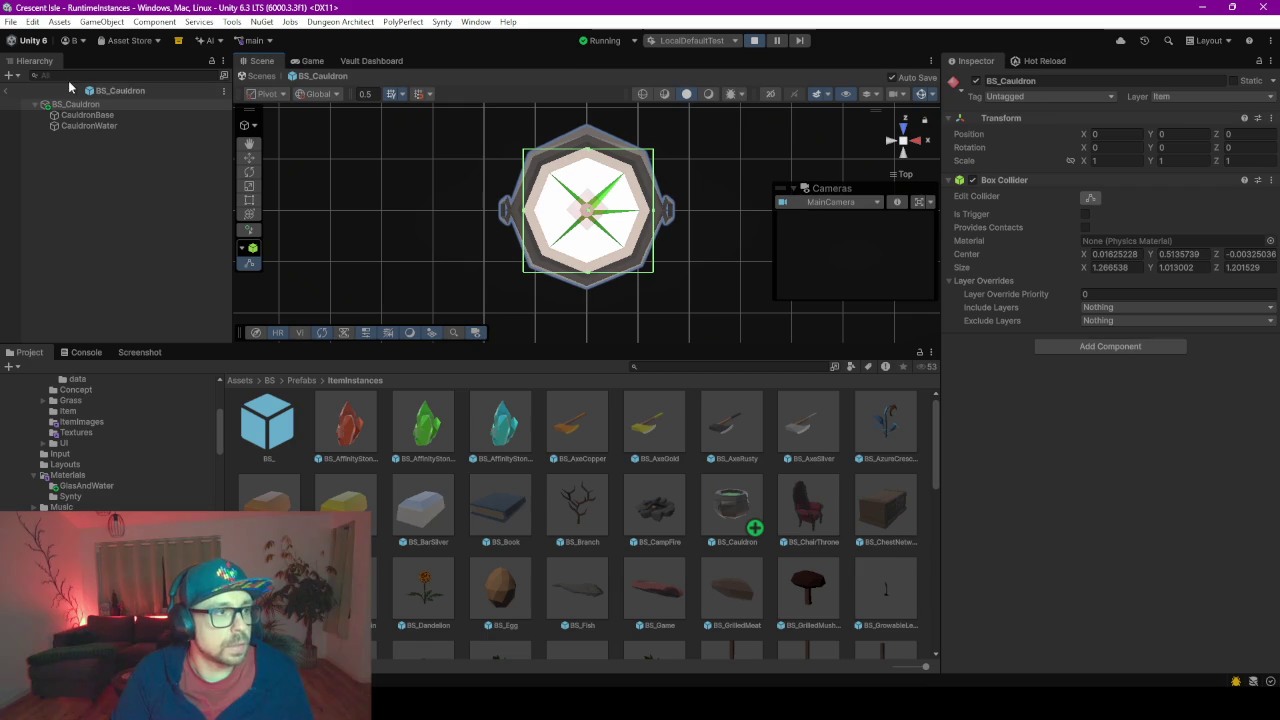
pyautogui.click(7, 93)
pyautogui.click(307, 61)
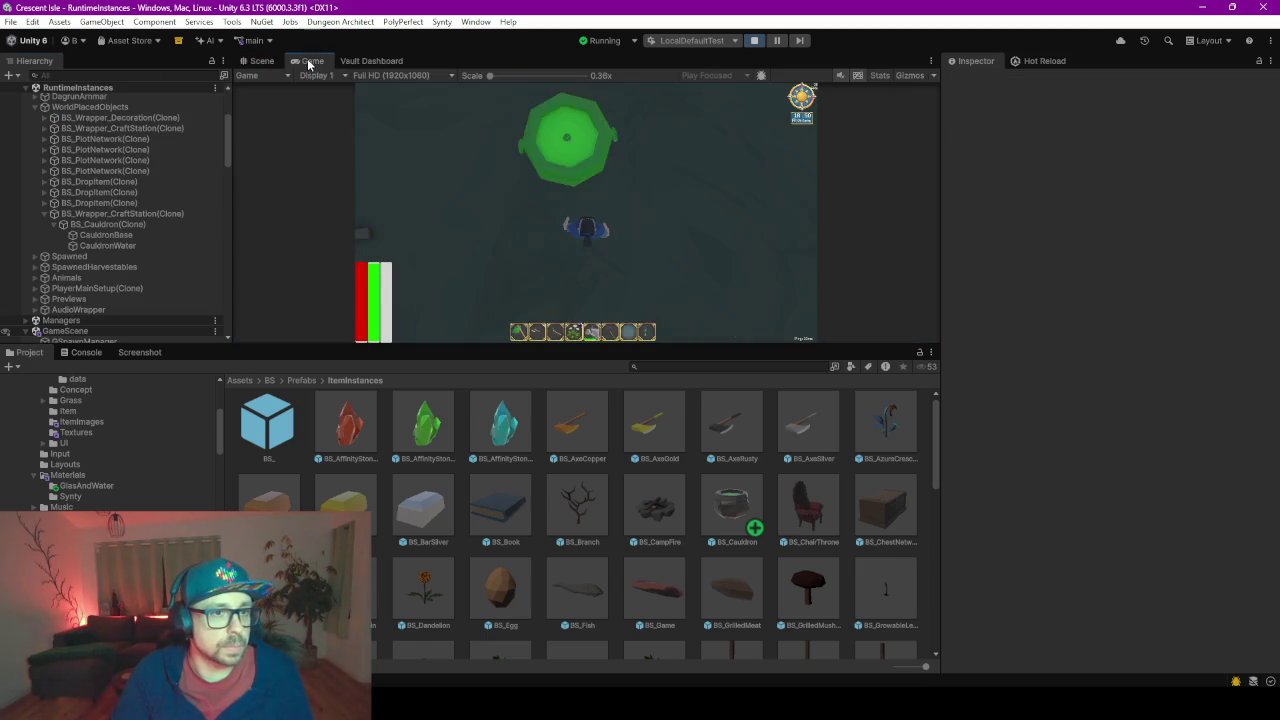
# - Pick up the cauldron, place it back down, walk into it to test collision, and select the placed station
pyautogui.press('w')
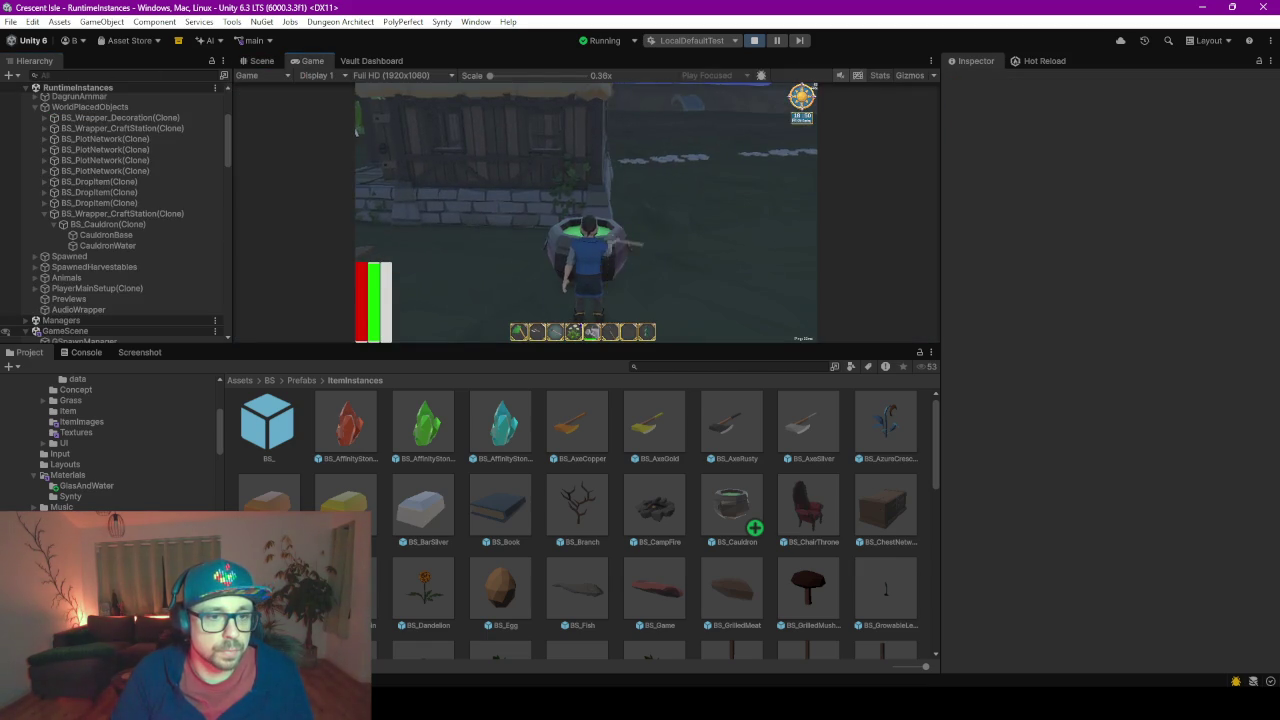
pyautogui.press('w')
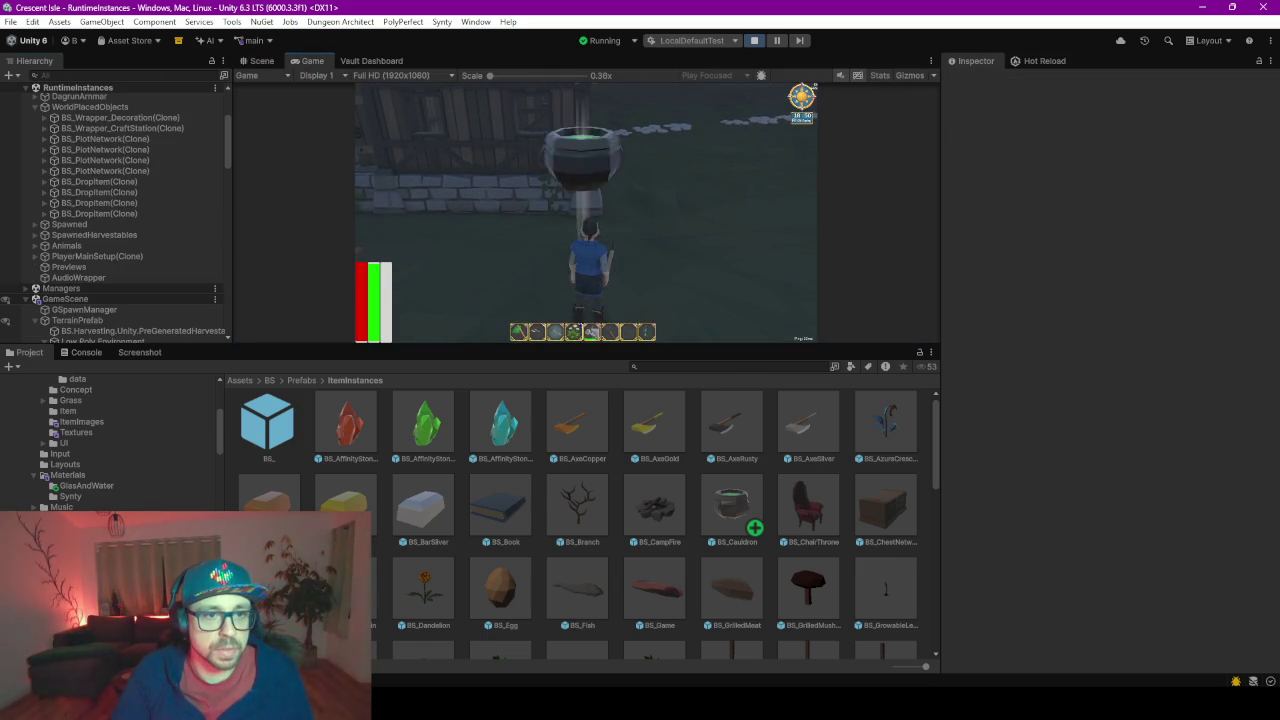
pyautogui.press('w')
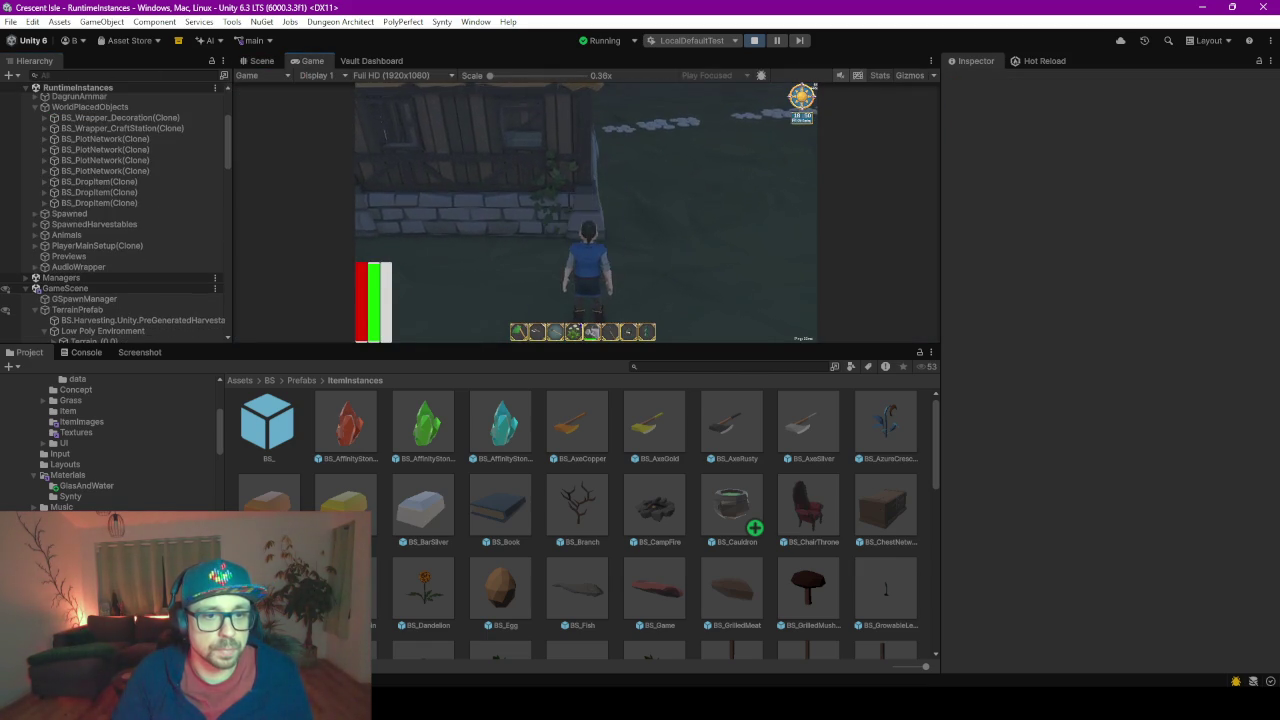
pyautogui.press('w')
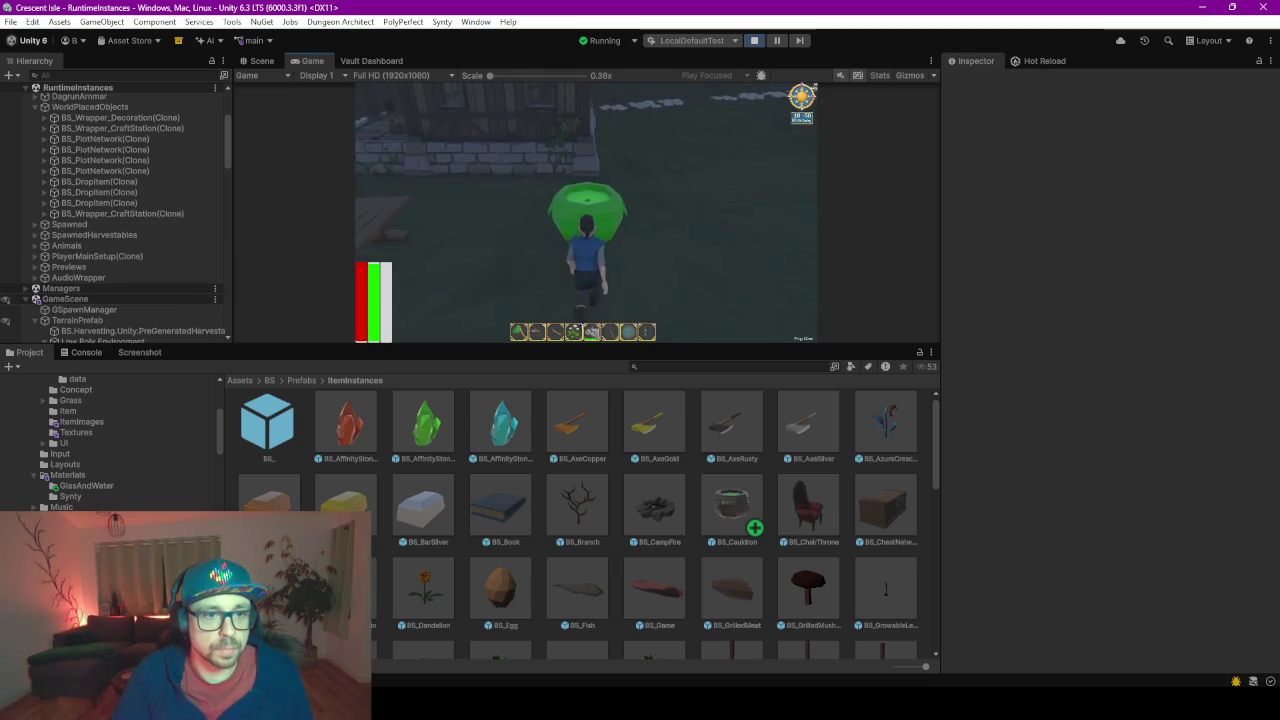
pyautogui.press('w')
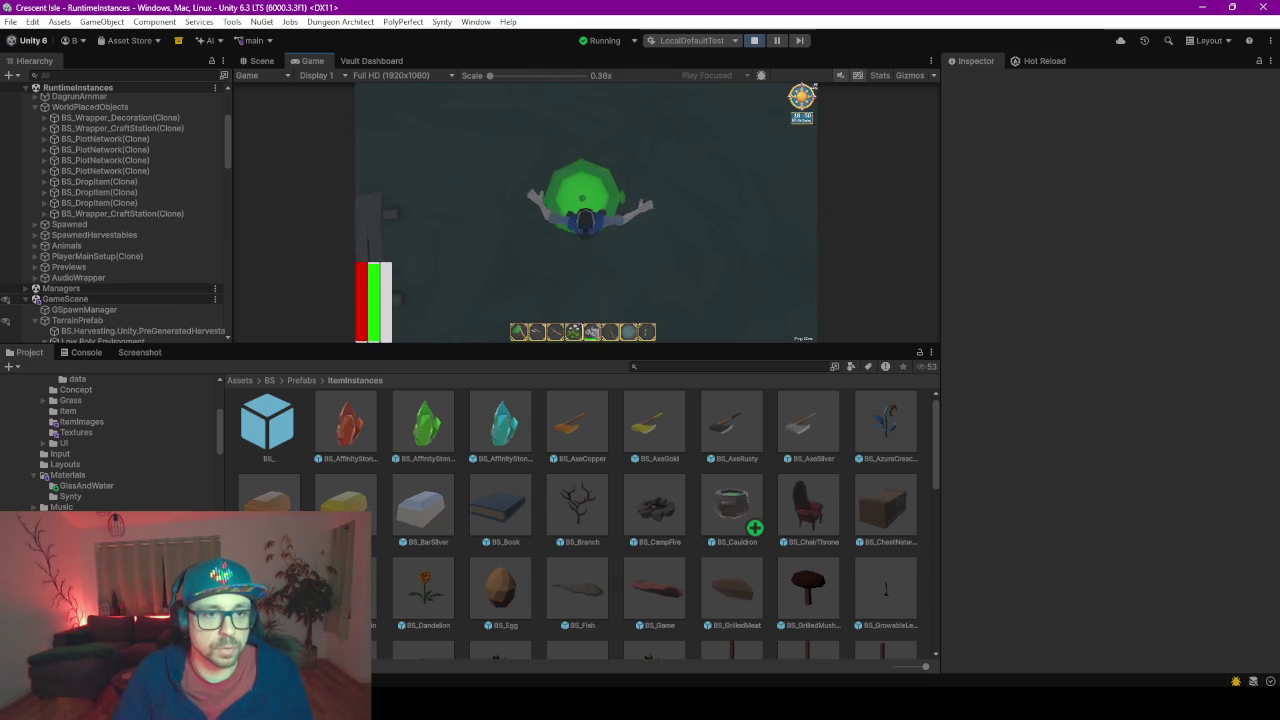
pyautogui.press('s')
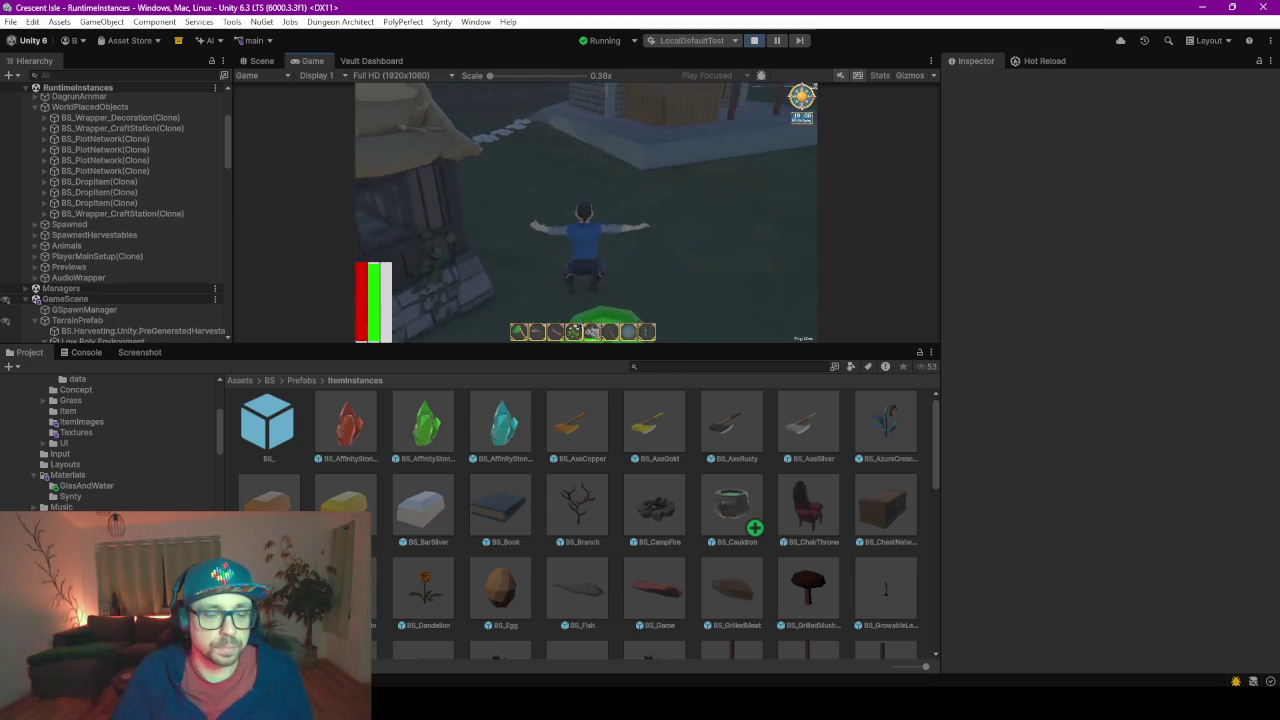
pyautogui.press('w')
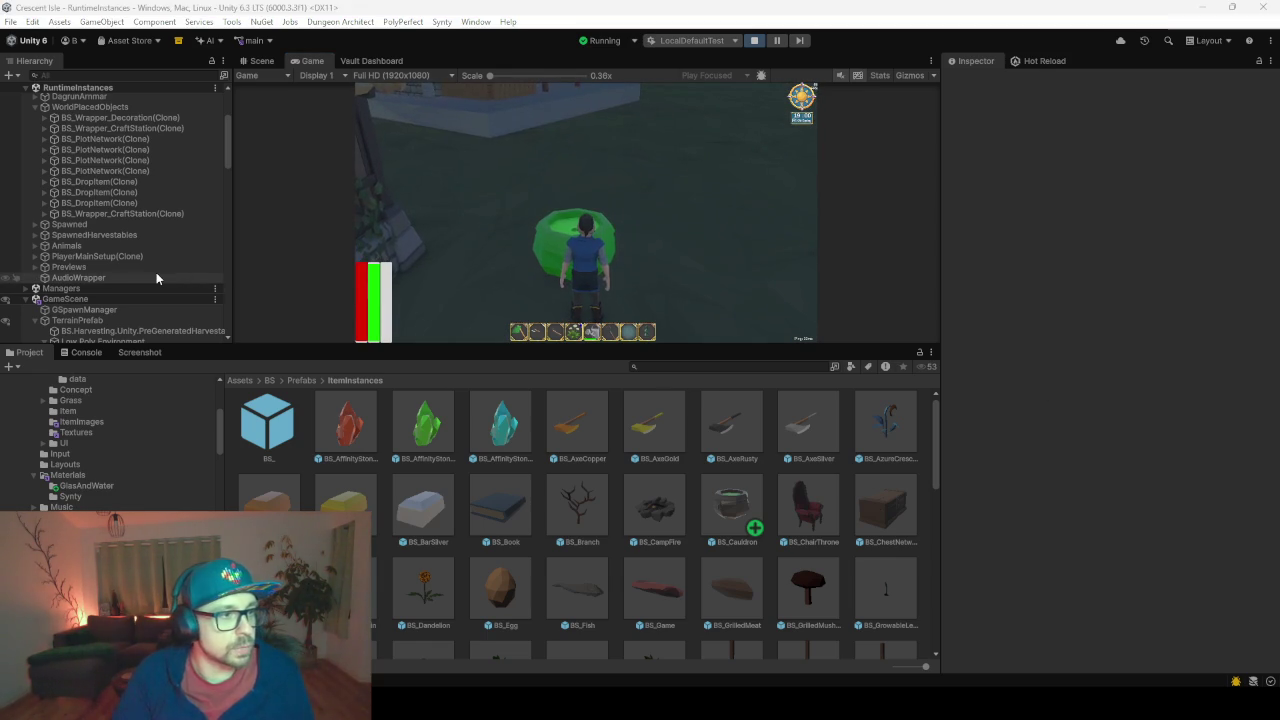
pyautogui.click(125, 213)
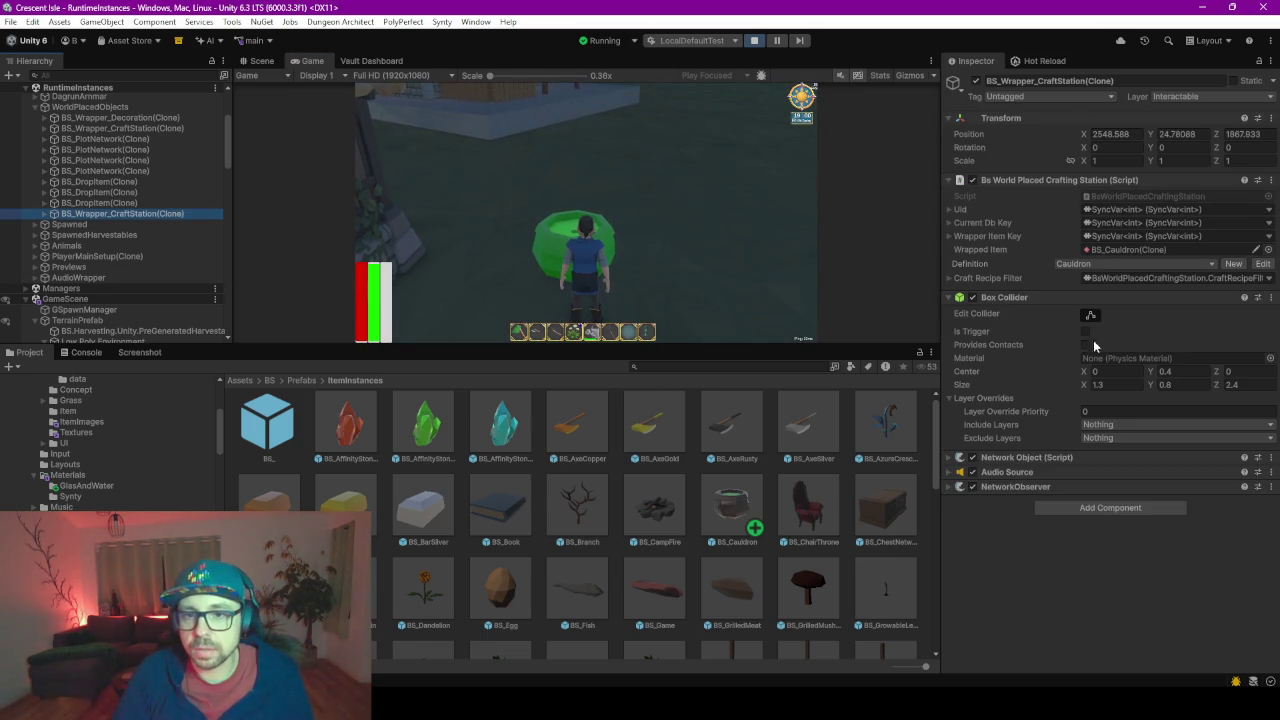
# - Inspect the cauldron inside the placed craft station, then its wrapper object
pyautogui.click(43, 214)
pyautogui.click(107, 224)
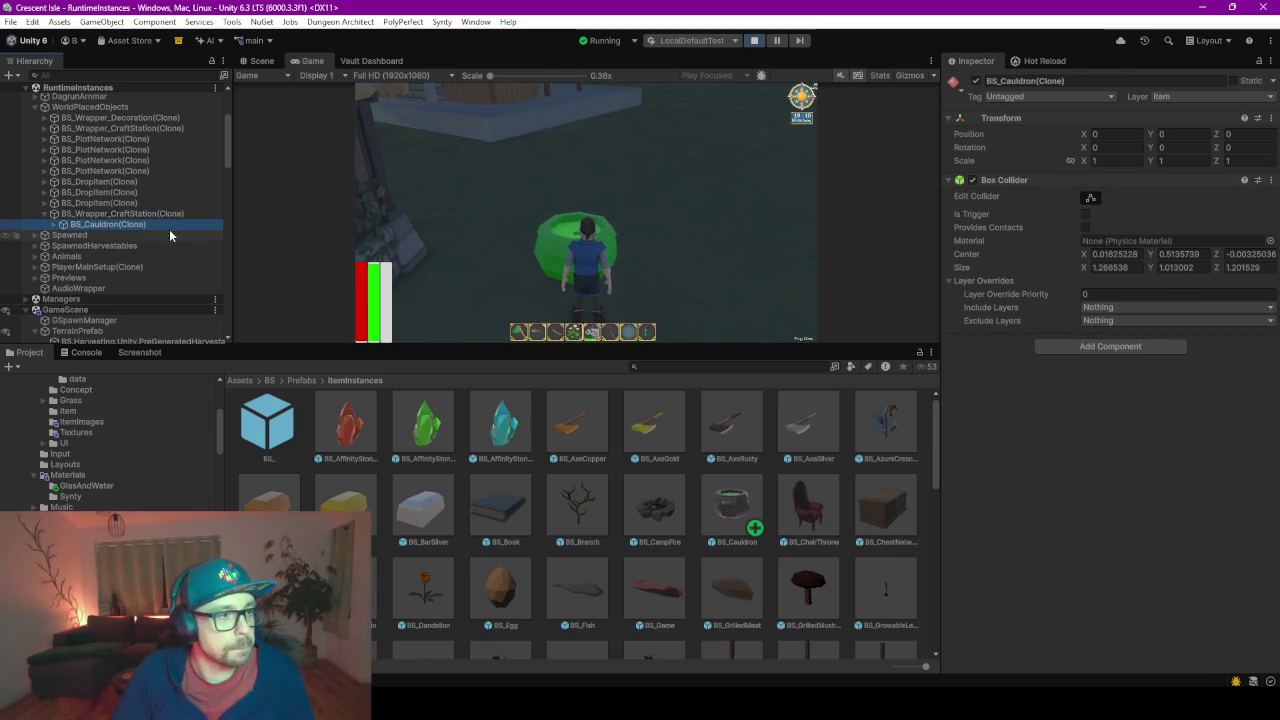
pyautogui.click(108, 214)
# - Find the BS_Wrapper_CraftStation prefab, disable its box collider while walking around, then re-enable it
pyautogui.click(738, 366)
pyautogui.write('wrapp')
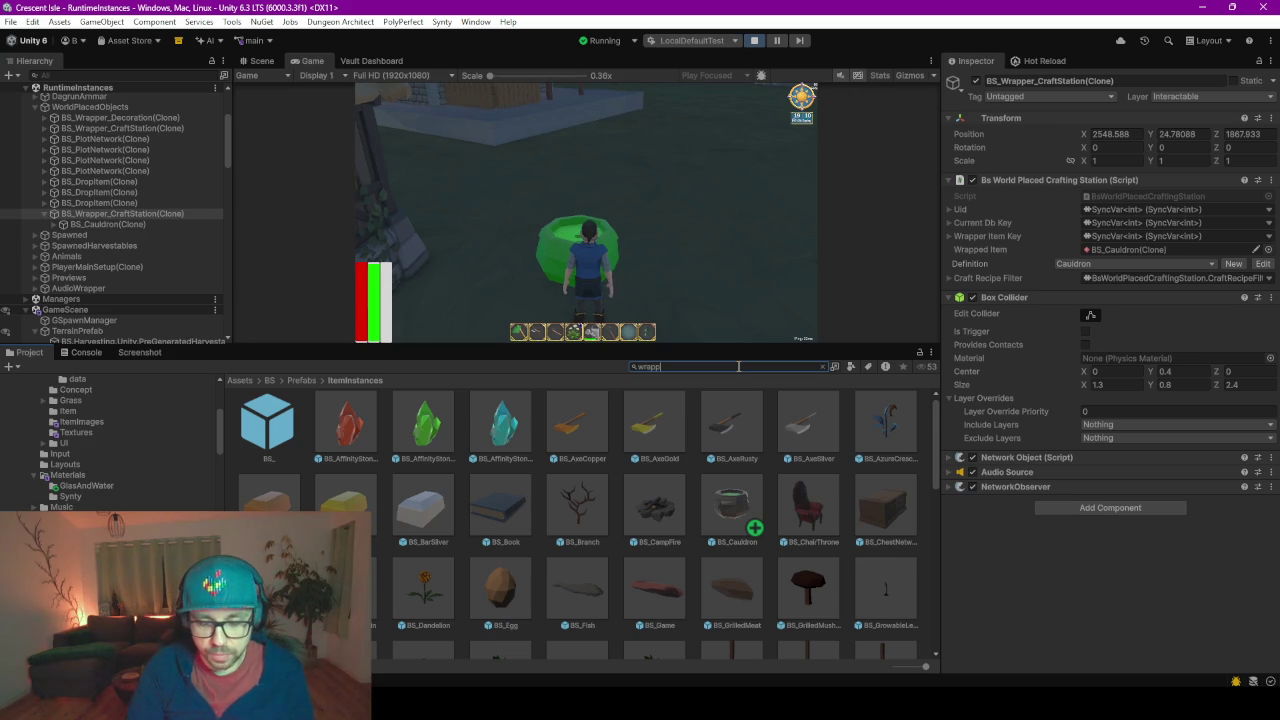
pyautogui.write('er_craft')
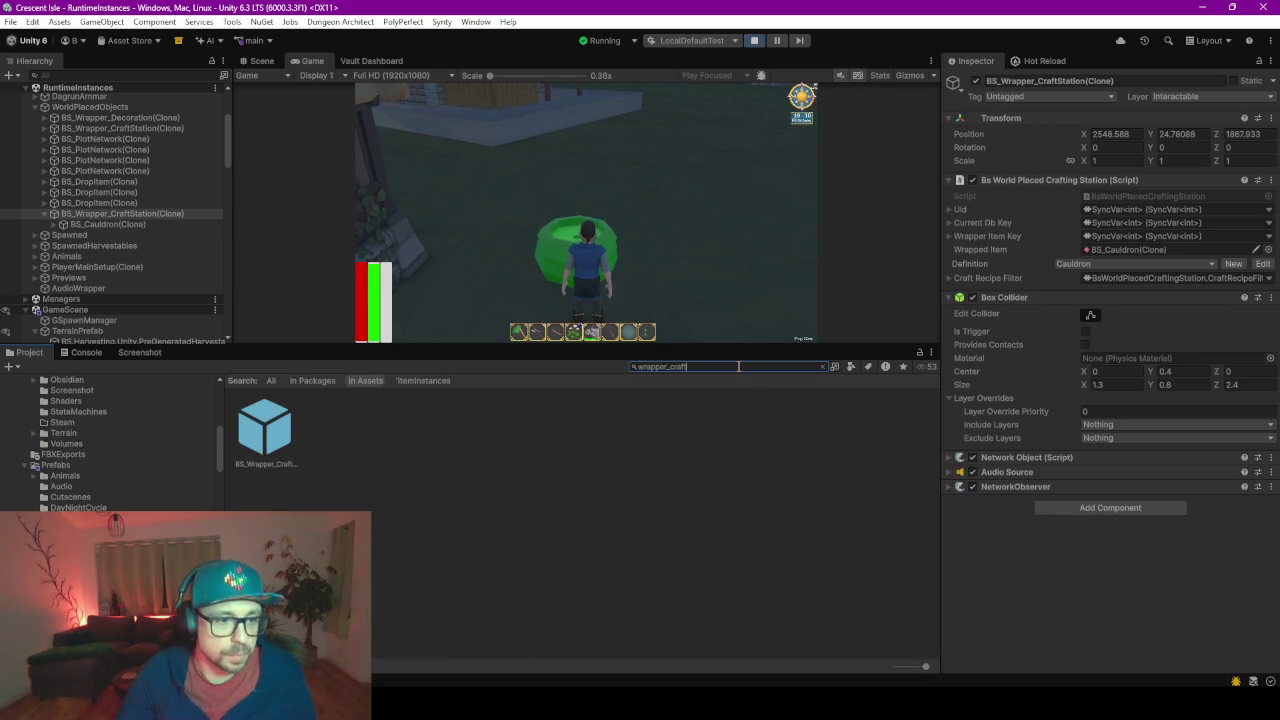
pyautogui.click(246, 436)
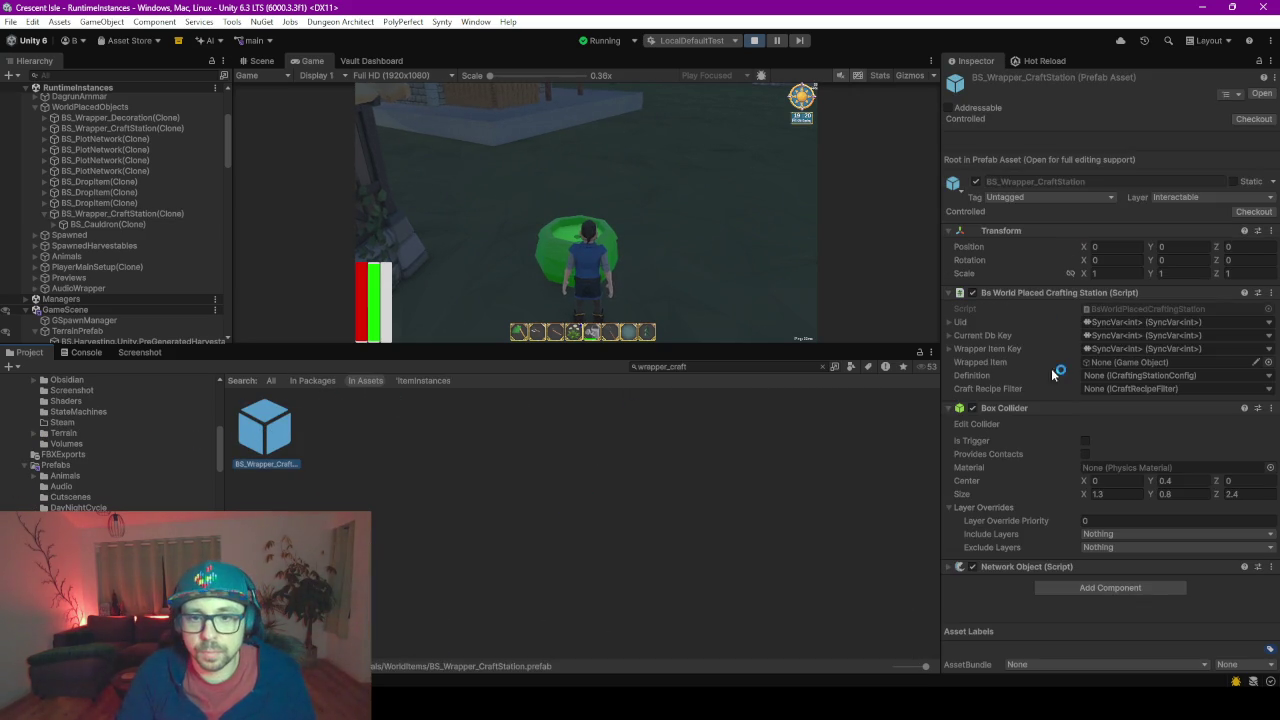
pyautogui.click(973, 408)
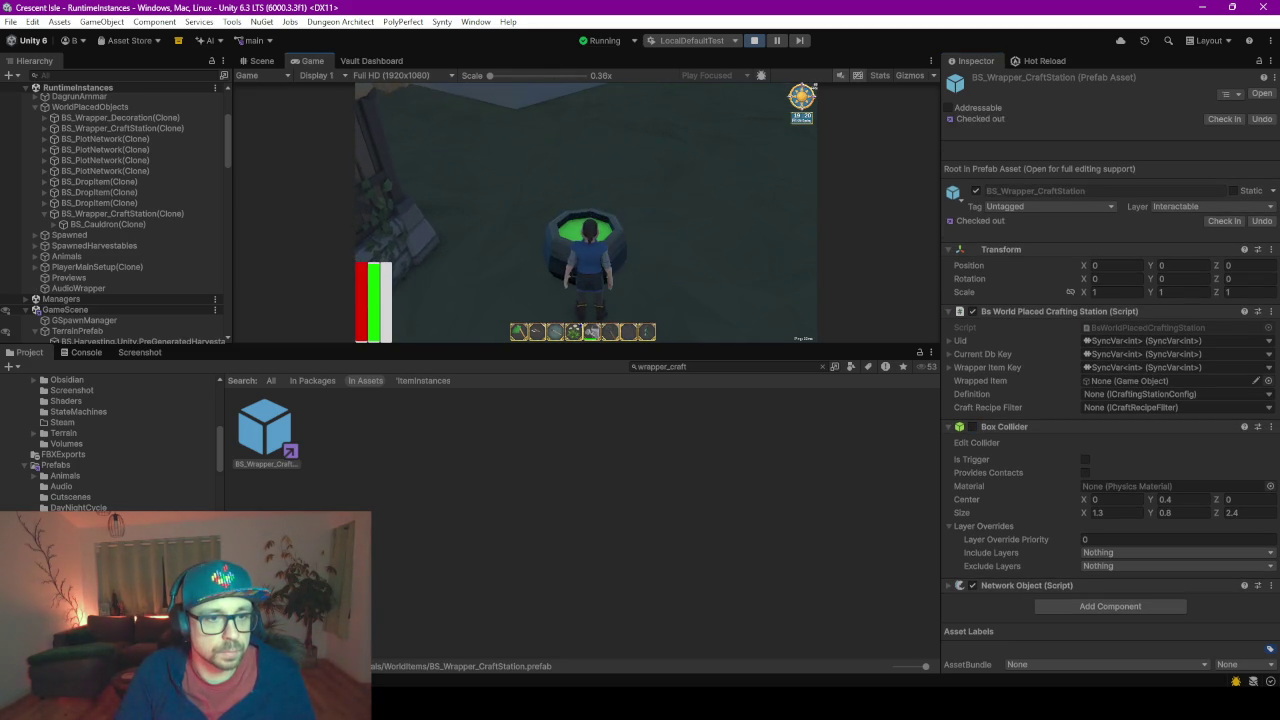
pyautogui.press('w')
pyautogui.press('w')
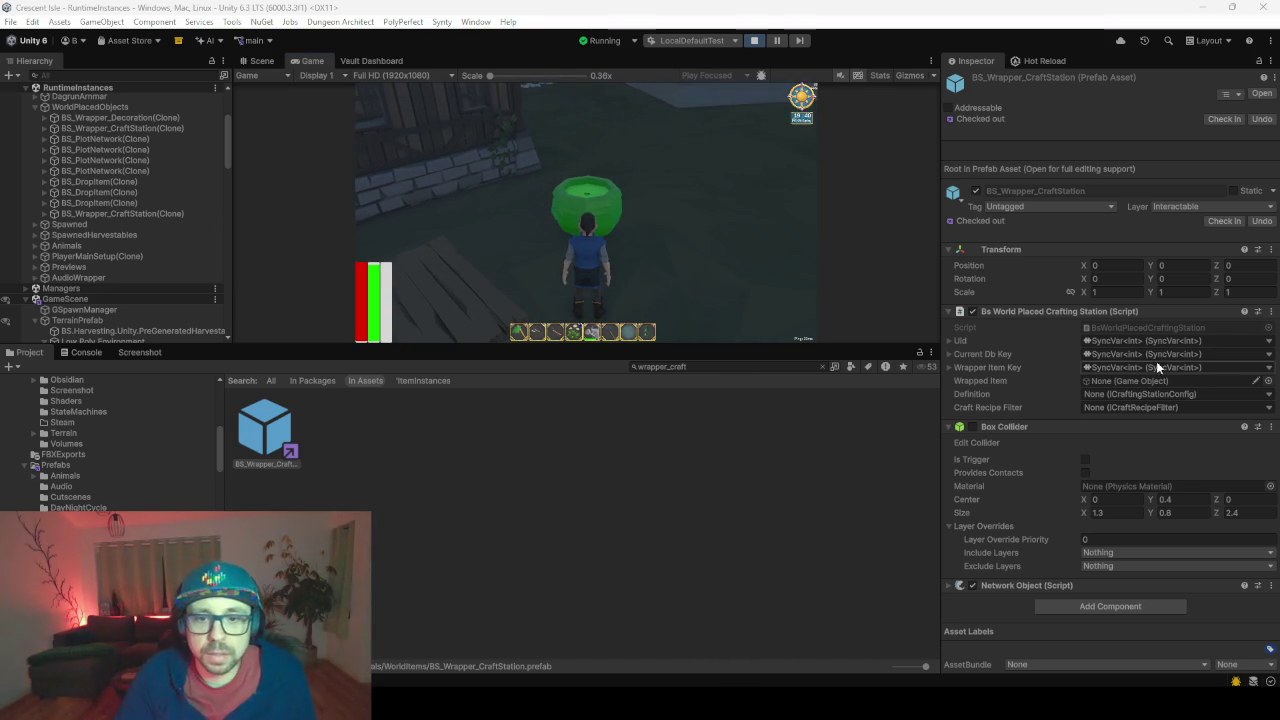
pyautogui.click(973, 428)
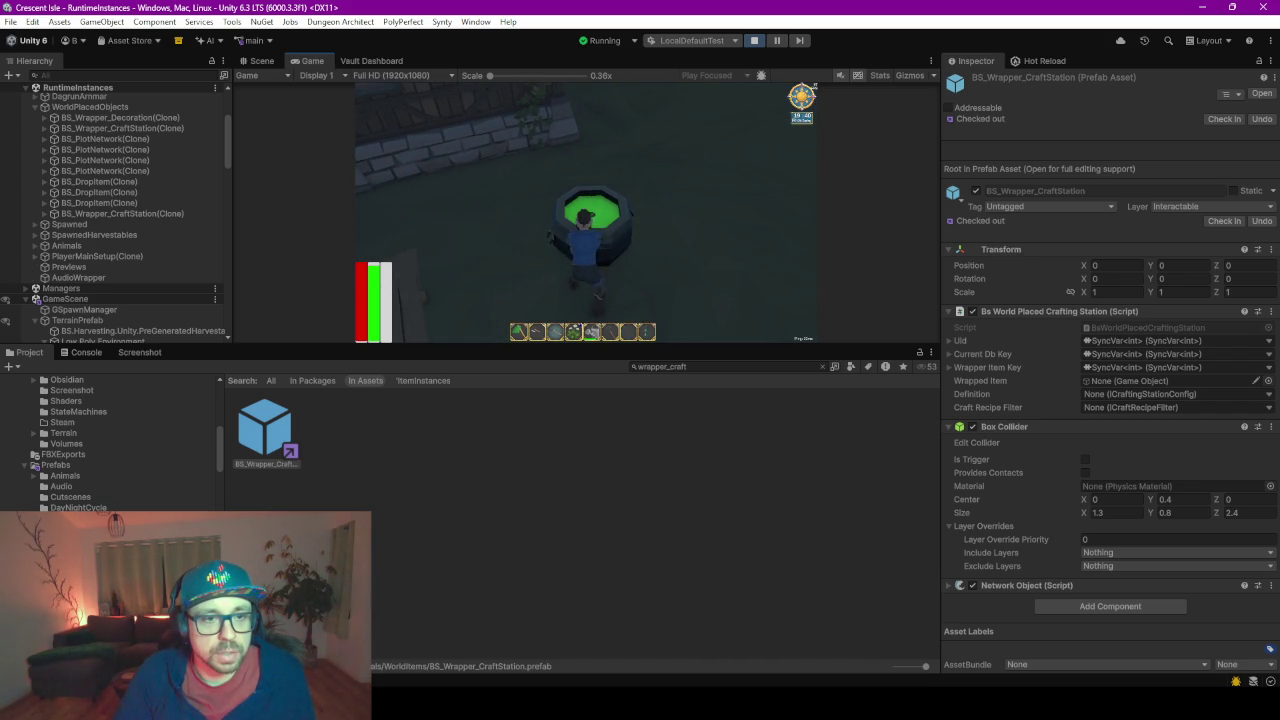
# - Reselect the placed crafting station instance, return to the game, and bring up the browser
pyautogui.click(112, 214)
pyautogui.click(971, 299)
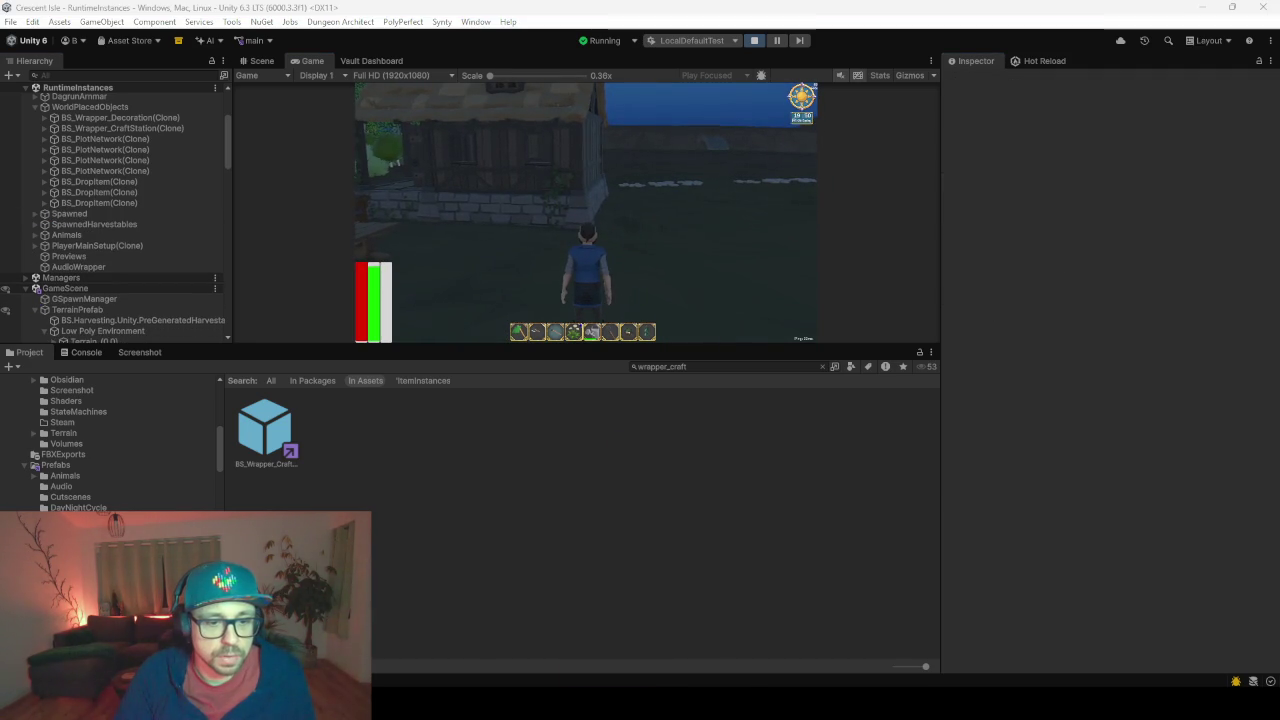
pyautogui.click(612, 700)
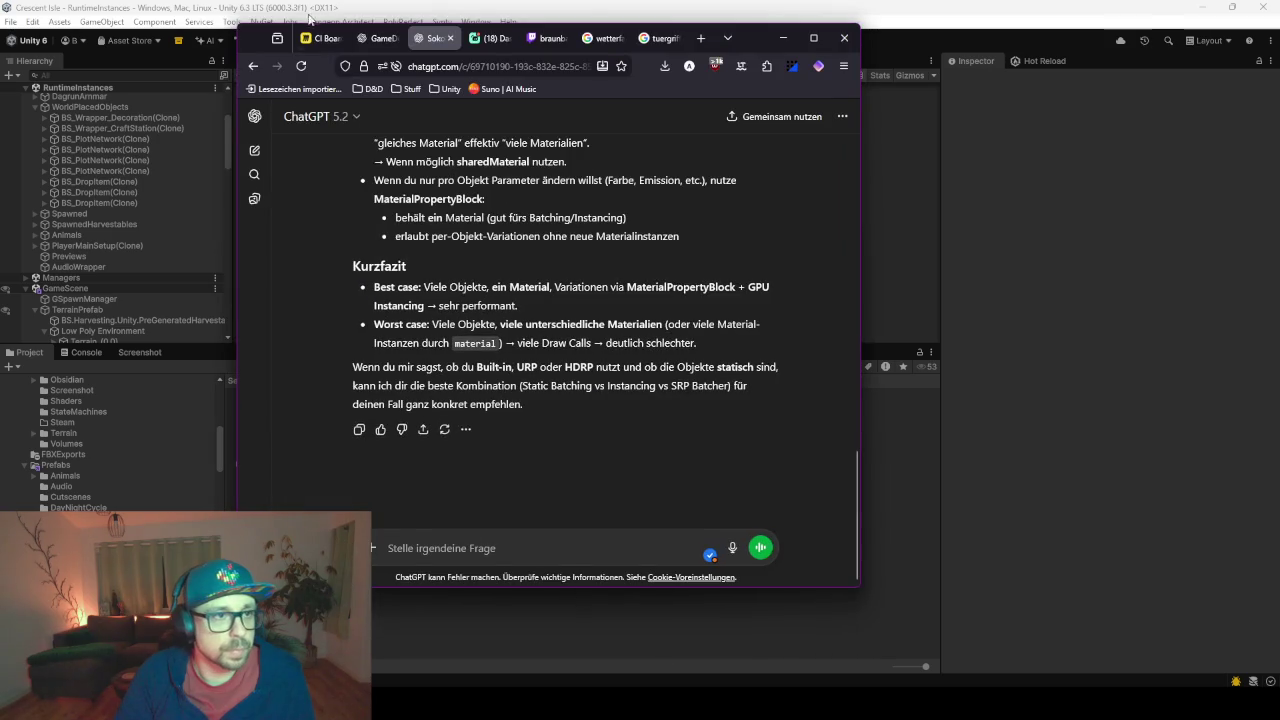
# - Add a new empty card to the bug column on the Miro board
pyautogui.click(326, 40)
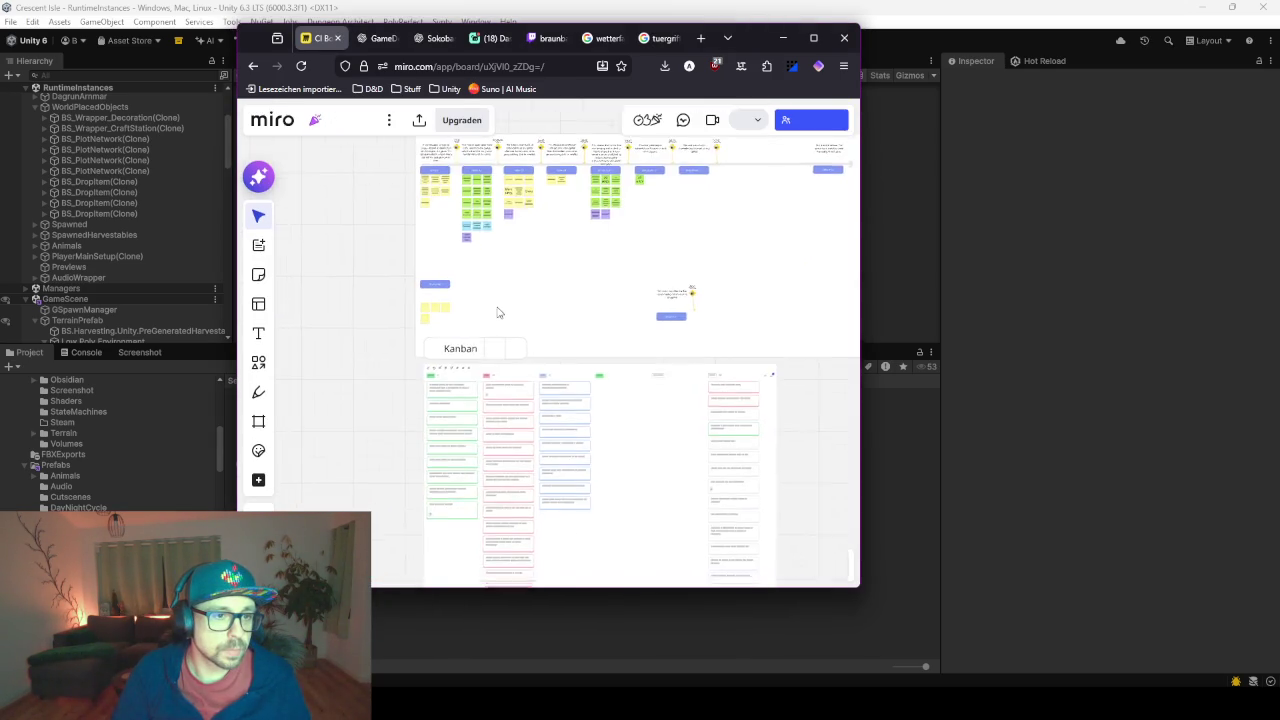
pyautogui.scroll(5, 583, 365)
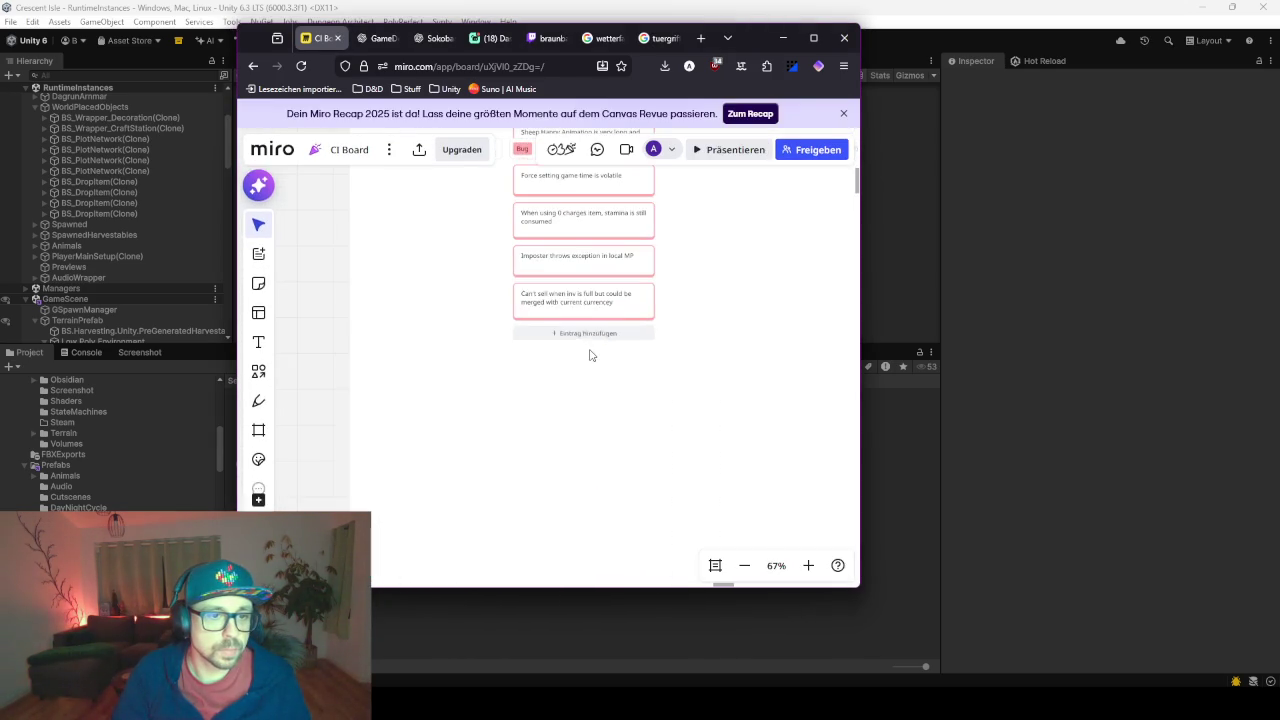
pyautogui.click(581, 333)
pyautogui.hotkey('shift', 'c')
pyautogui.press('f')
pyautogui.click(580, 334)
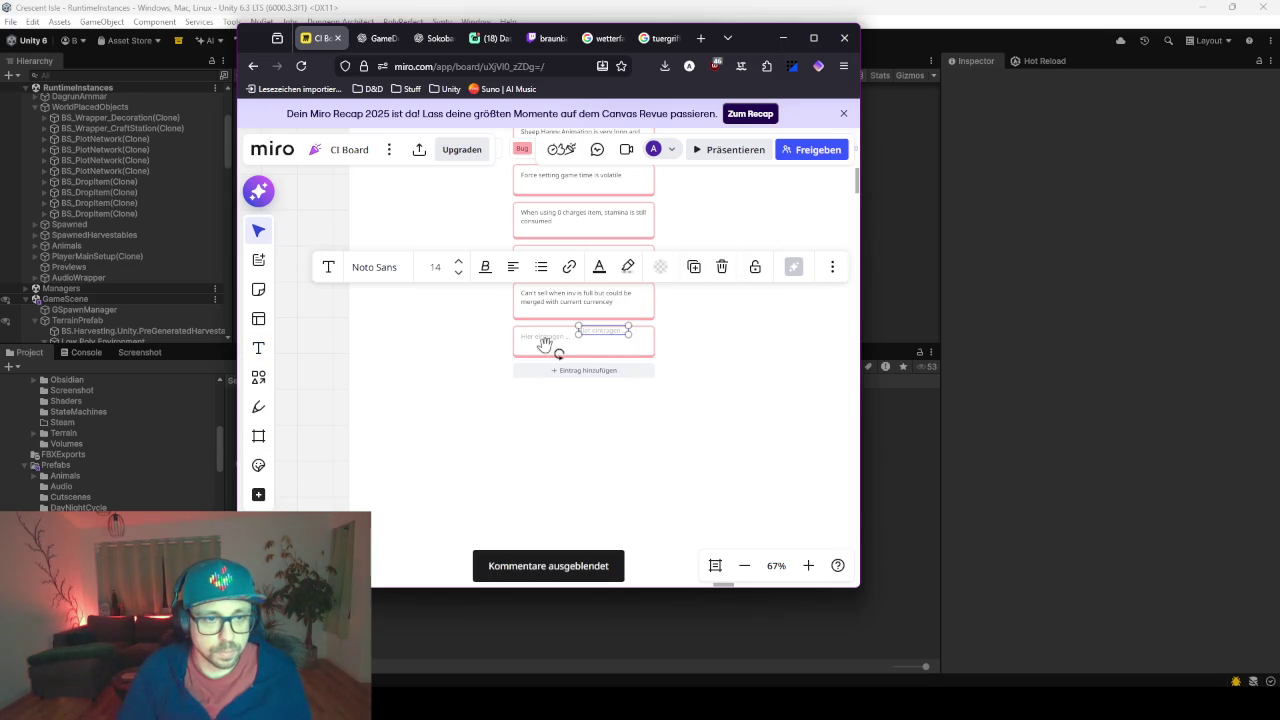
pyautogui.click(537, 338)
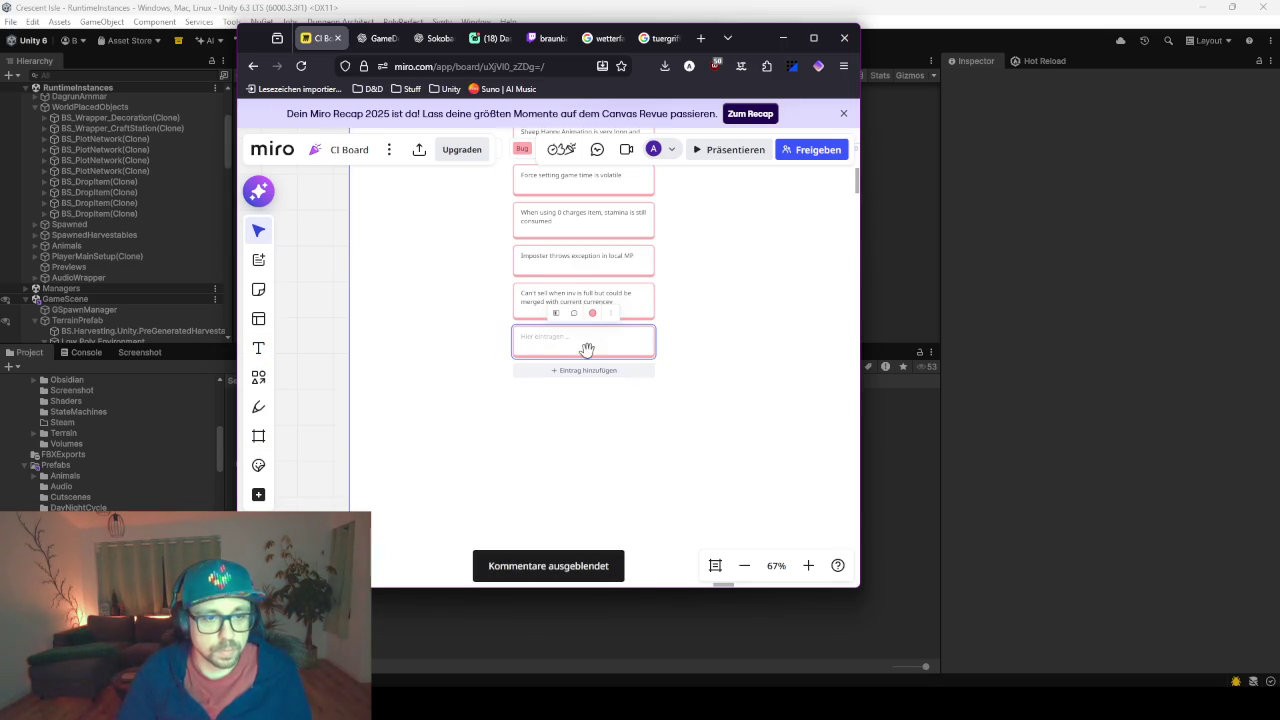
pyautogui.scroll(3, 587, 348)
pyautogui.click(513, 326)
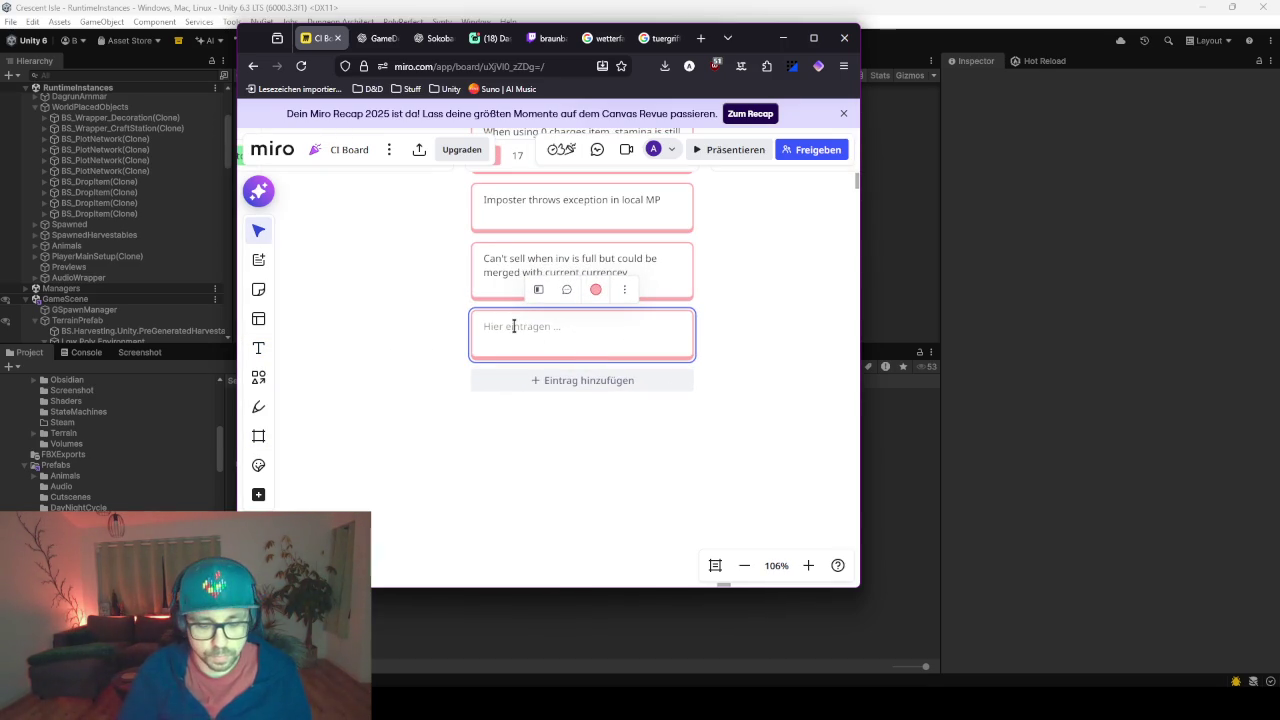
# - Write the note that the station's own Collider won't fit all scenarios, then minimize the browser
pyautogui.write('Crafting Station provides its own')
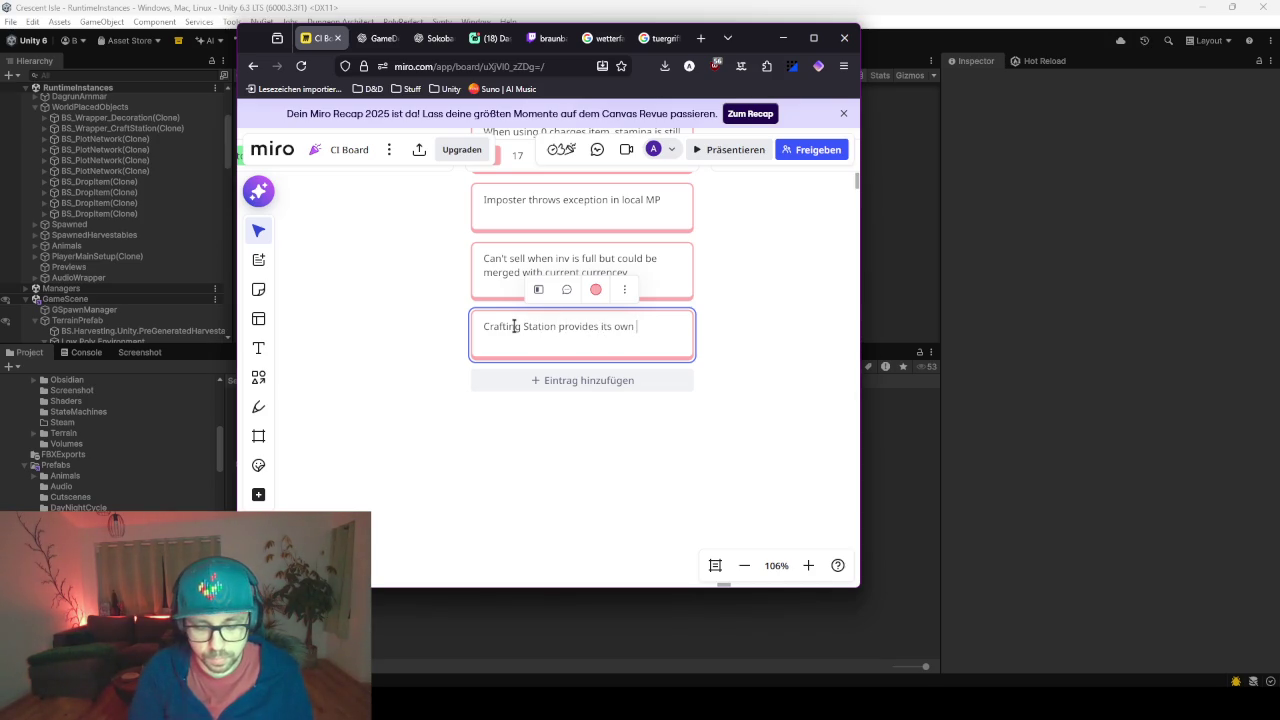
pyautogui.write('w')
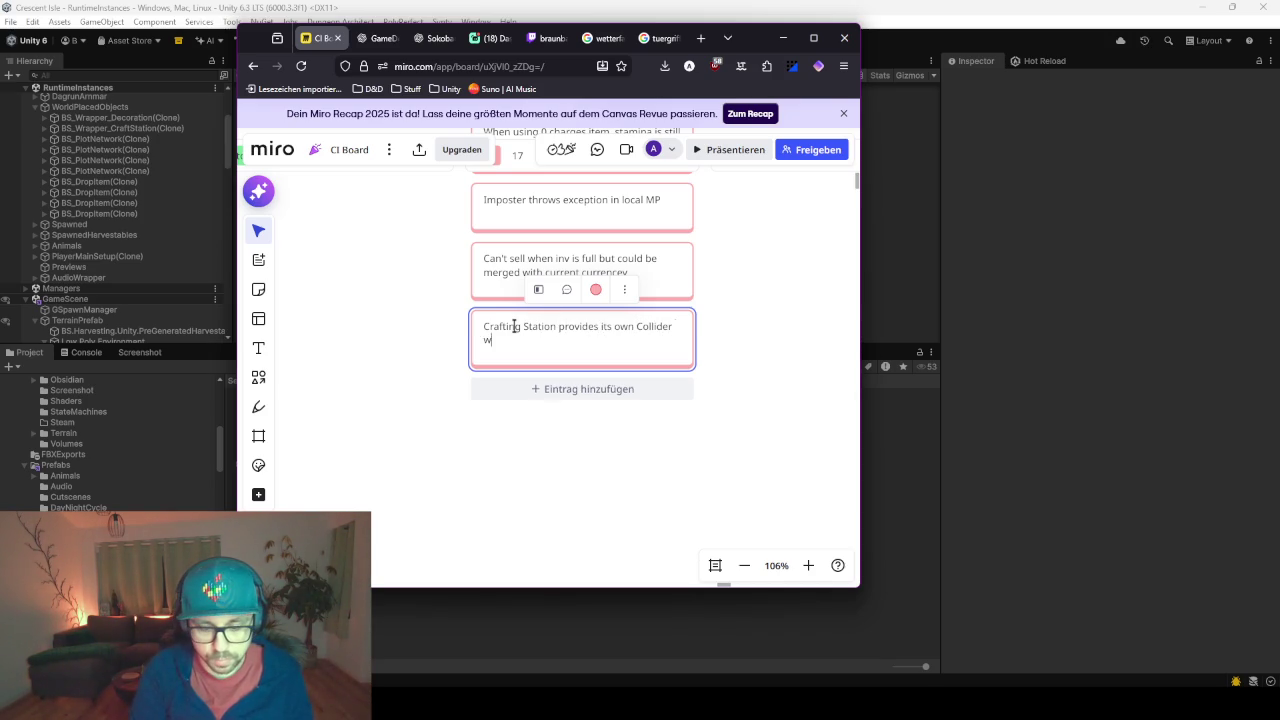
pyautogui.write('hich wil')
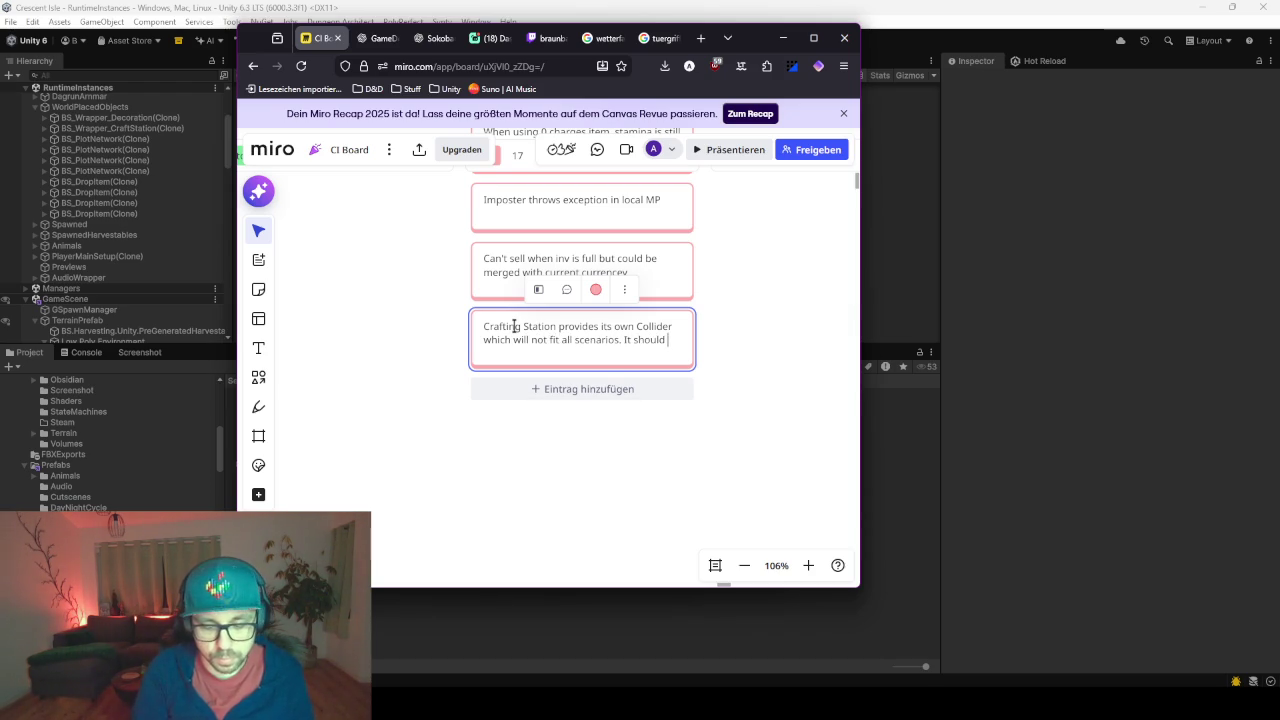
pyautogui.write('provided by the actual instance.')
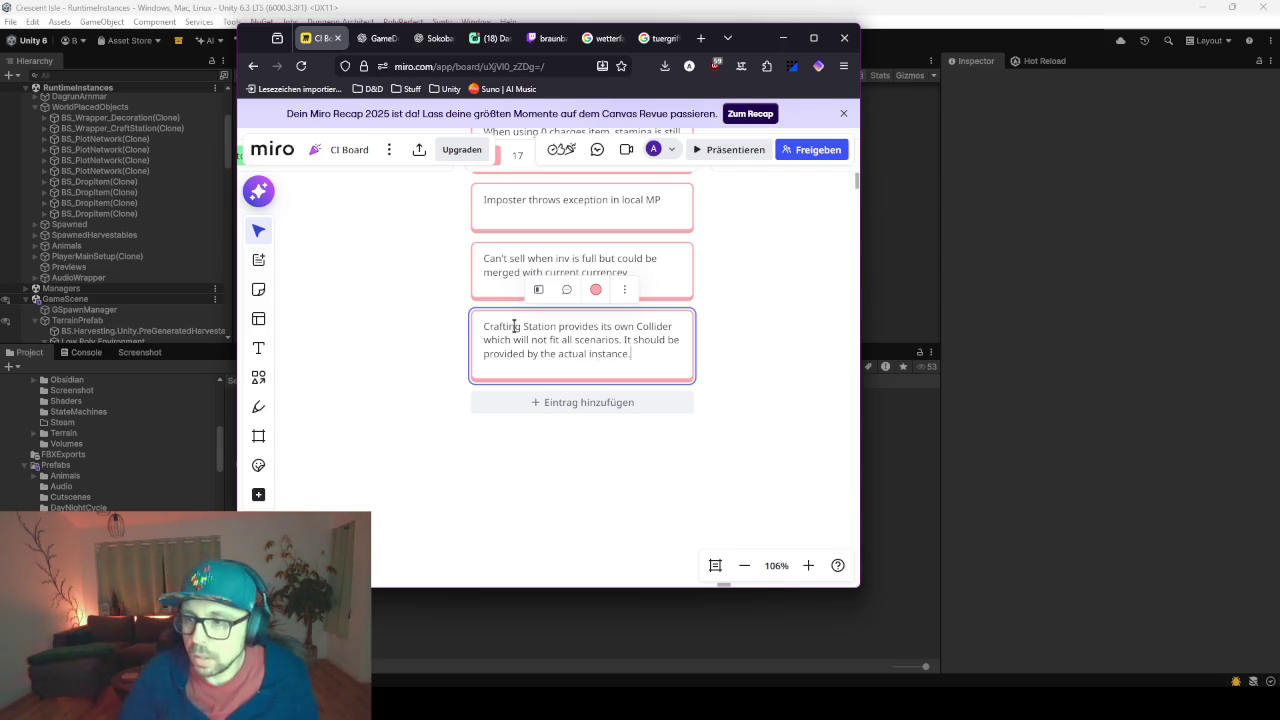
pyautogui.click(747, 369)
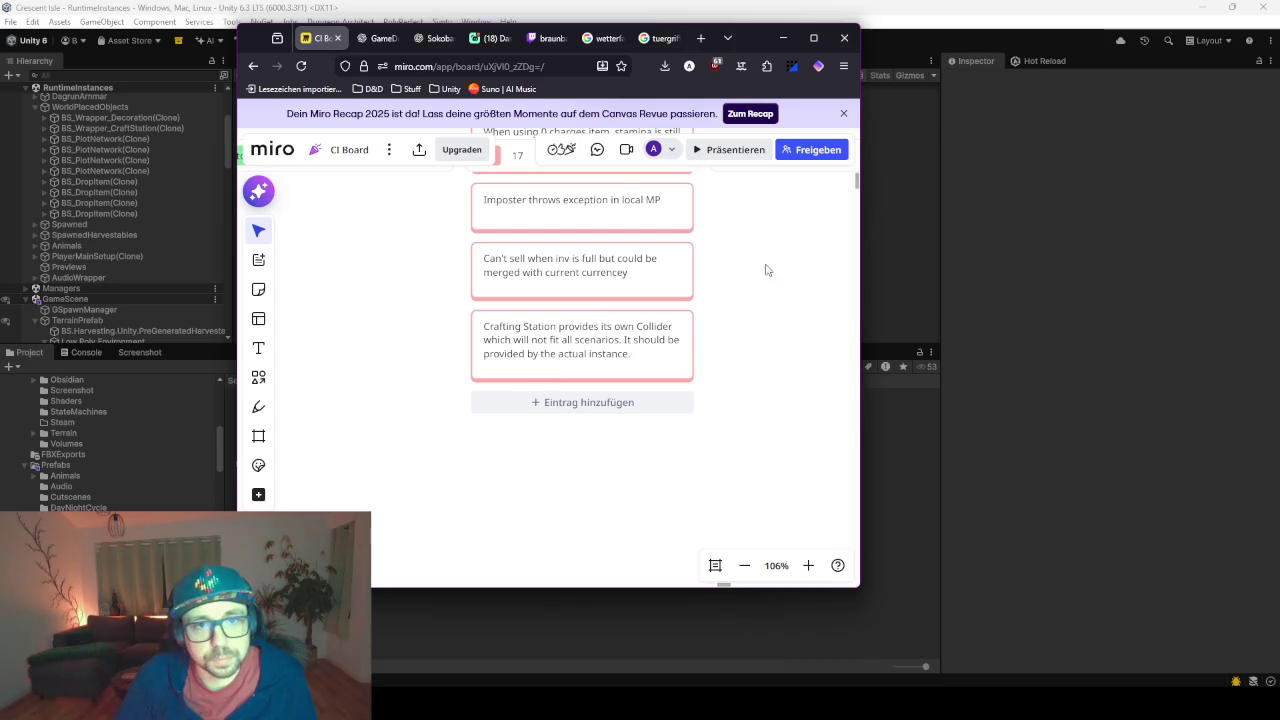
pyautogui.click(783, 37)
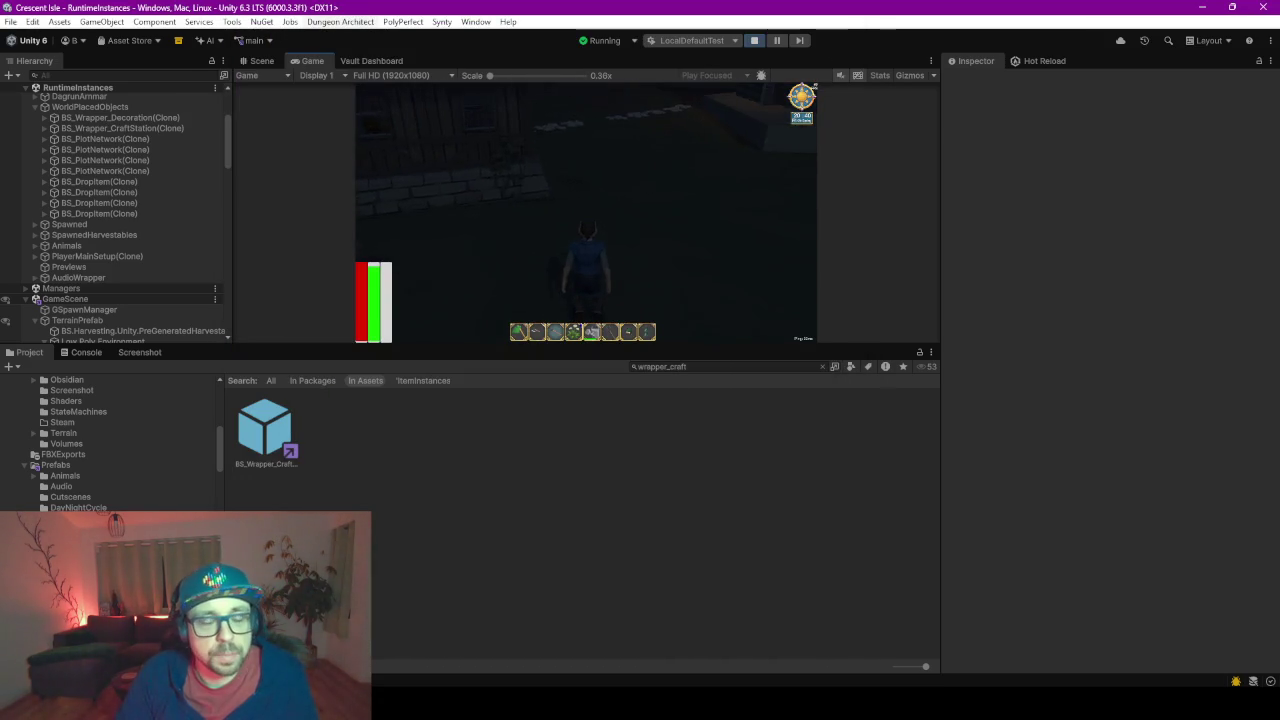
# - Collapse Hierarchy groups and select GameTimeAndWeather under NetworkGameManager(Clone)
pyautogui.press('Tab')
pyautogui.press('Tab')
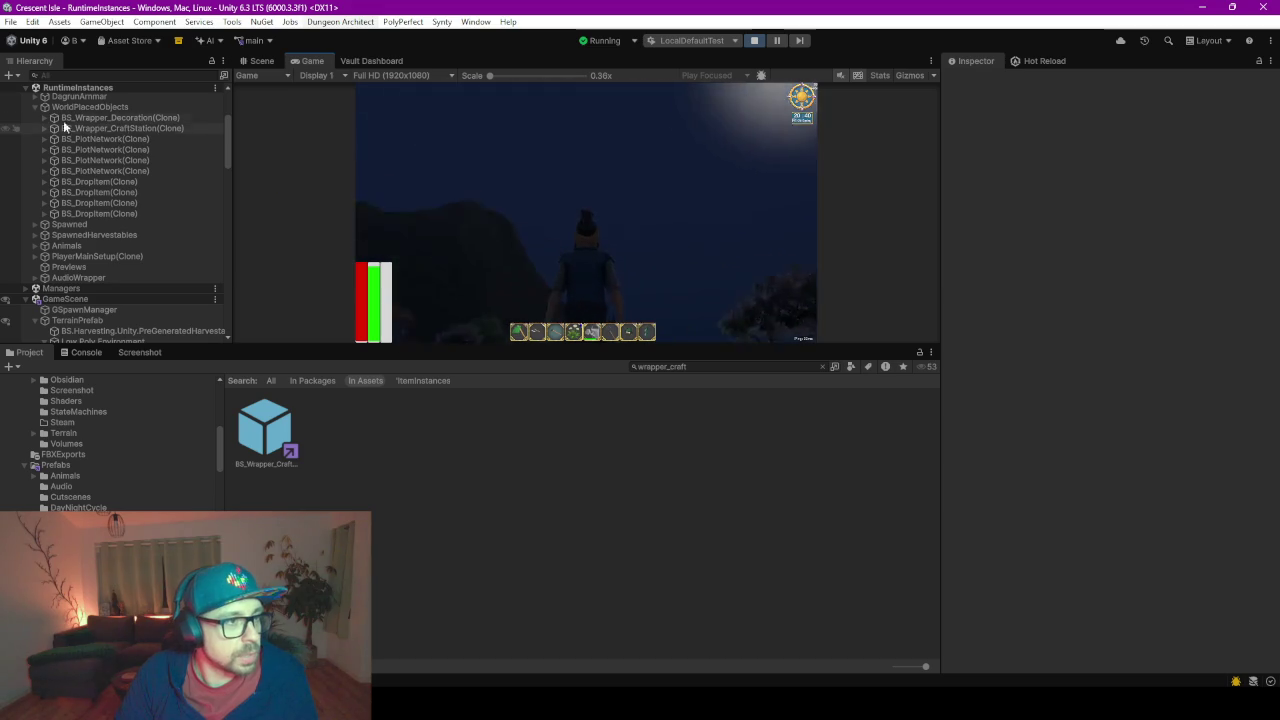
pyautogui.click(44, 107)
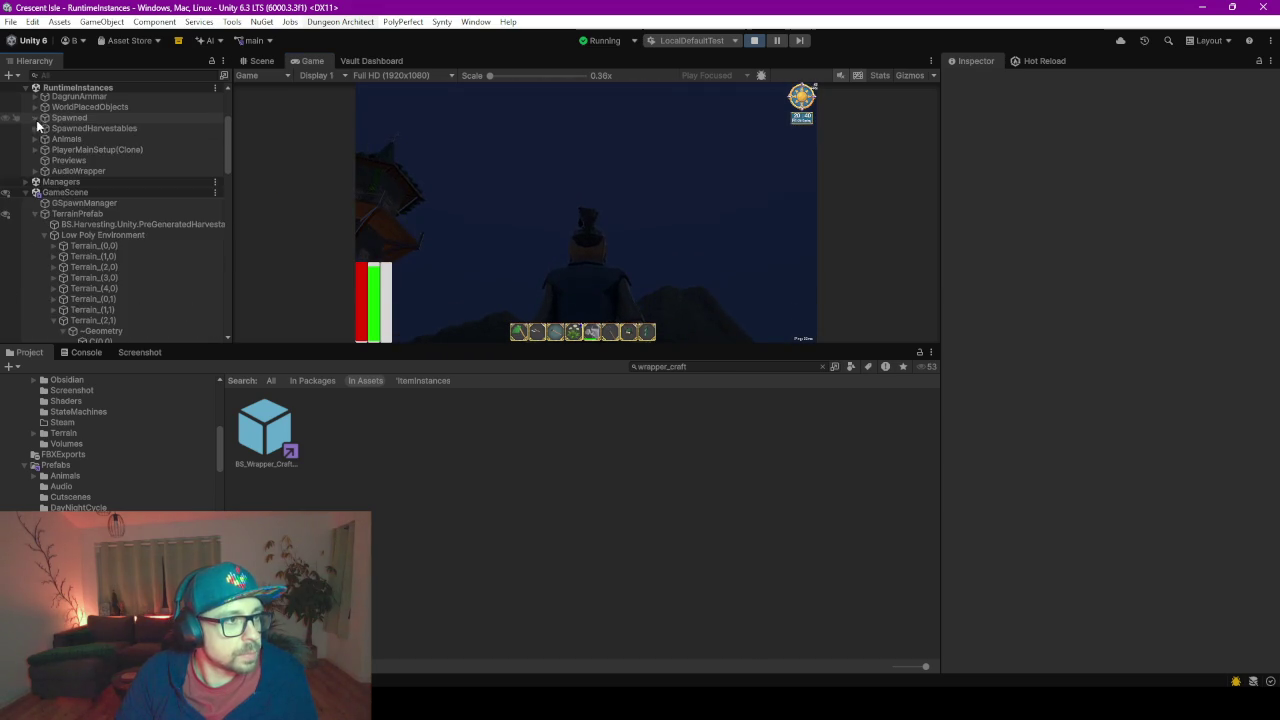
pyautogui.click(36, 214)
pyautogui.scroll(4, 90, 140)
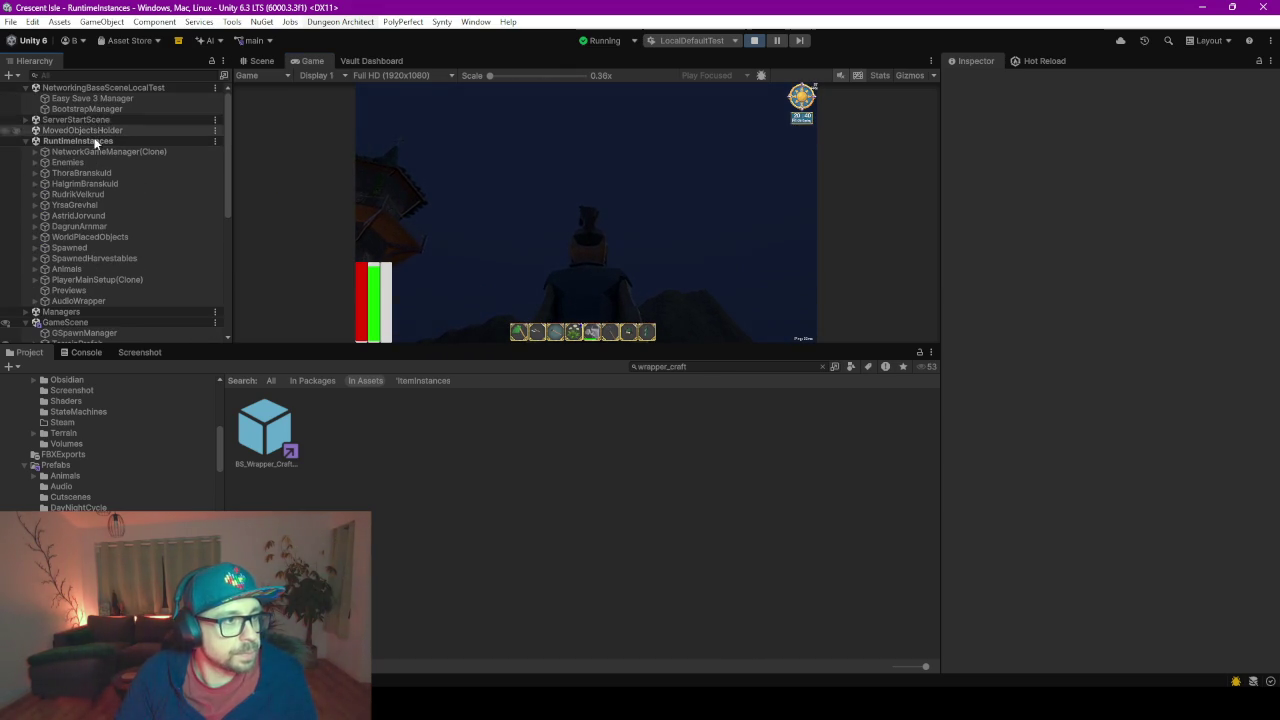
pyautogui.click(97, 153)
pyautogui.press('Right')
pyautogui.click(110, 194)
# - Set the game hour to 7 for daylight and enlarge the Game view
pyautogui.click(1112, 316)
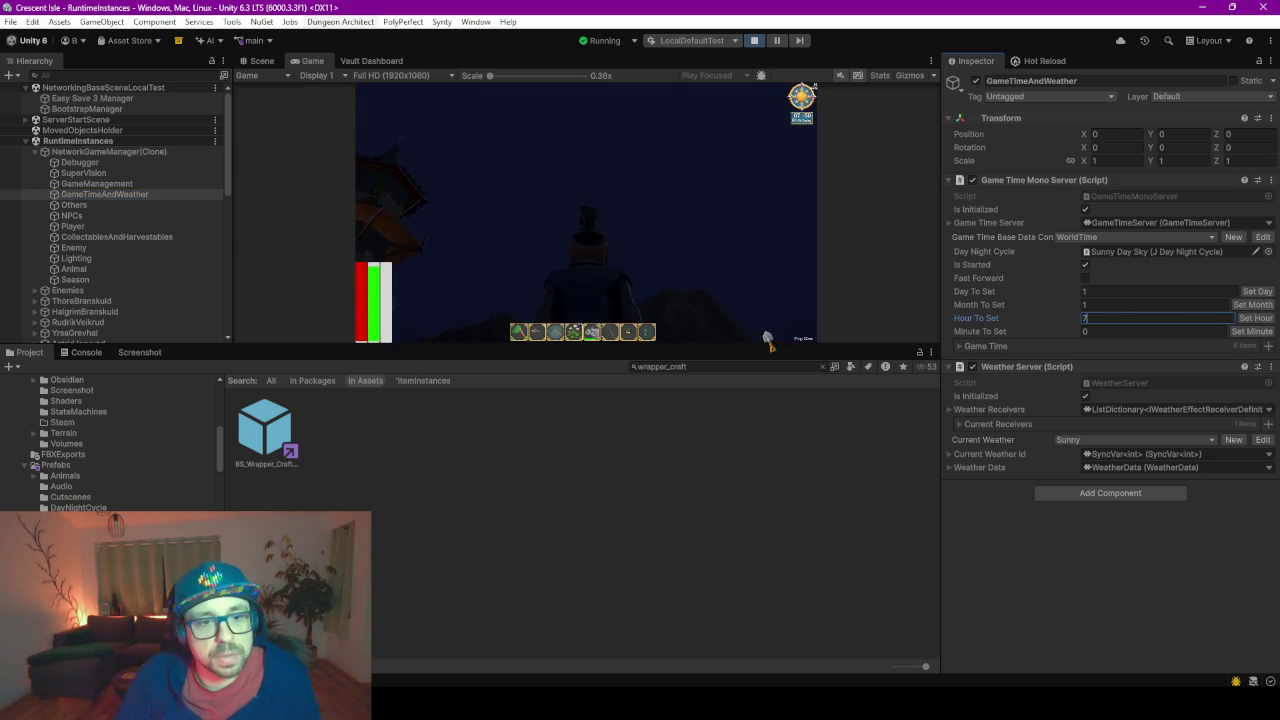
pyautogui.click(760, 310)
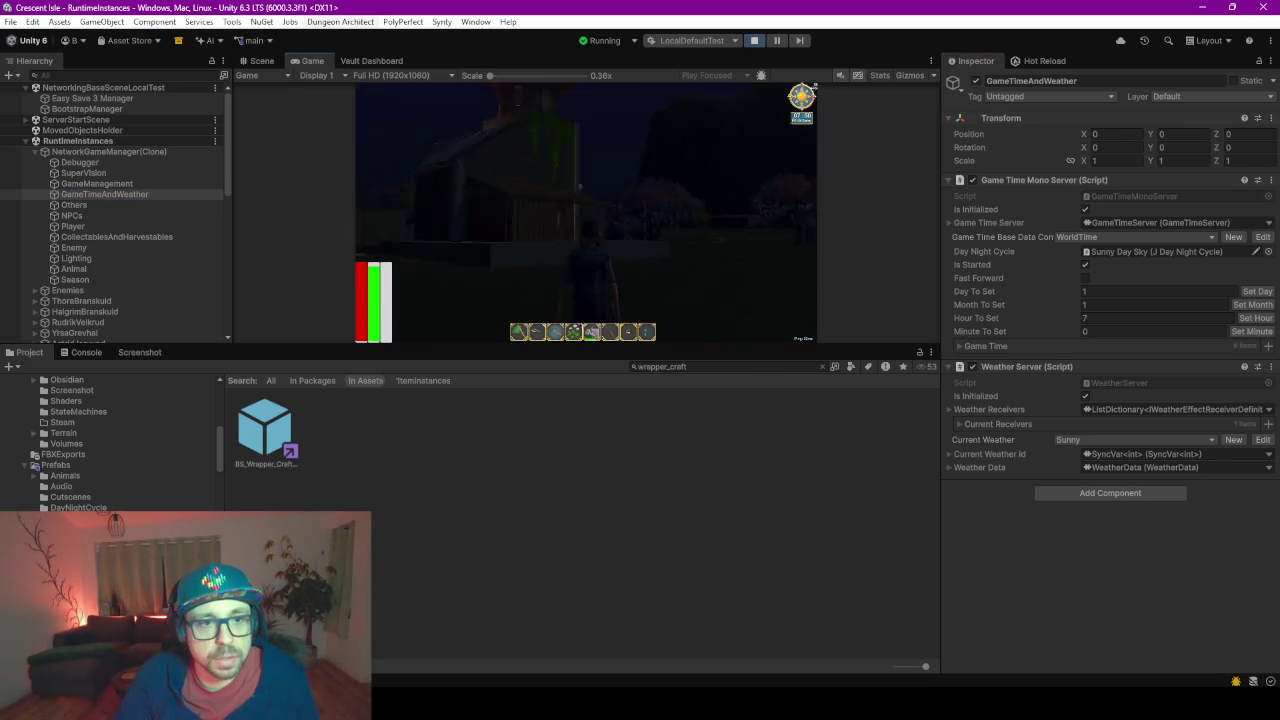
pyautogui.moveTo(700, 342); pyautogui.dragTo(685, 552)
pyautogui.press('w')
pyautogui.press('w')
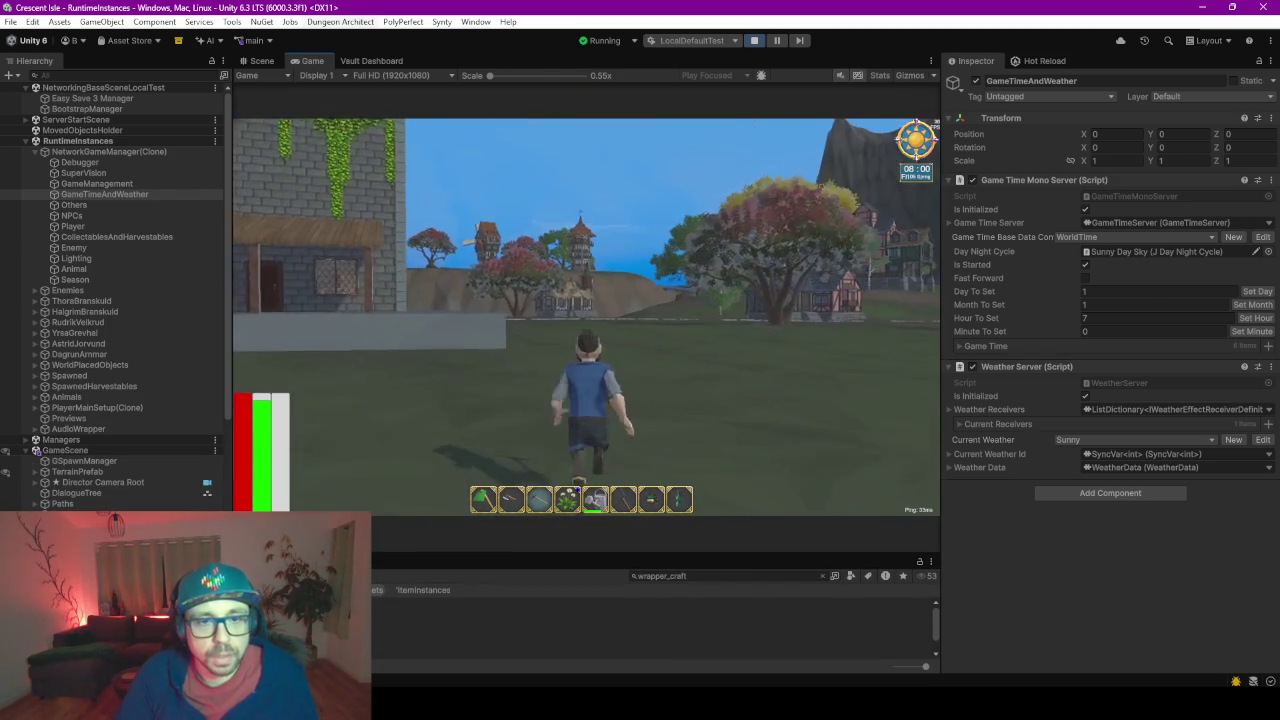
# - Run into the village, enter the stone building, and dismiss the villager's dialogue line
pyautogui.press('w')
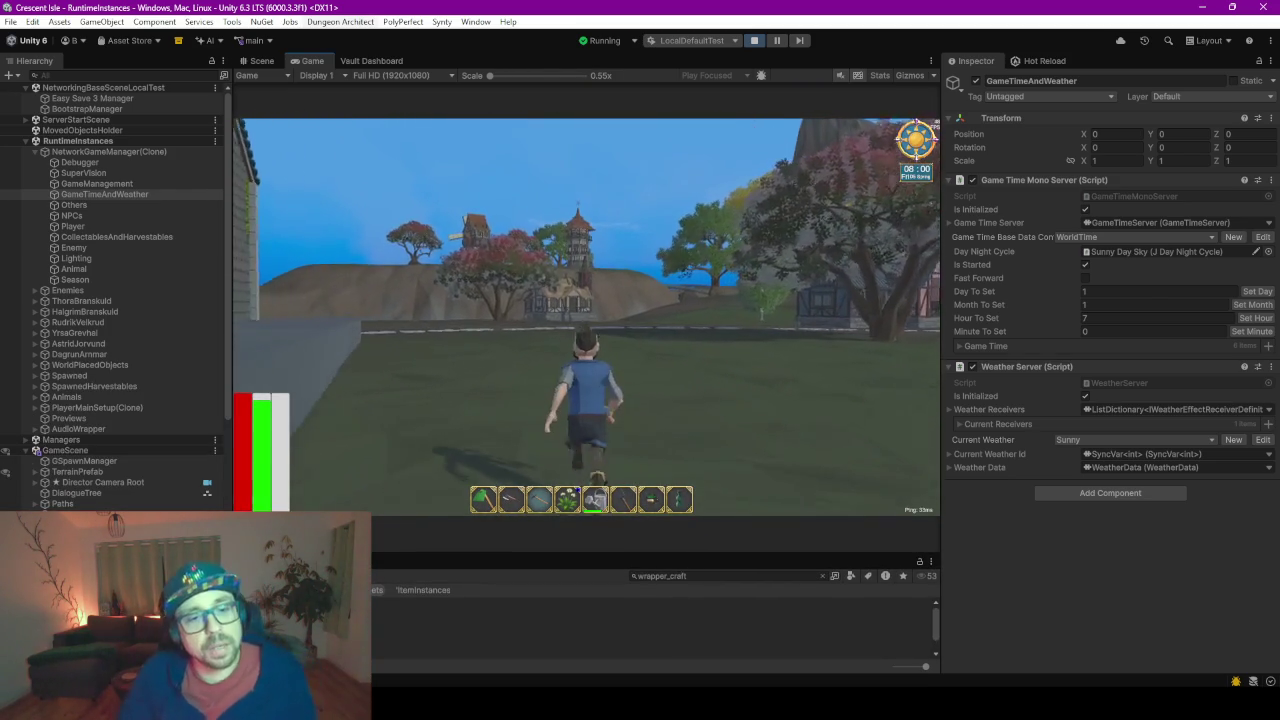
pyautogui.press('w')
pyautogui.press('w')
pyautogui.press('s')
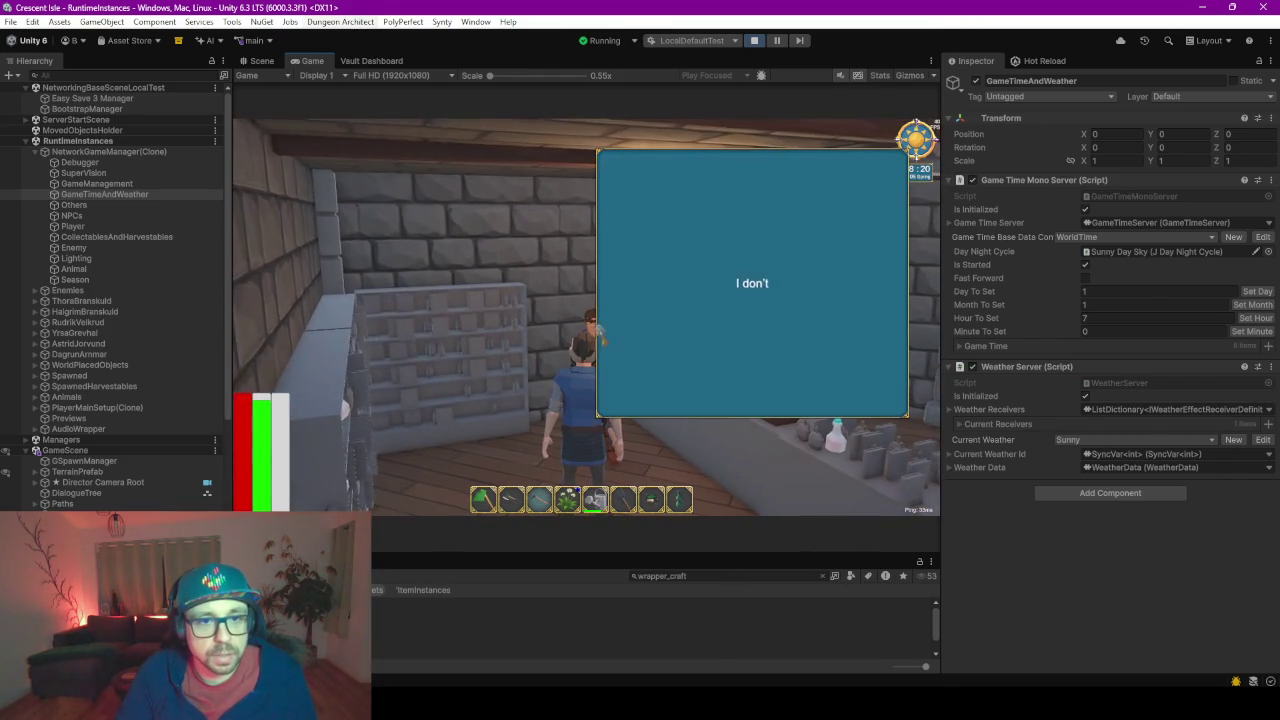
pyautogui.click(813, 400)
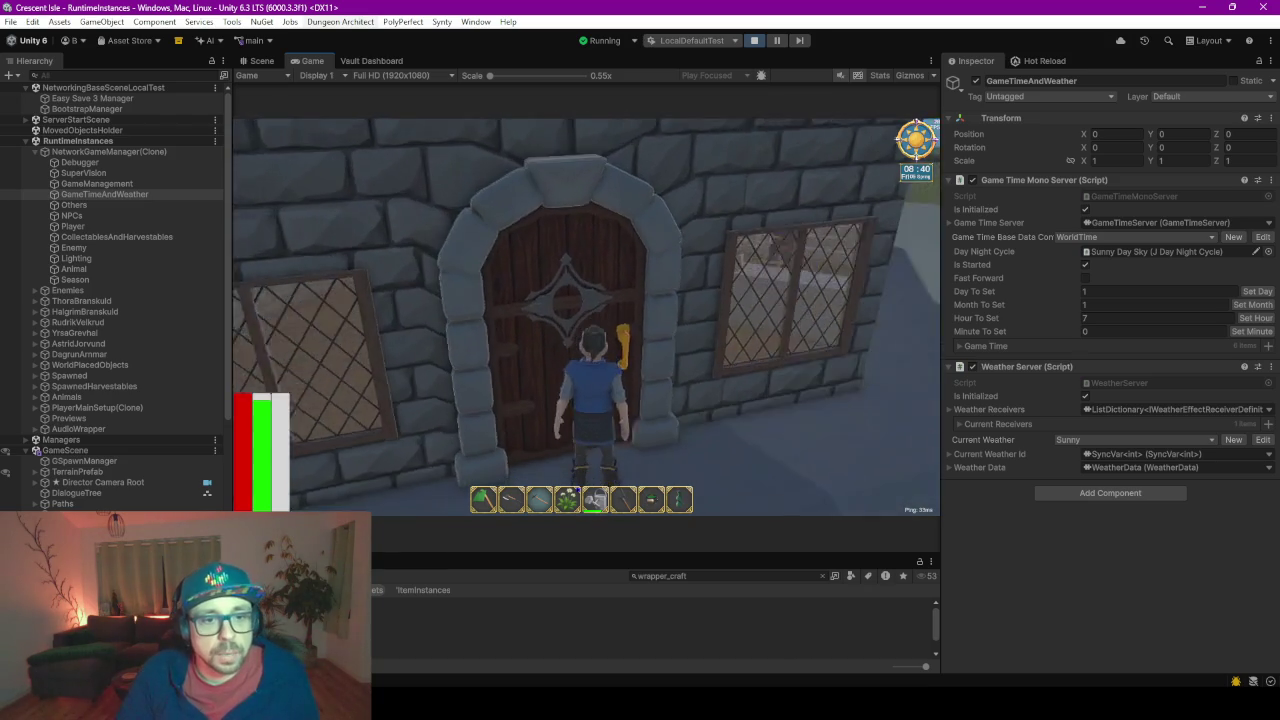
# - Walk through the arched doorway, open the door, and head out along the tower balcony
pyautogui.press('w')
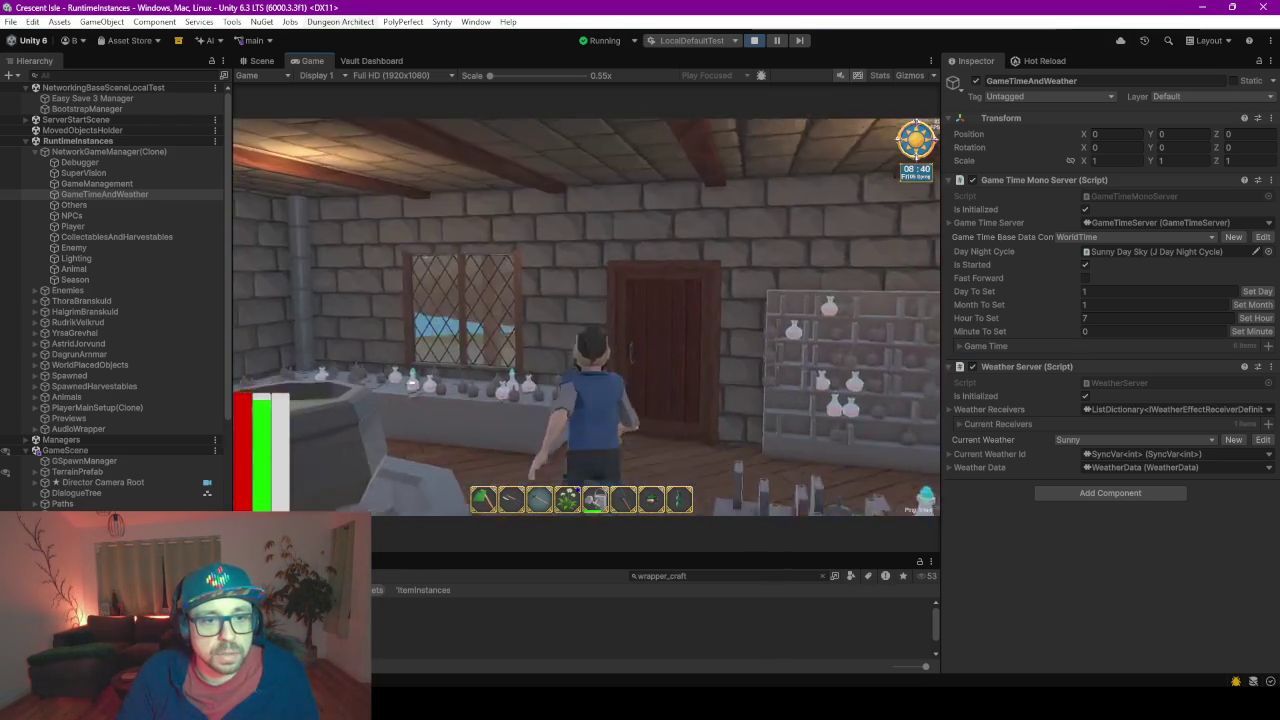
pyautogui.press('e')
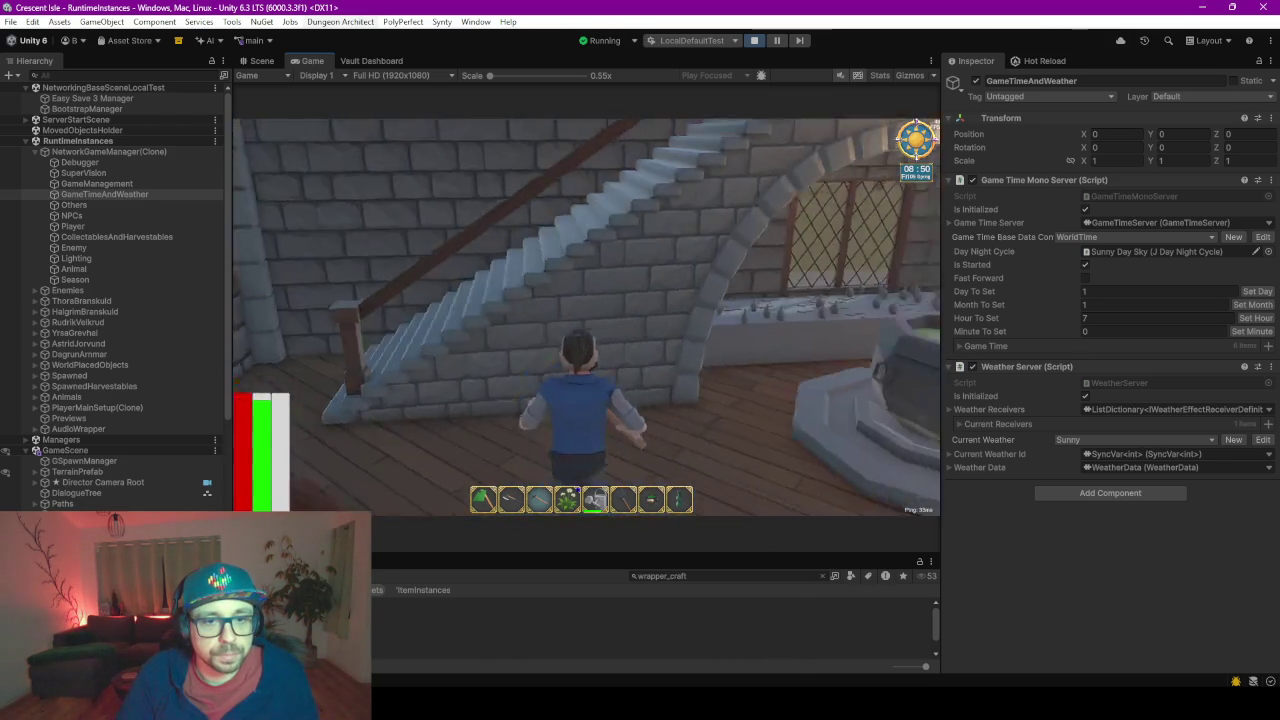
pyautogui.press('w')
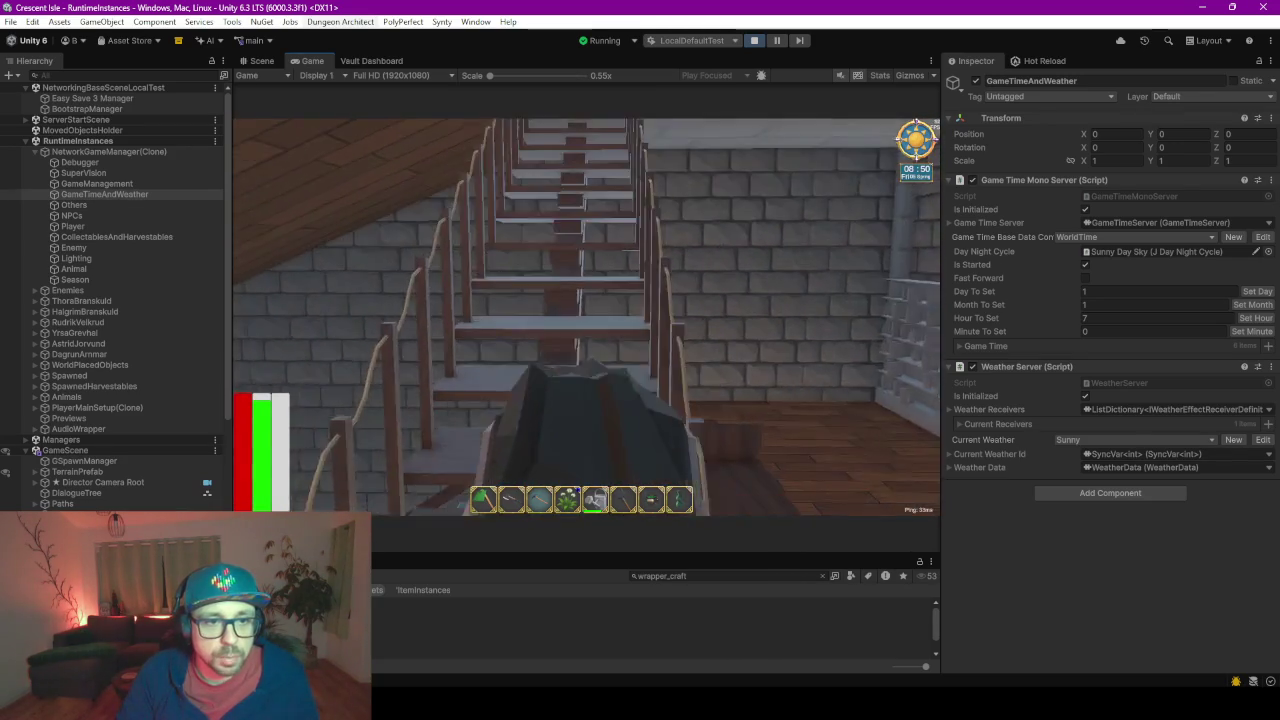
pyautogui.press('w')
pyautogui.press('w')
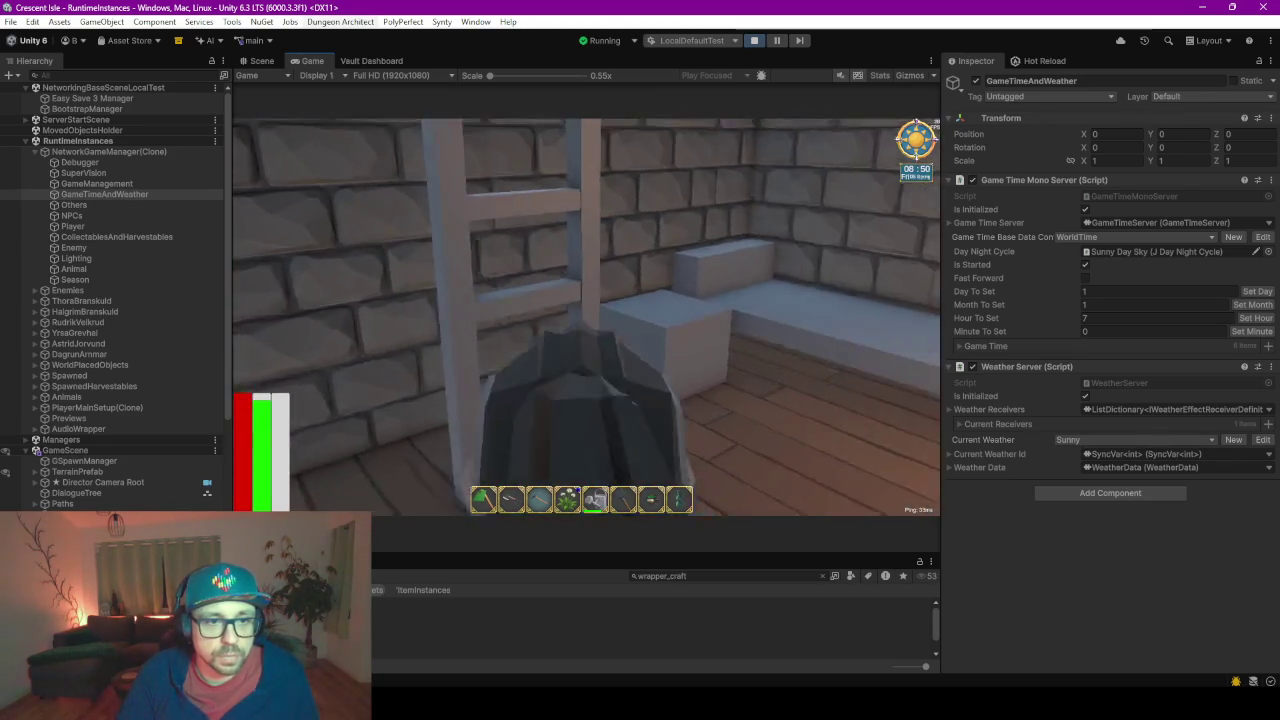
pyautogui.press('s')
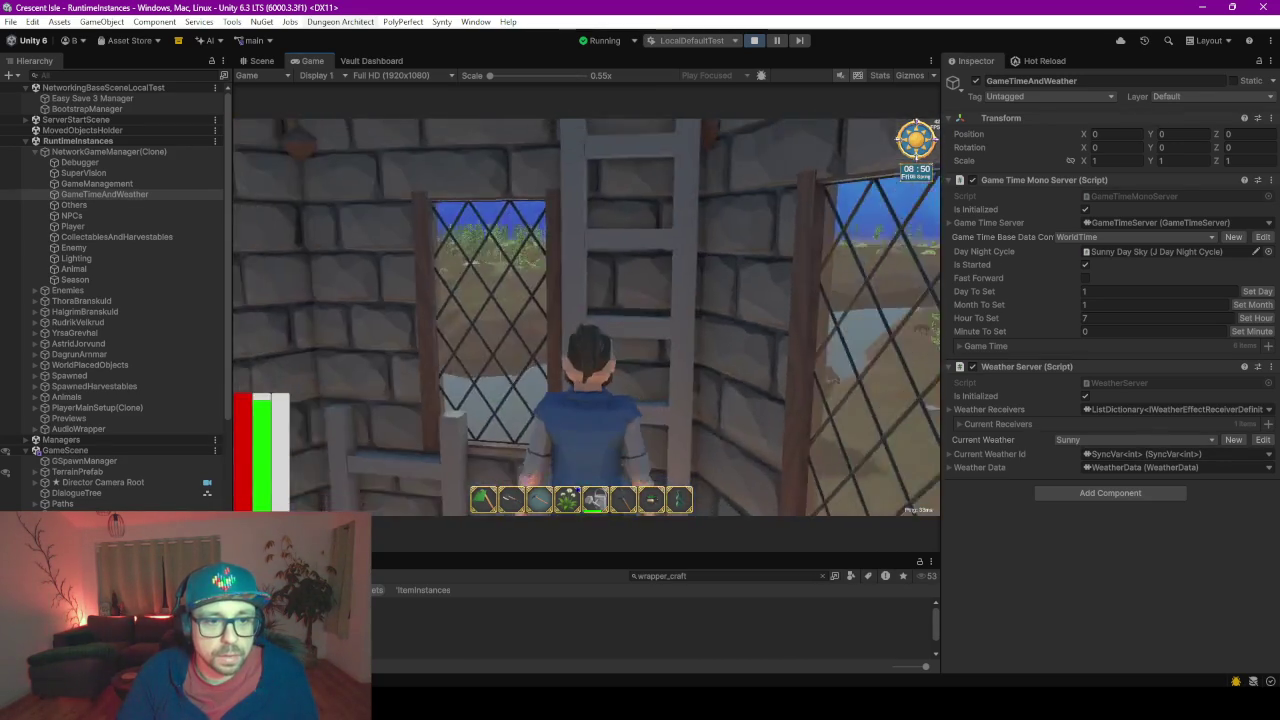
pyautogui.press('d')
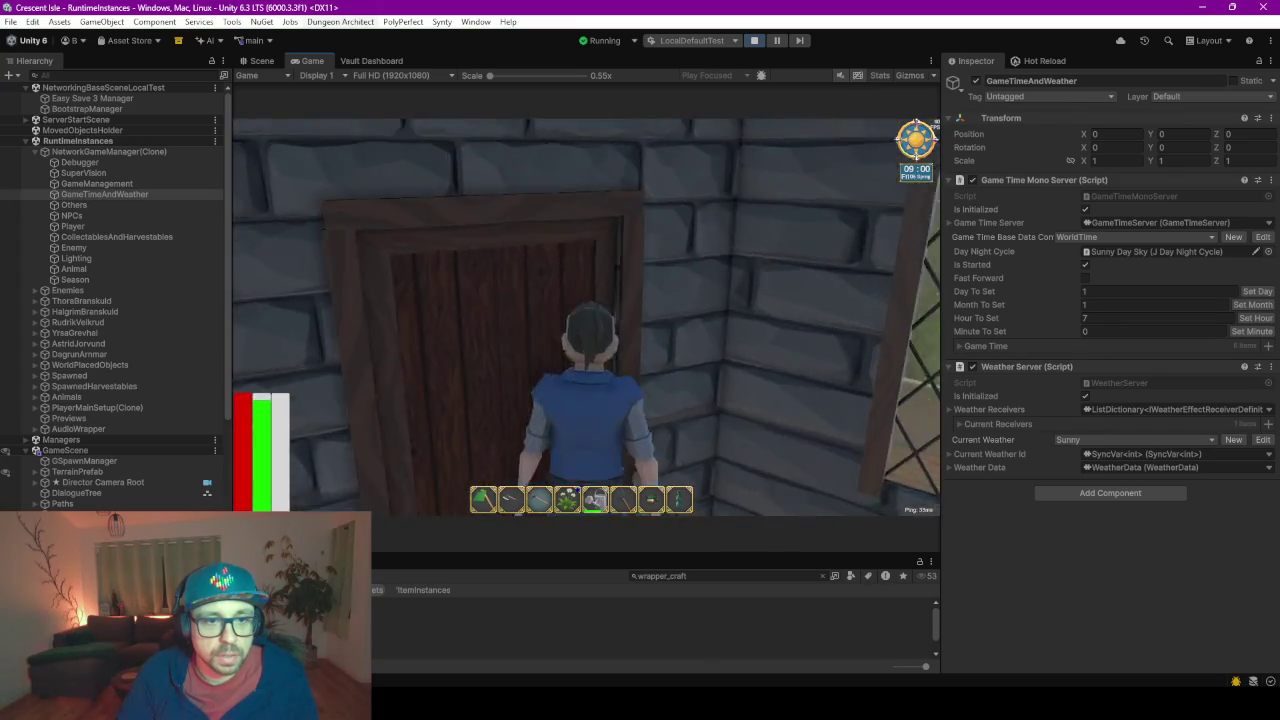
pyautogui.press('w')
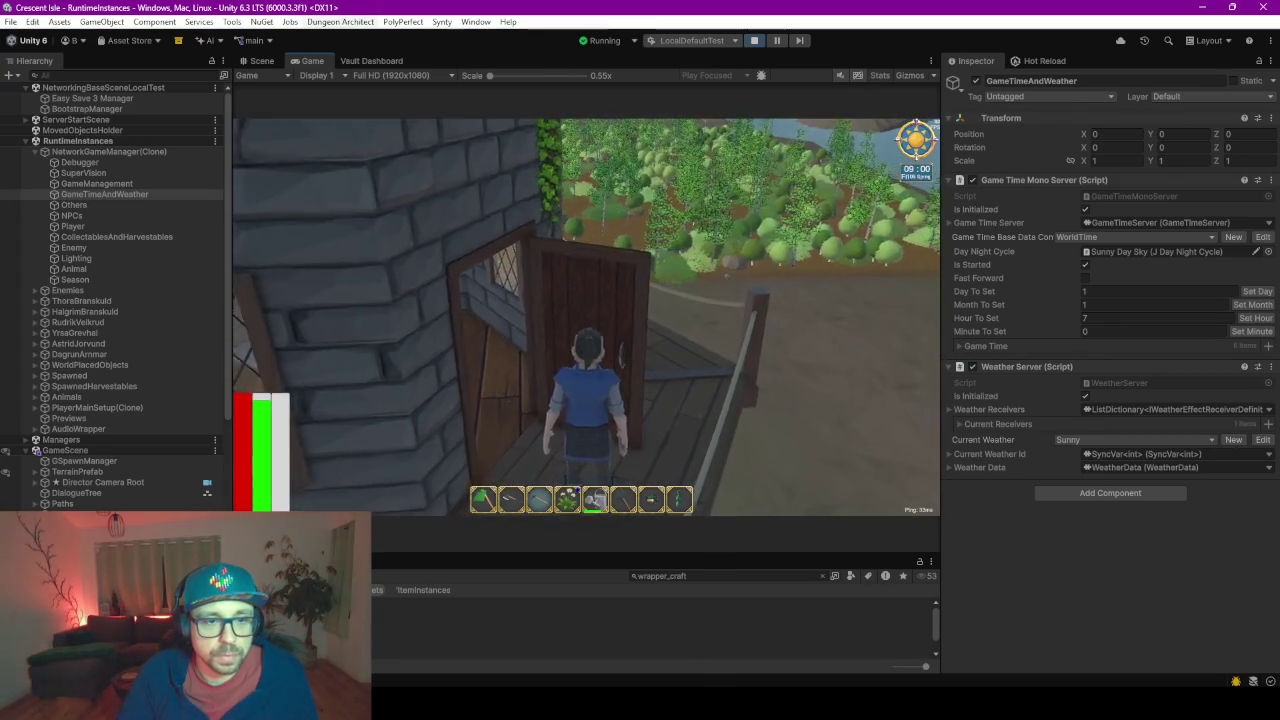
pyautogui.press('a')
pyautogui.press('a')
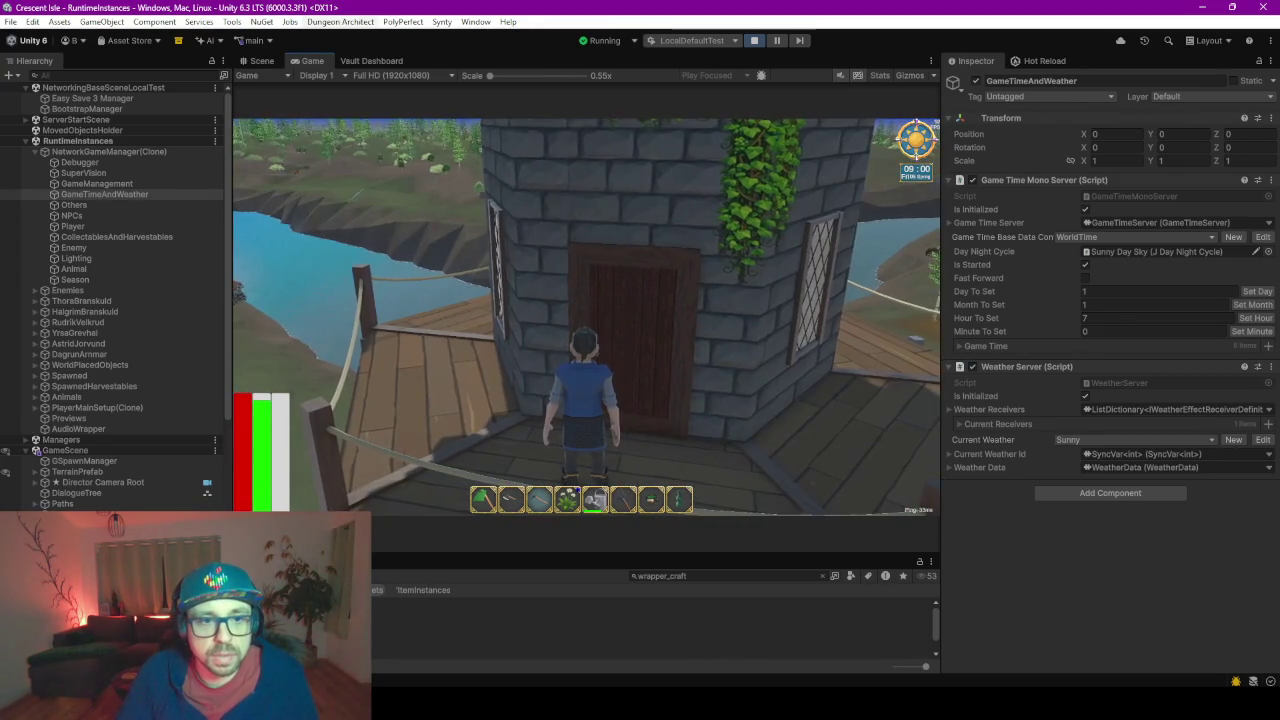
pyautogui.press('d')
pyautogui.press('a')
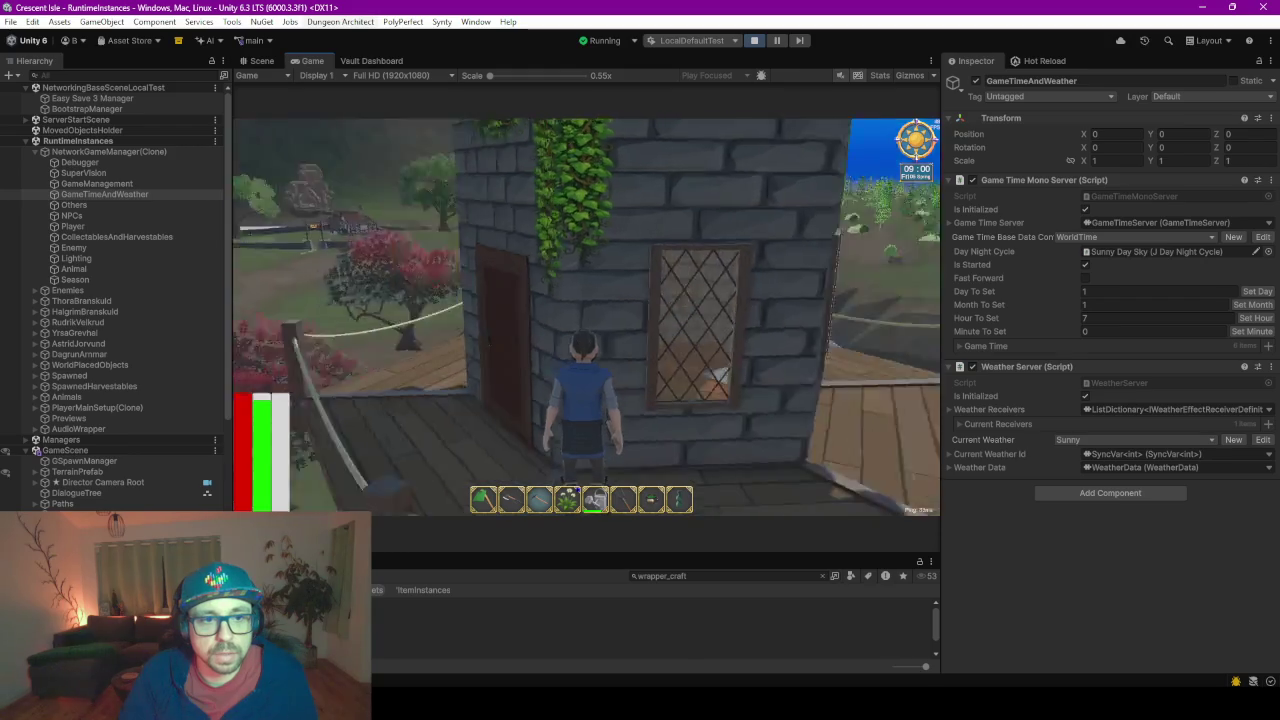
# - Climb onto the tower roof, enter through the arched door, then switch to Blender's Objects file
pyautogui.press('w')
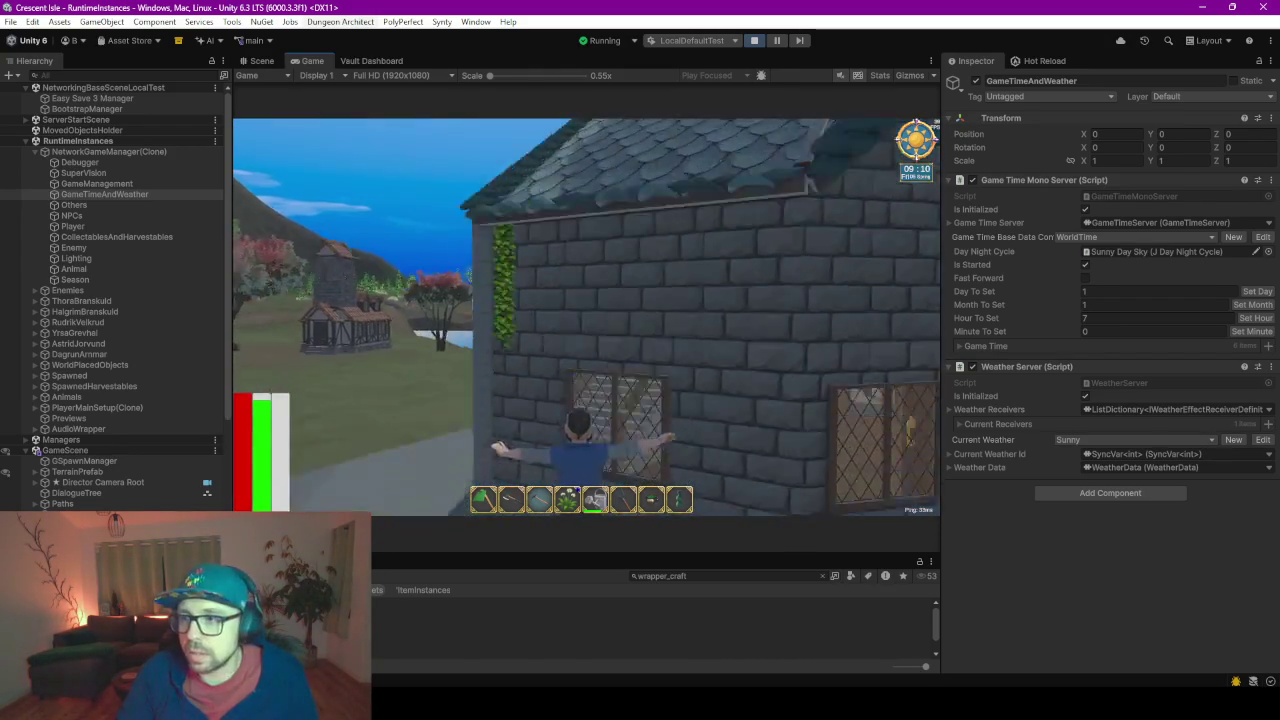
pyautogui.press('w')
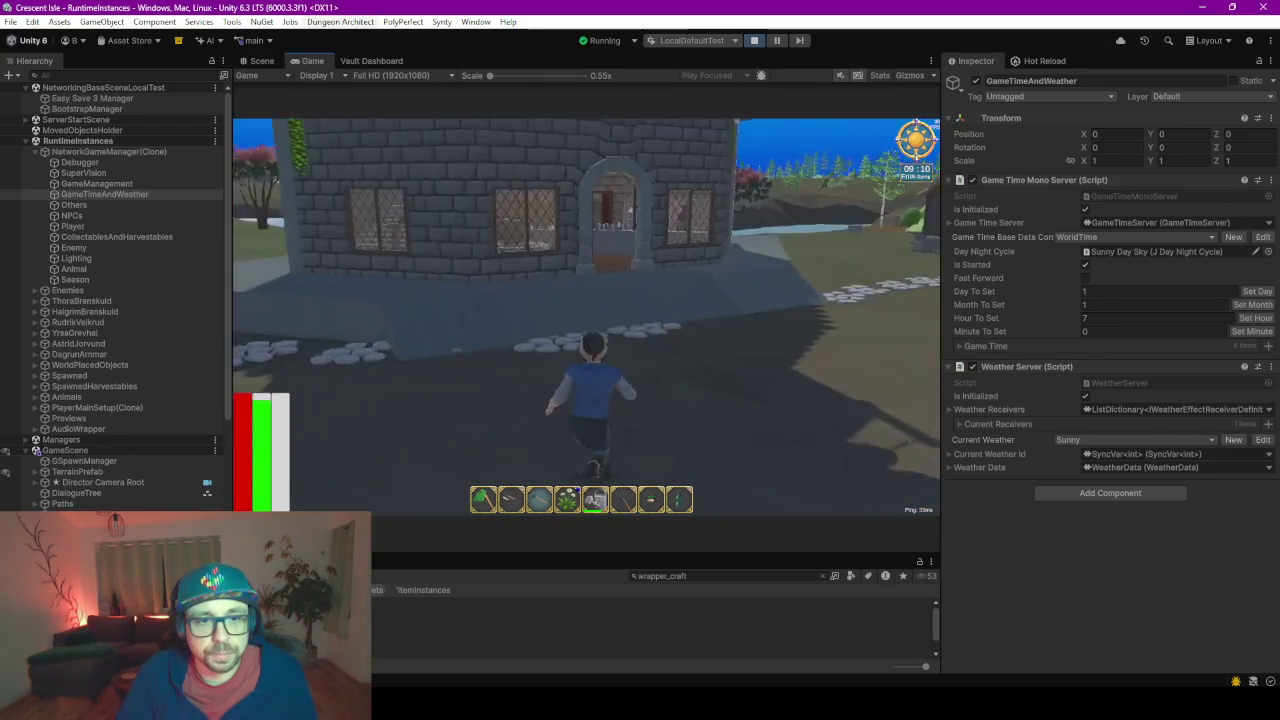
pyautogui.press('w')
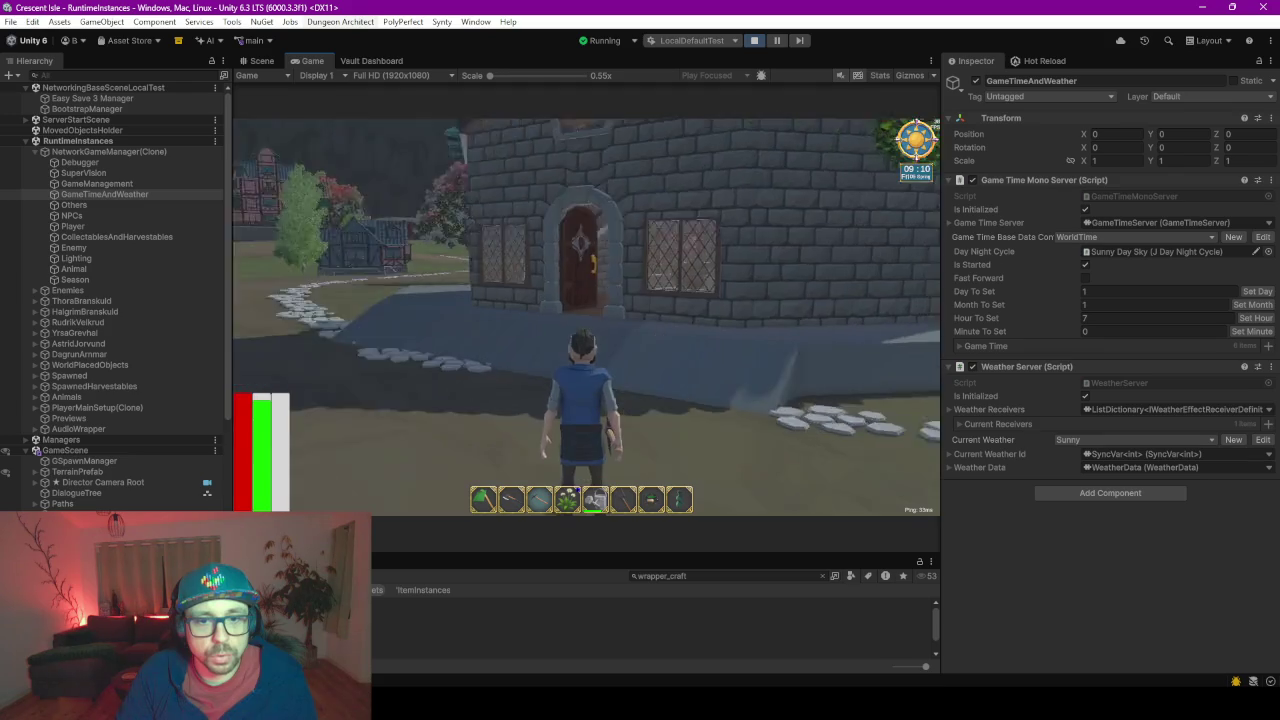
pyautogui.press('w')
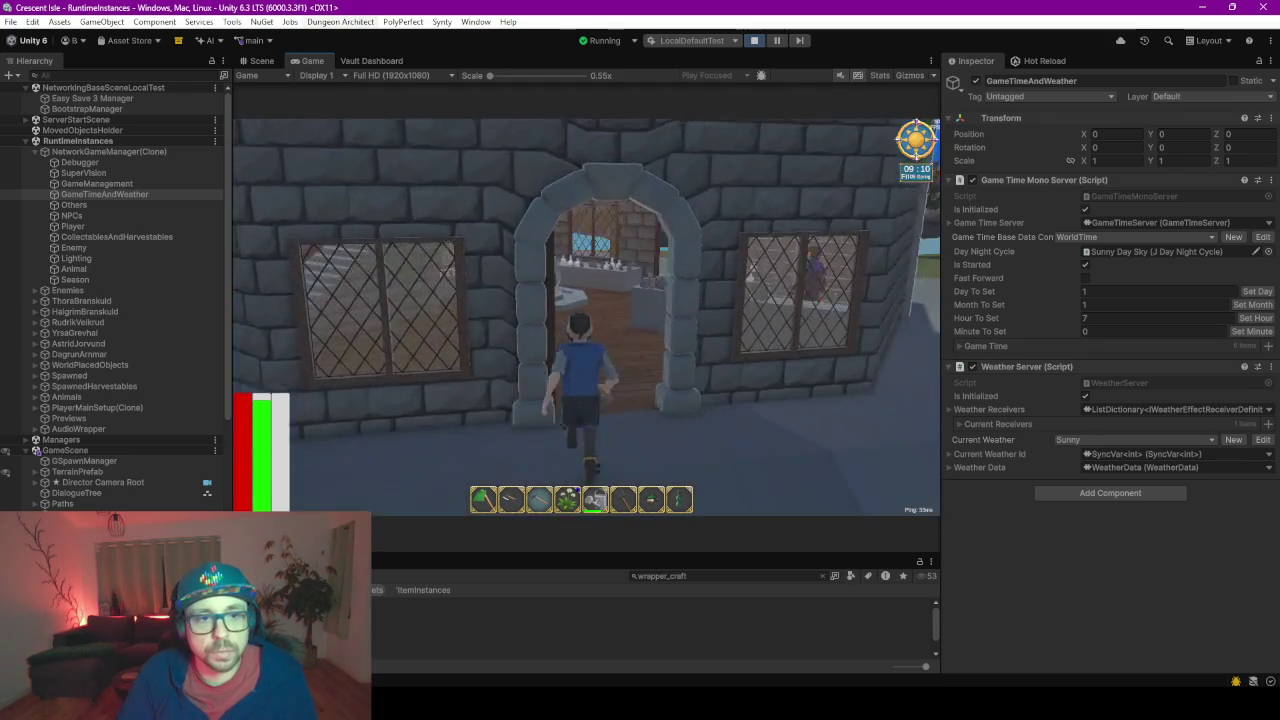
pyautogui.moveTo(817, 705)
pyautogui.click(870, 635)
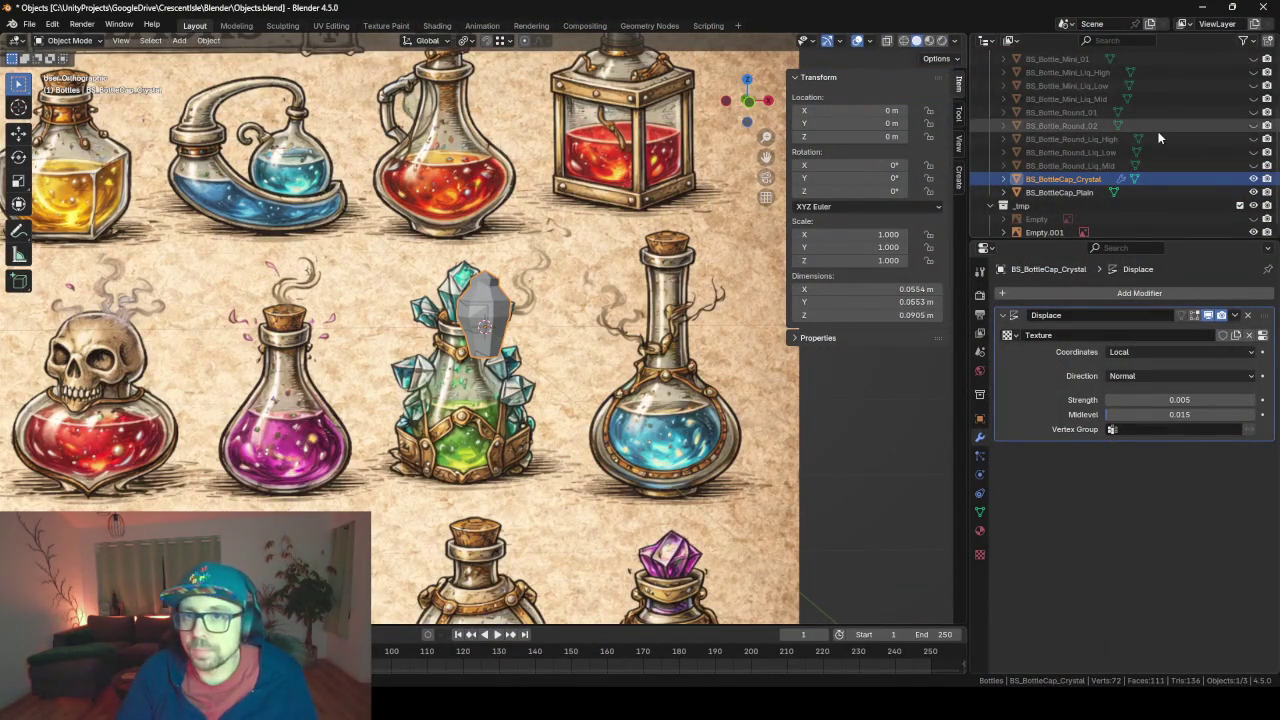
# - Scroll the Outliner up to the Bottles collection, then return to the Unity game
pyautogui.scroll(4, 1088, 145)
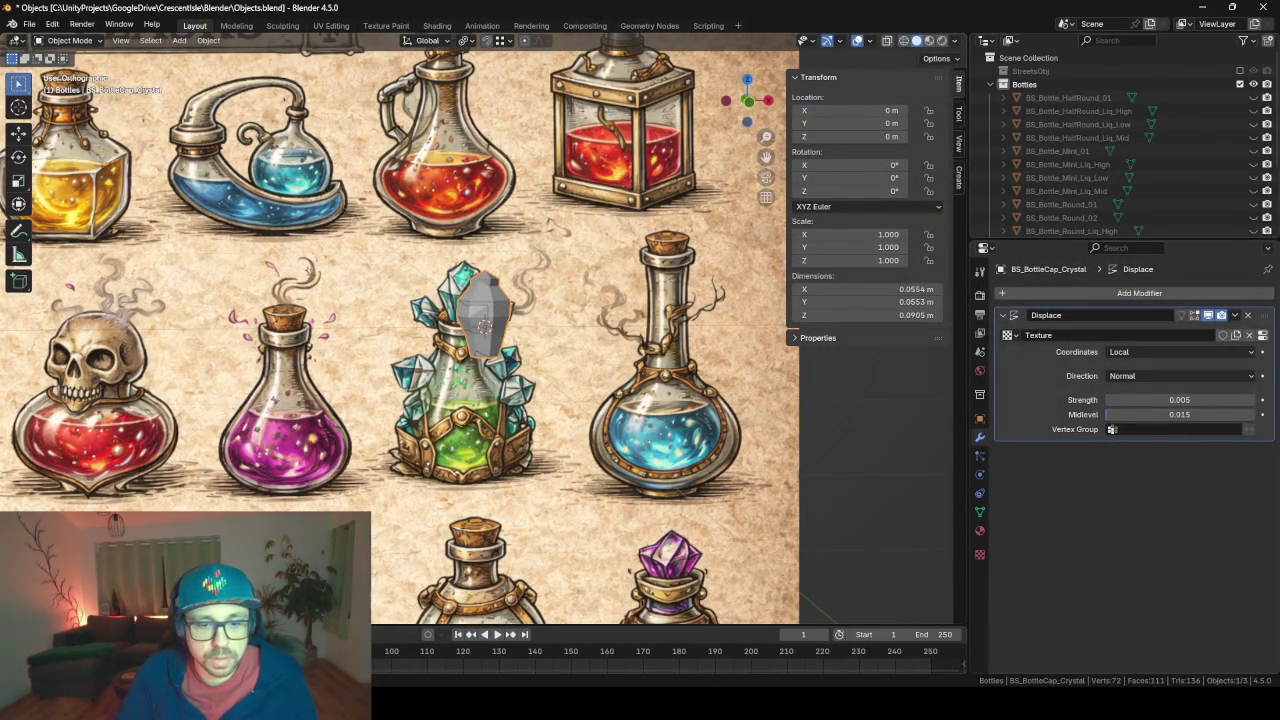
pyautogui.hotkey('alt', 'Tab')
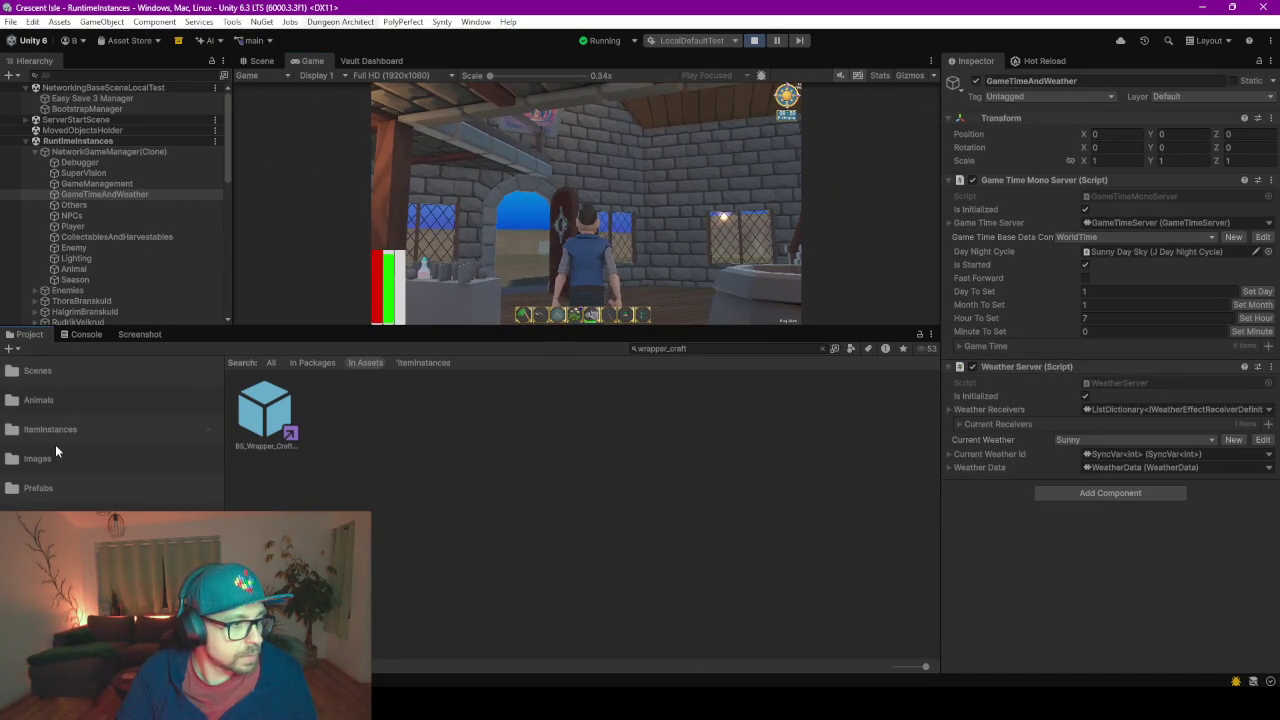
# - Open Assets/BS/Prefabs/Objects and rotate the BS_BottleHalfRound_01 preview
pyautogui.click(40, 488)
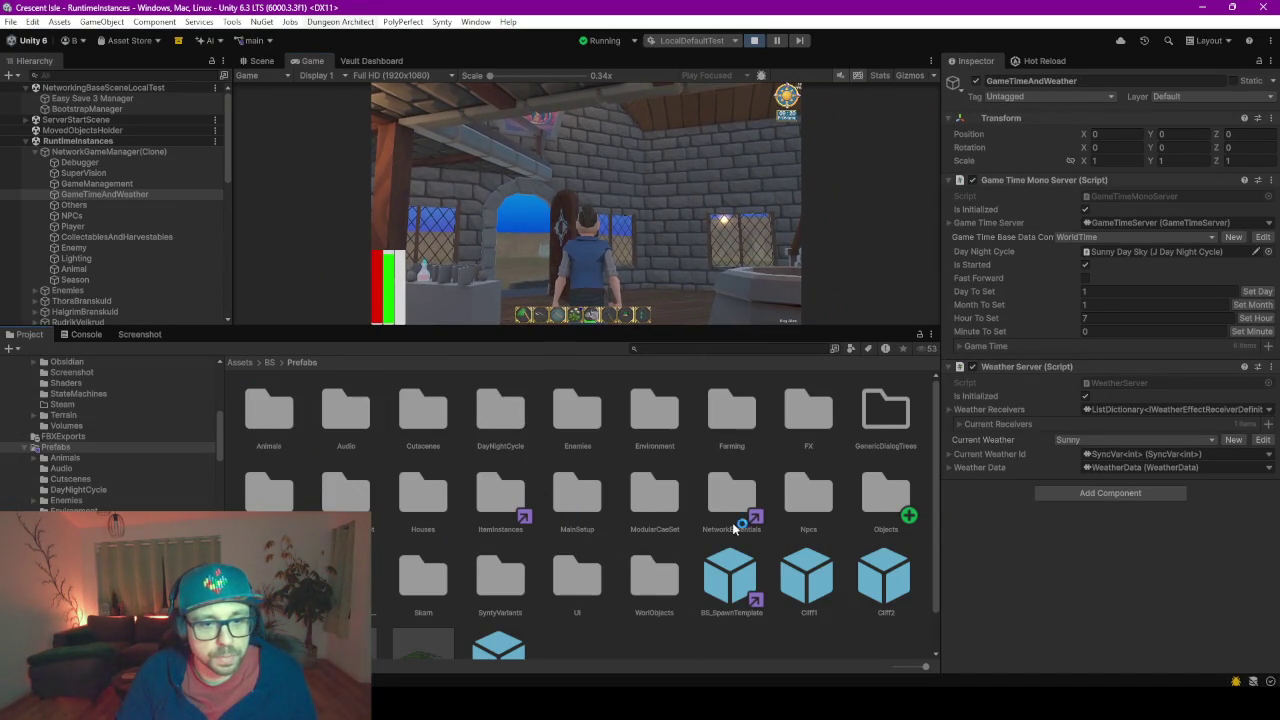
pyautogui.doubleClick(860, 510)
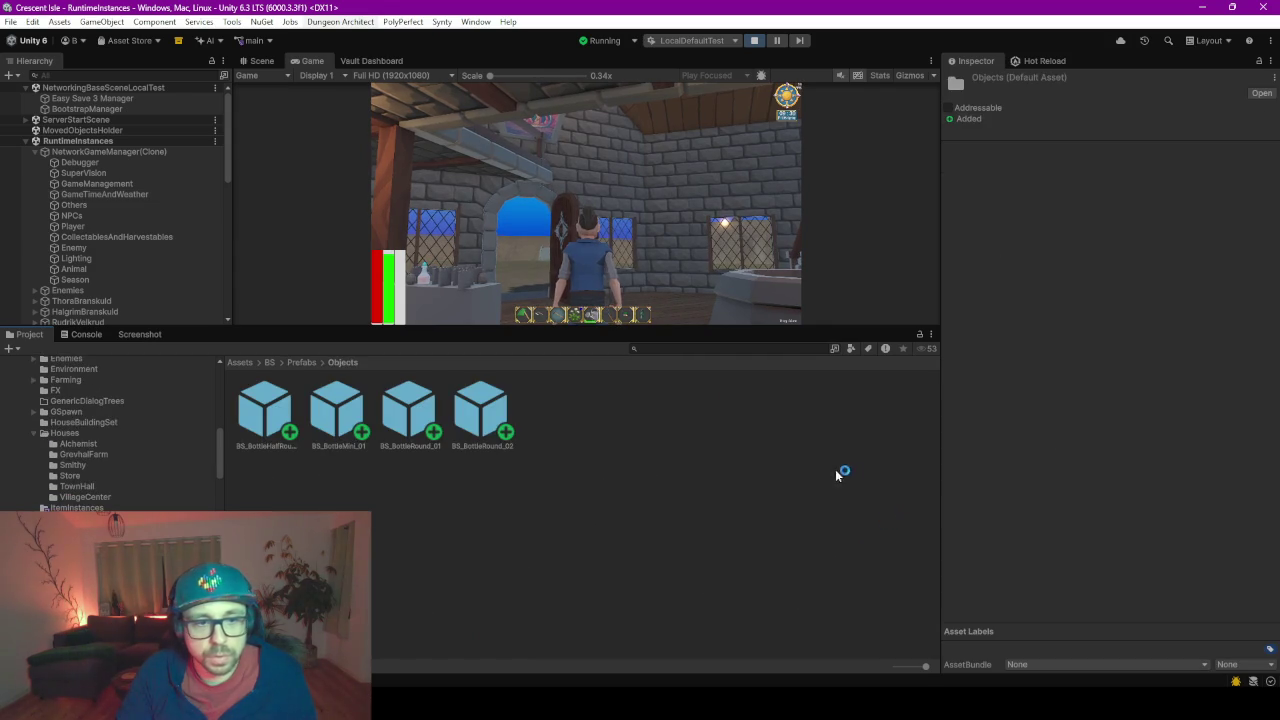
pyautogui.click(282, 414)
pyautogui.moveTo(1046, 566)
pyautogui.mouseDown()
pyautogui.moveTo(1120, 546)
pyautogui.moveTo(982, 530)
pyautogui.mouseUp()
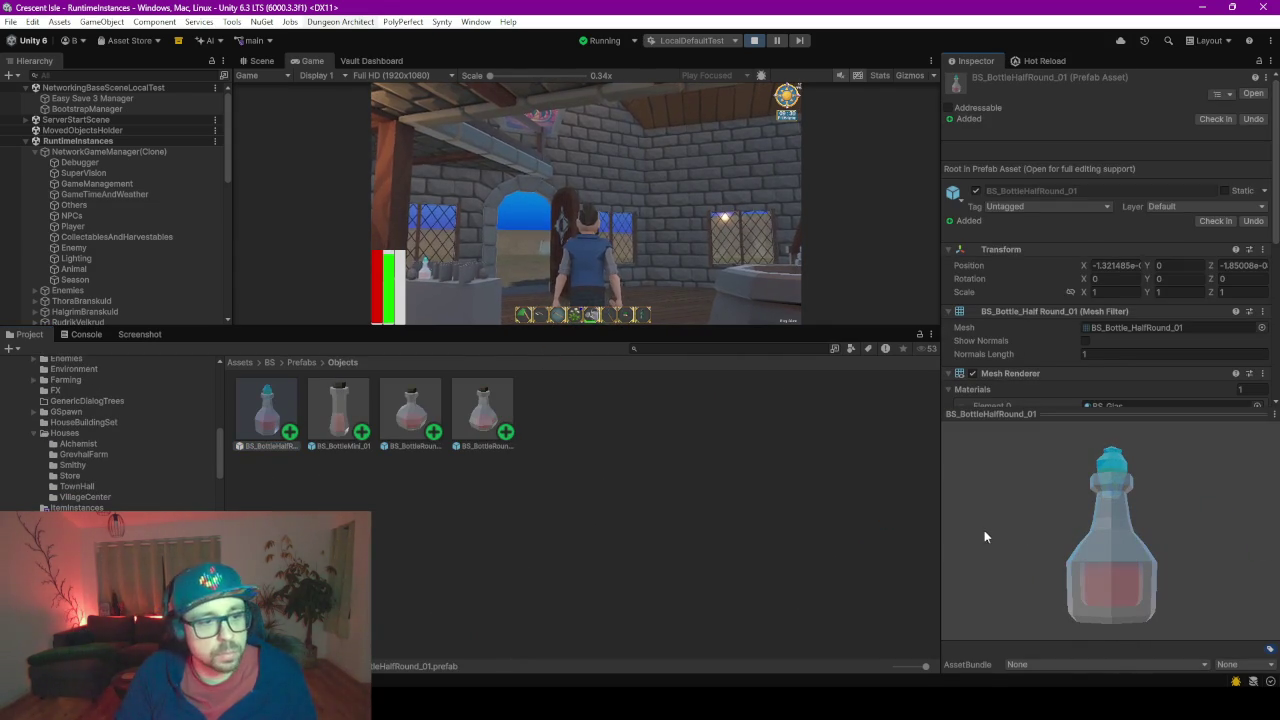
pyautogui.moveTo(1156, 541)
pyautogui.mouseDown()
pyautogui.moveTo(1130, 594)
pyautogui.moveTo(1110, 583)
pyautogui.moveTo(1146, 562)
pyautogui.mouseUp()
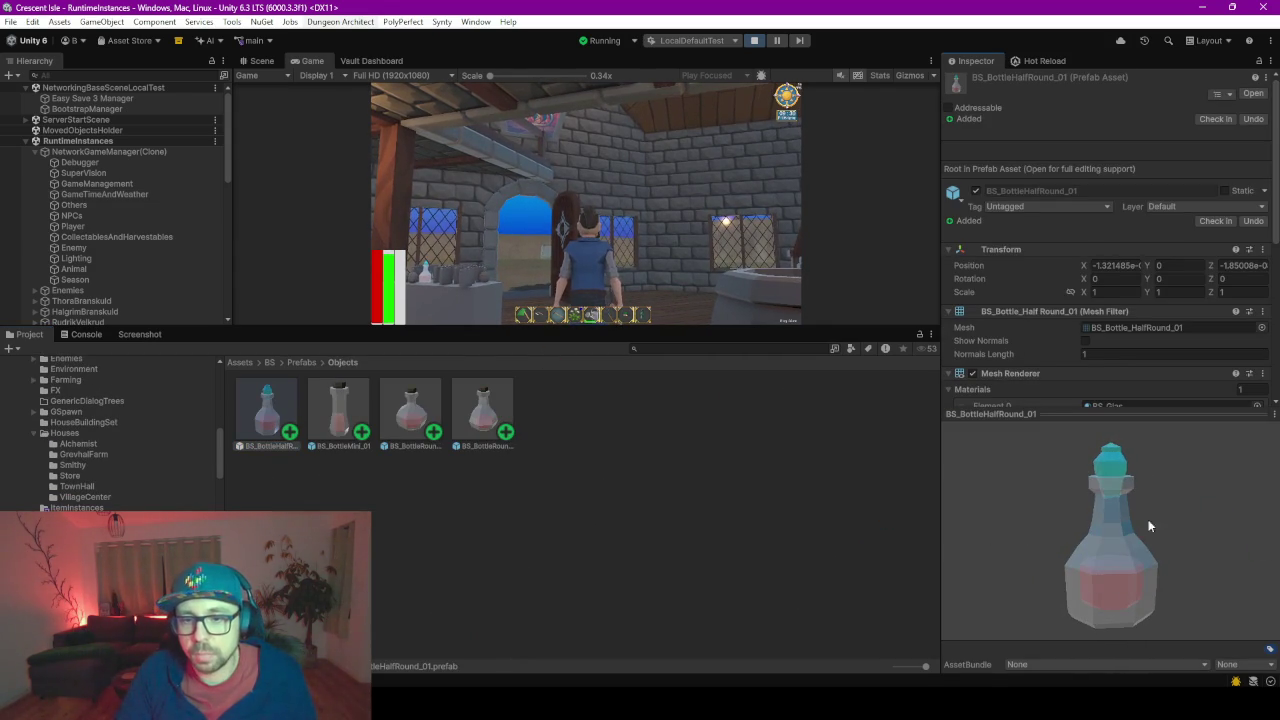
# - Preview BS_BottleMini_01, BS_BottleRound_01 and BS_BottleRound_02, then enlarge the game view
pyautogui.click(338, 412)
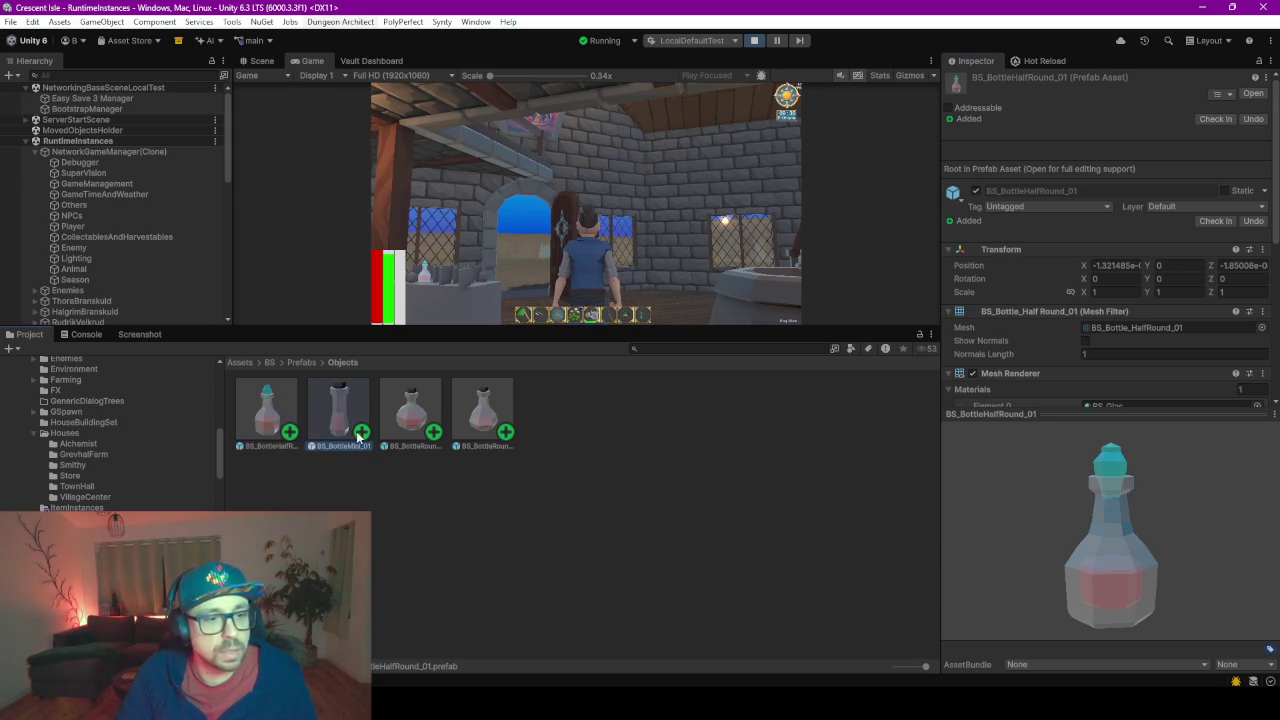
pyautogui.moveTo(956, 562)
pyautogui.mouseDown()
pyautogui.moveTo(1154, 542)
pyautogui.moveTo(1117, 539)
pyautogui.mouseUp()
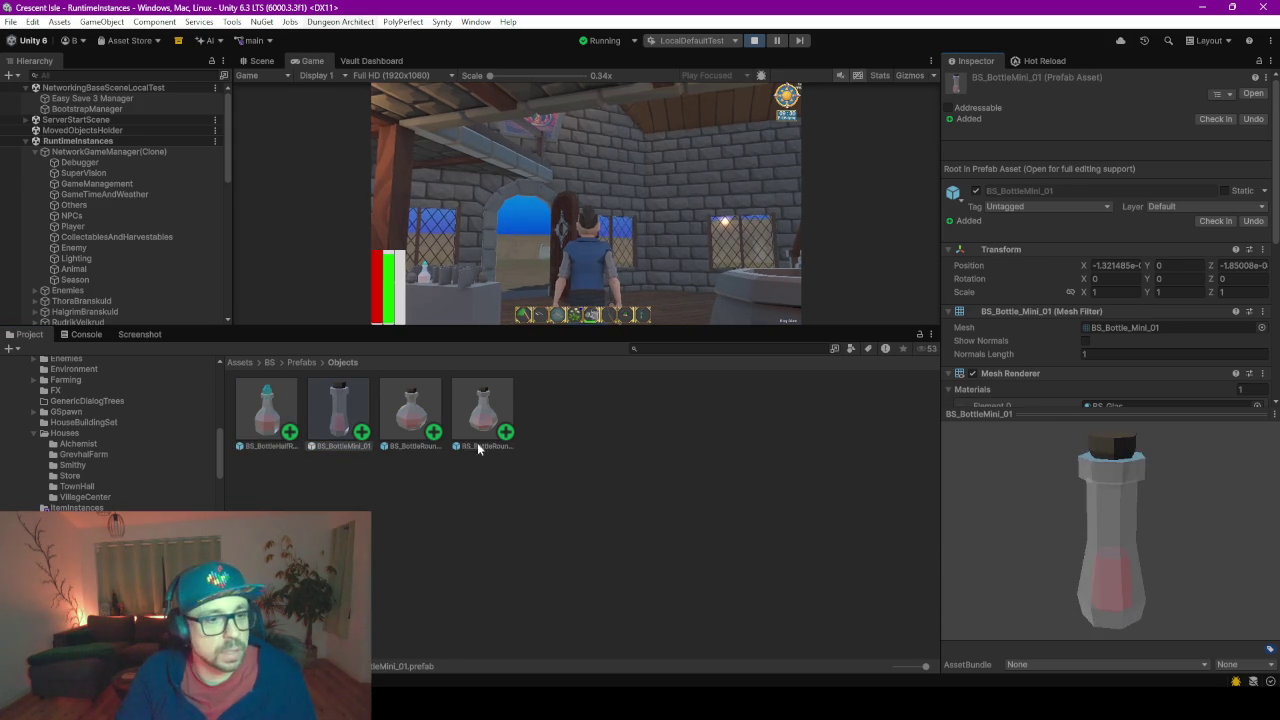
pyautogui.click(416, 418)
pyautogui.moveTo(1012, 518)
pyautogui.mouseDown()
pyautogui.moveTo(1088, 528)
pyautogui.moveTo(1060, 530)
pyautogui.mouseUp()
pyautogui.click(480, 428)
pyautogui.moveTo(1126, 578)
pyautogui.mouseDown()
pyautogui.moveTo(1158, 515)
pyautogui.moveTo(1124, 548)
pyautogui.mouseUp()
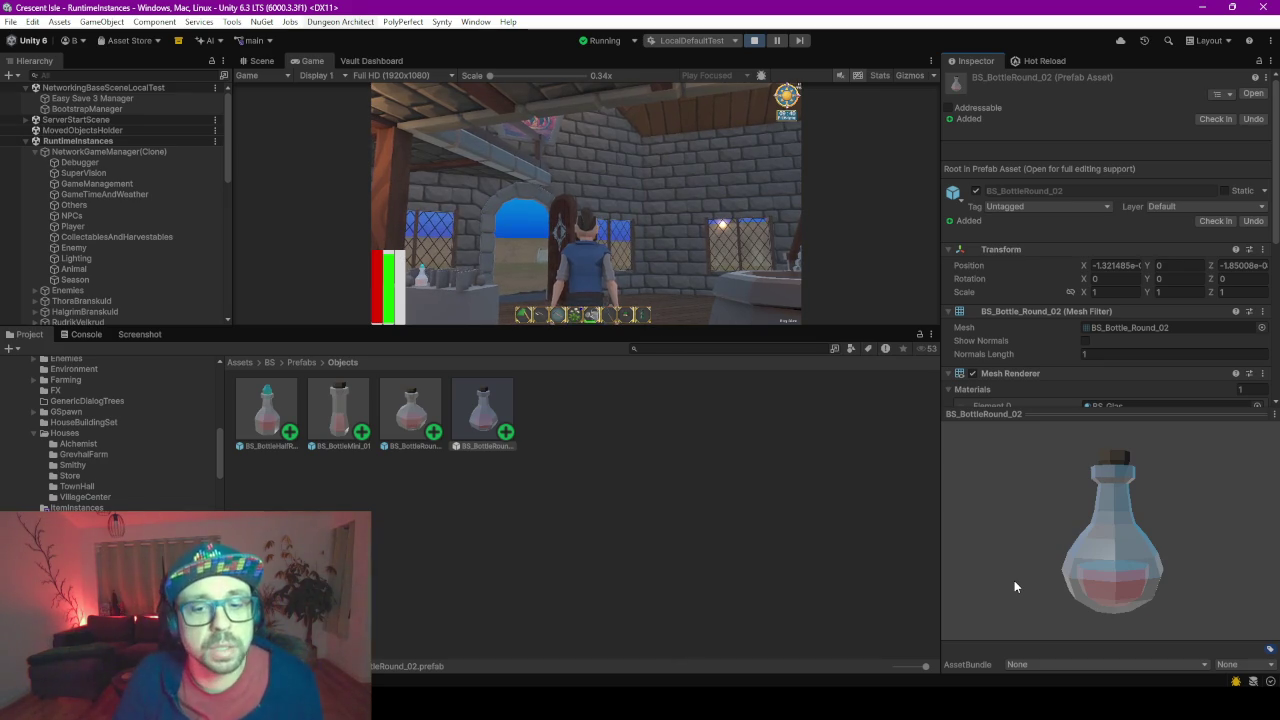
pyautogui.moveTo(728, 326); pyautogui.dragTo(775, 423)
# - Walk the character out through the tower doorway and around to the church door
pyautogui.press('w')
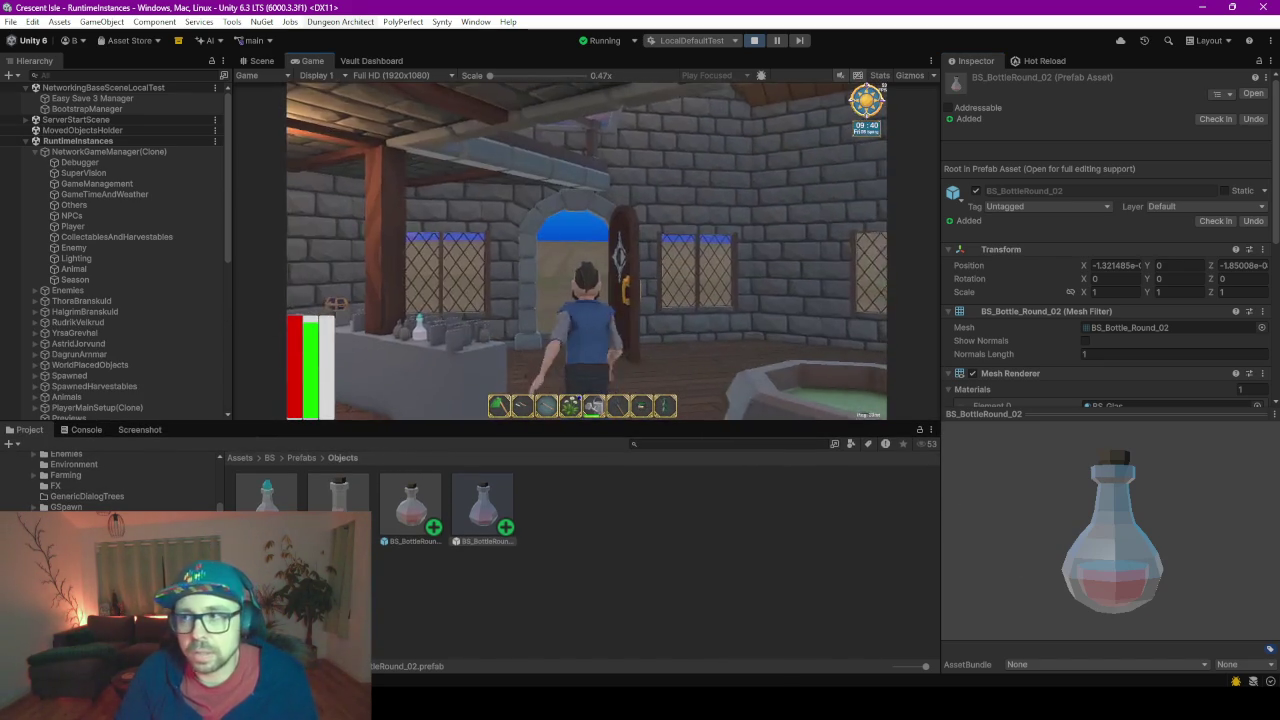
pyautogui.press('w')
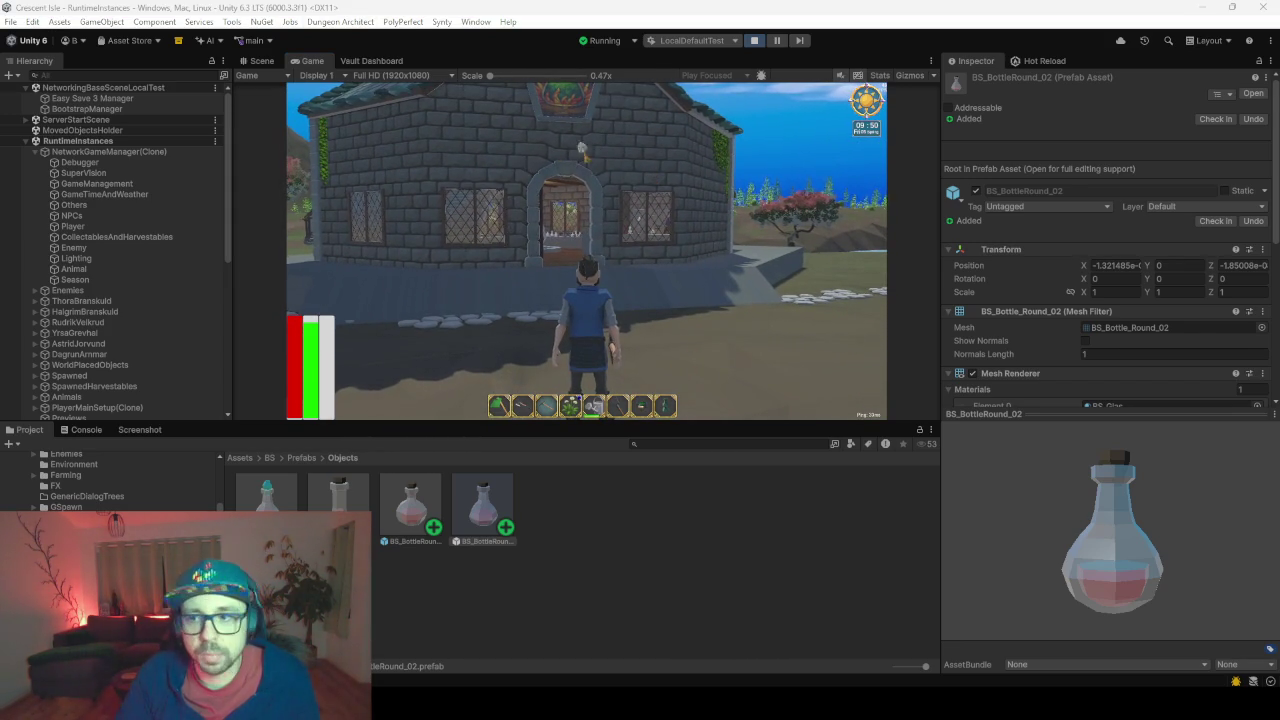
pyautogui.click(533, 164)
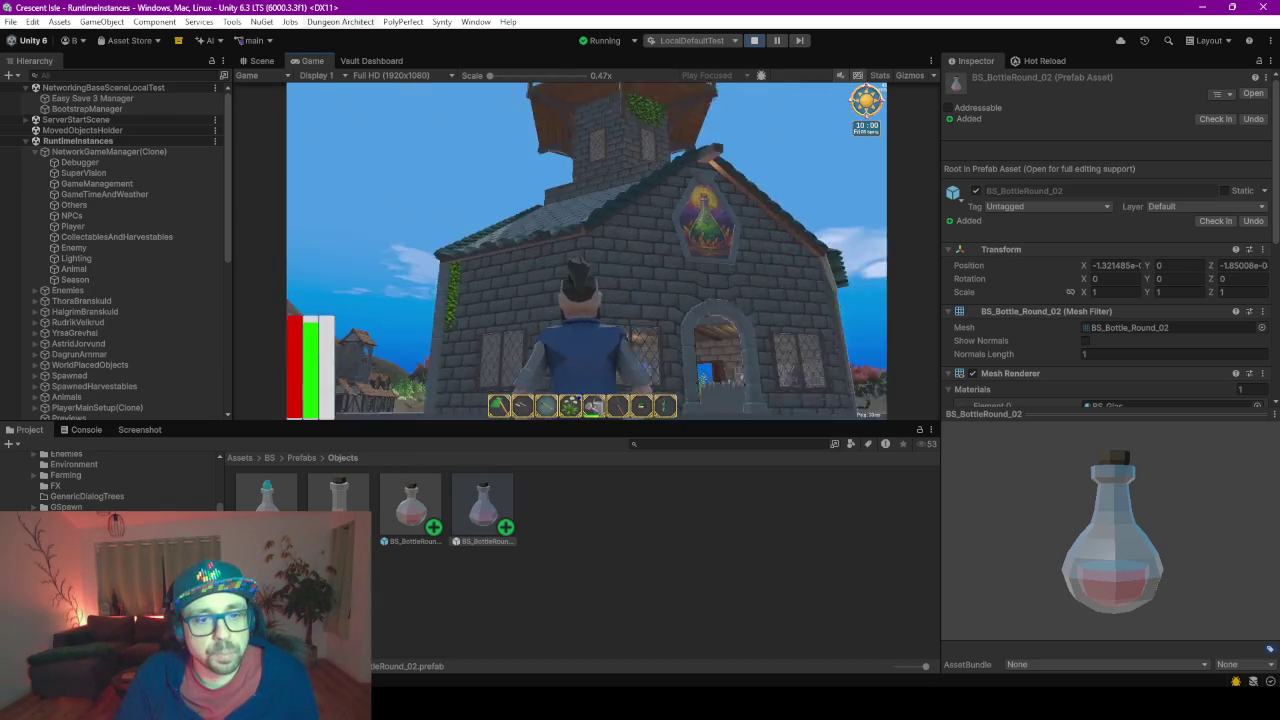
pyautogui.press('w')
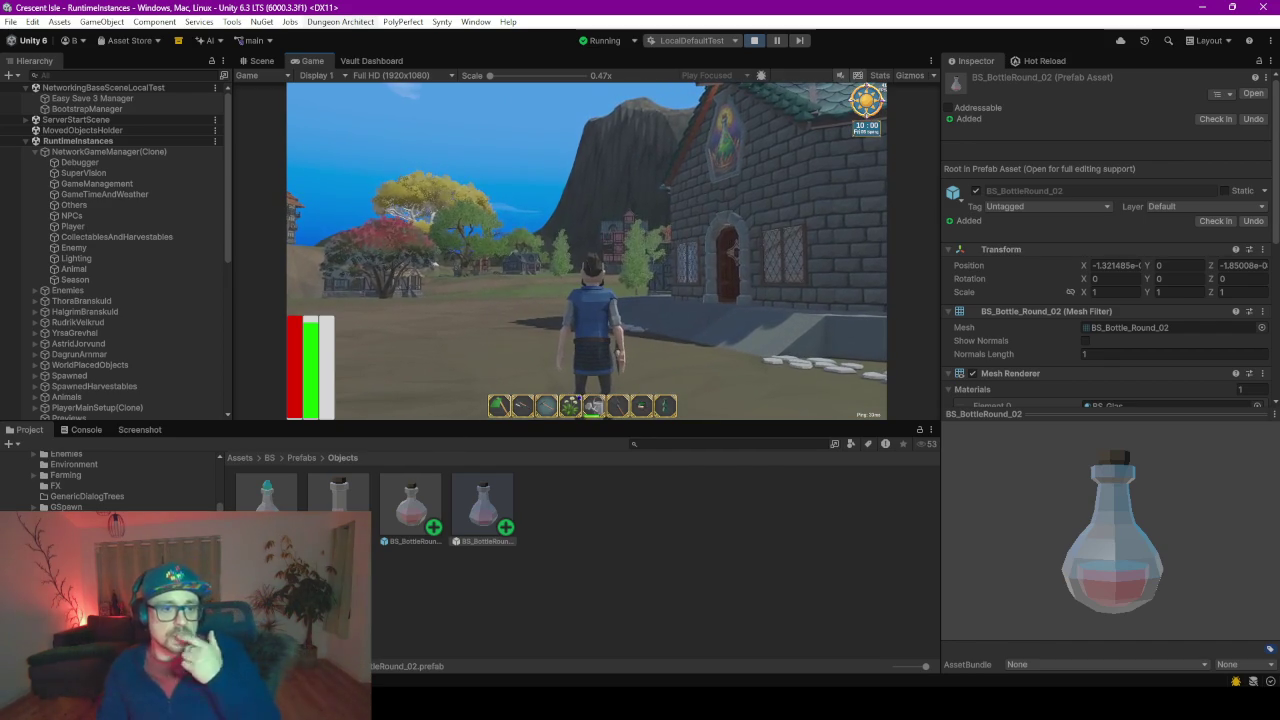
pyautogui.press('w')
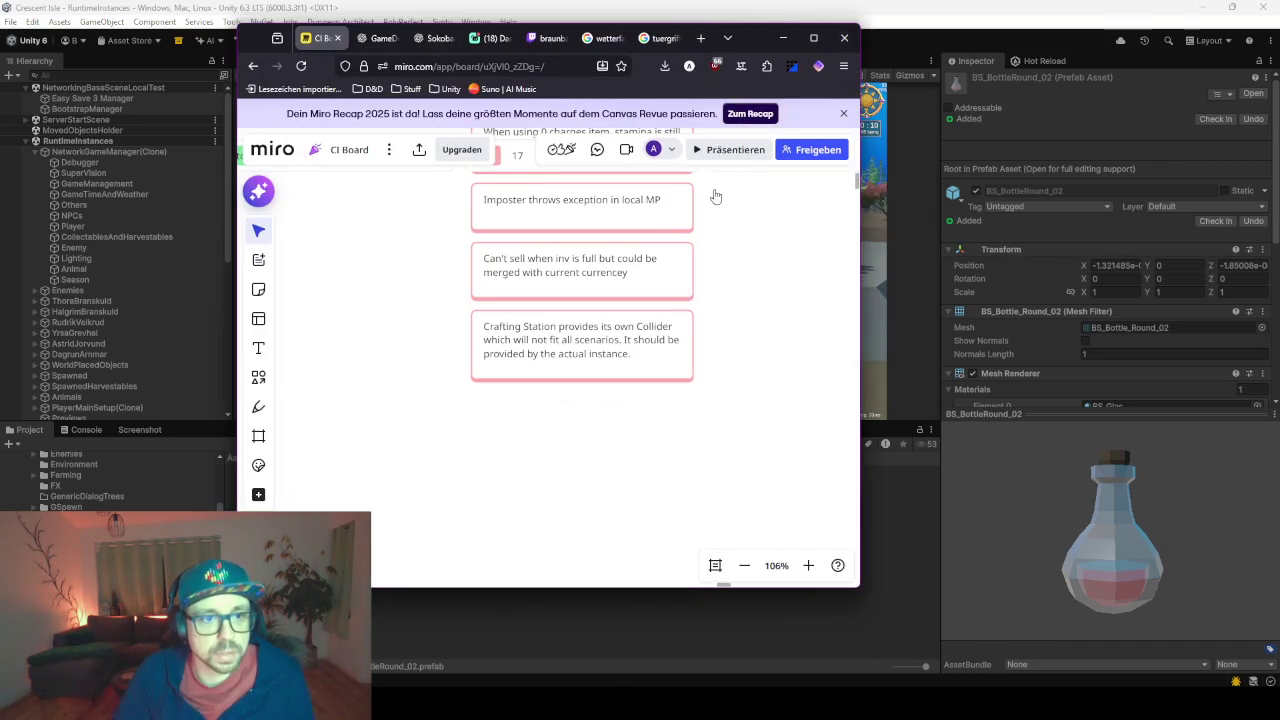
# - Maximise the Miro board and bring the roadmap's Alpha 0.2 column into view
pyautogui.doubleClick(810, 49)
pyautogui.scroll(-8, 600, 471)
pyautogui.moveTo(523, 133); pyautogui.dragTo(537, 229)
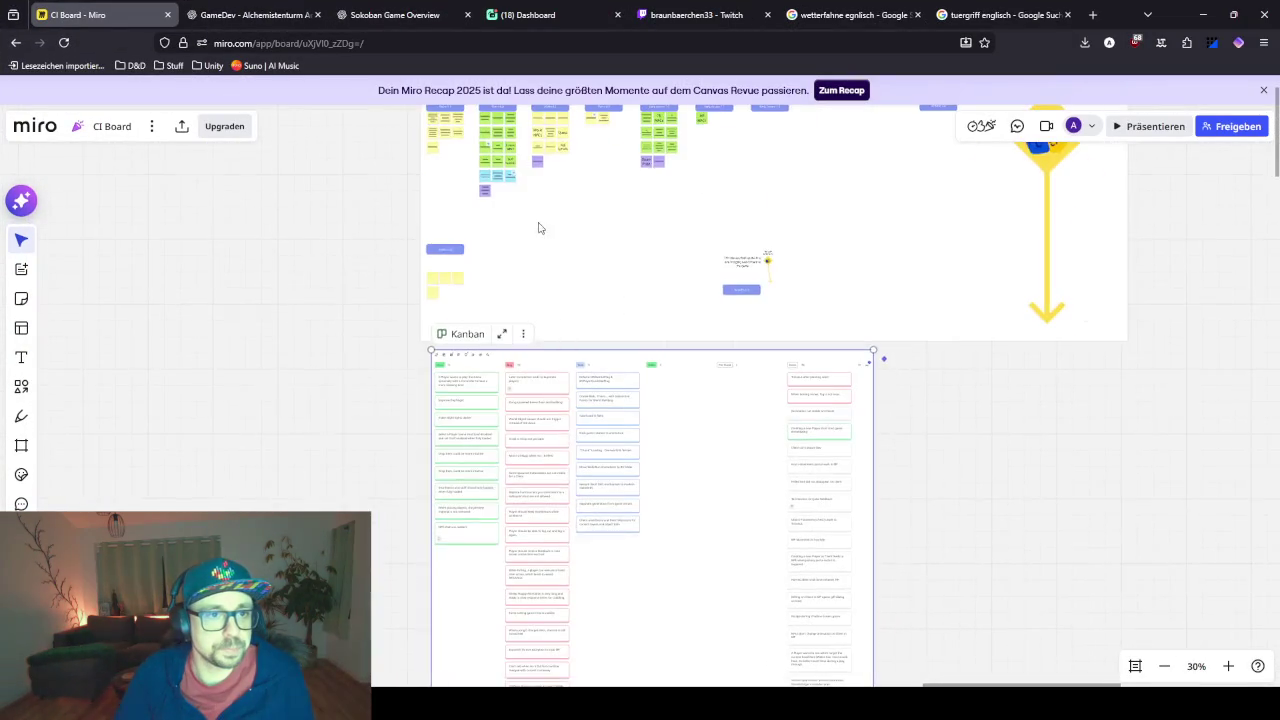
pyautogui.scroll(8, 560, 250)
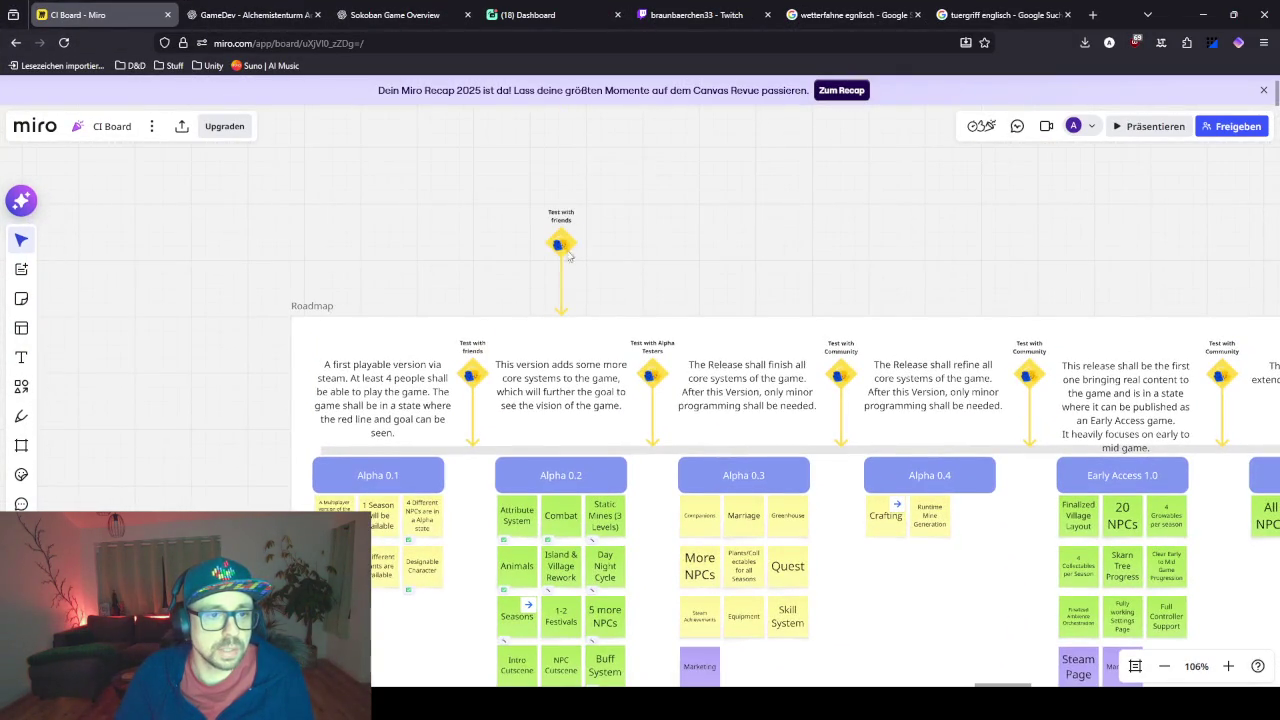
pyautogui.scroll(-5, 567, 237)
pyautogui.click(530, 312)
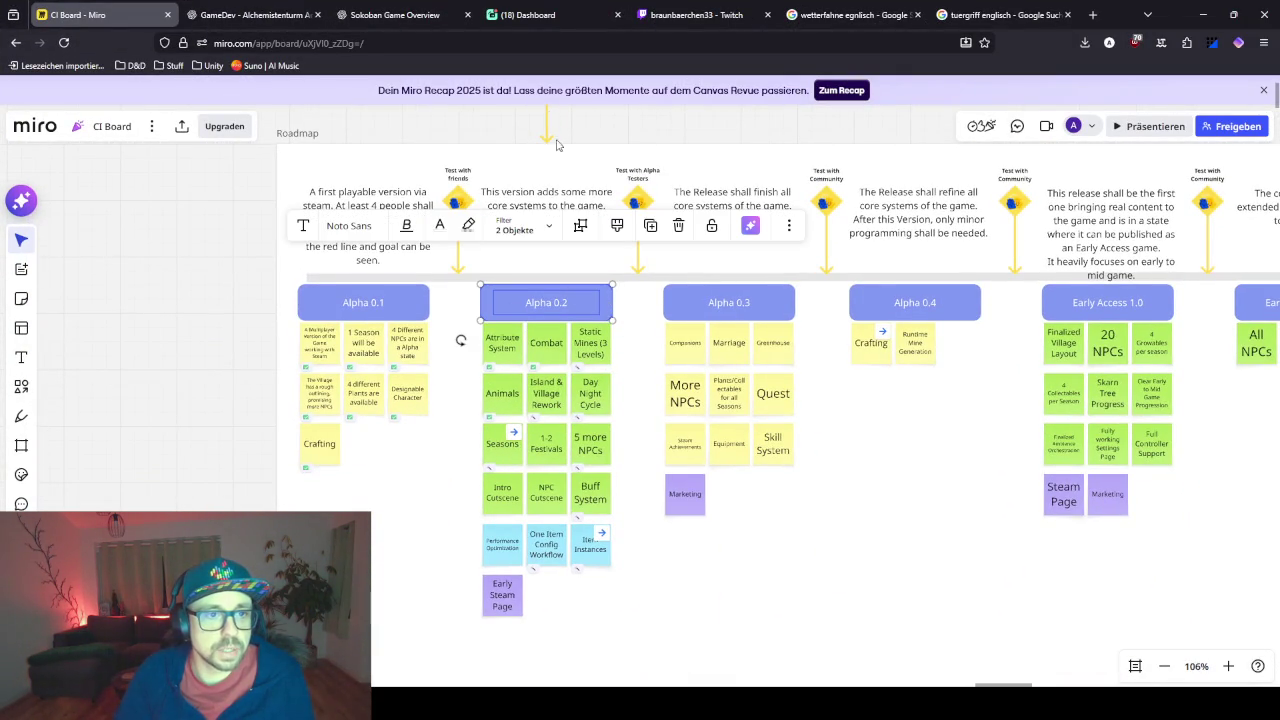
pyautogui.scroll(4, 537, 465)
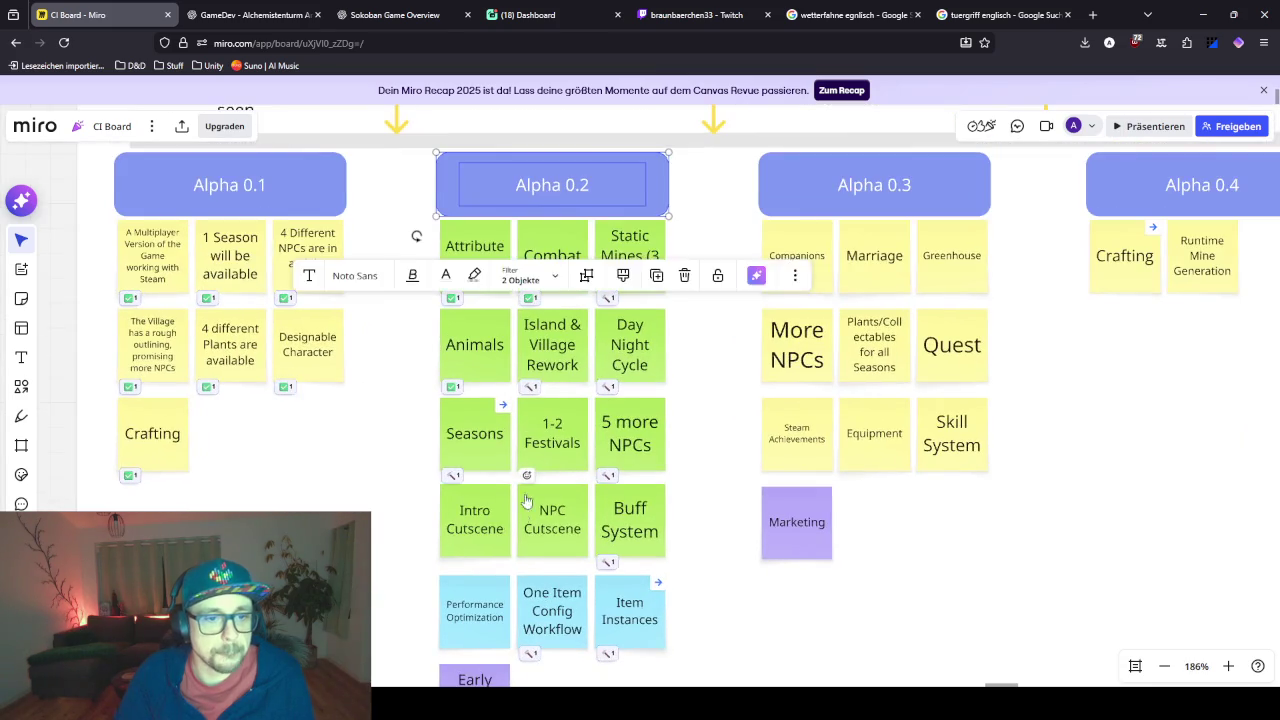
pyautogui.scroll(-3, 560, 420)
# - Add a blue '1' emoji reaction to the 5 more NPCs sticky note
pyautogui.click(592, 312)
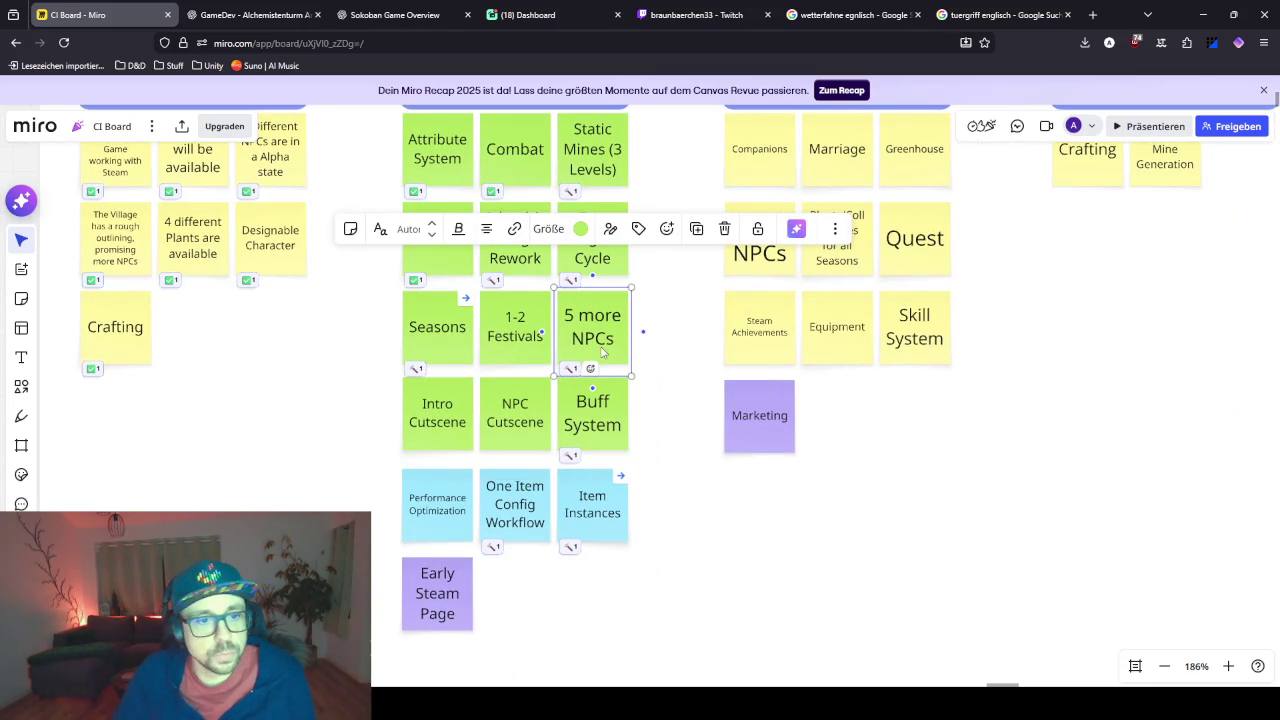
pyautogui.click(593, 372)
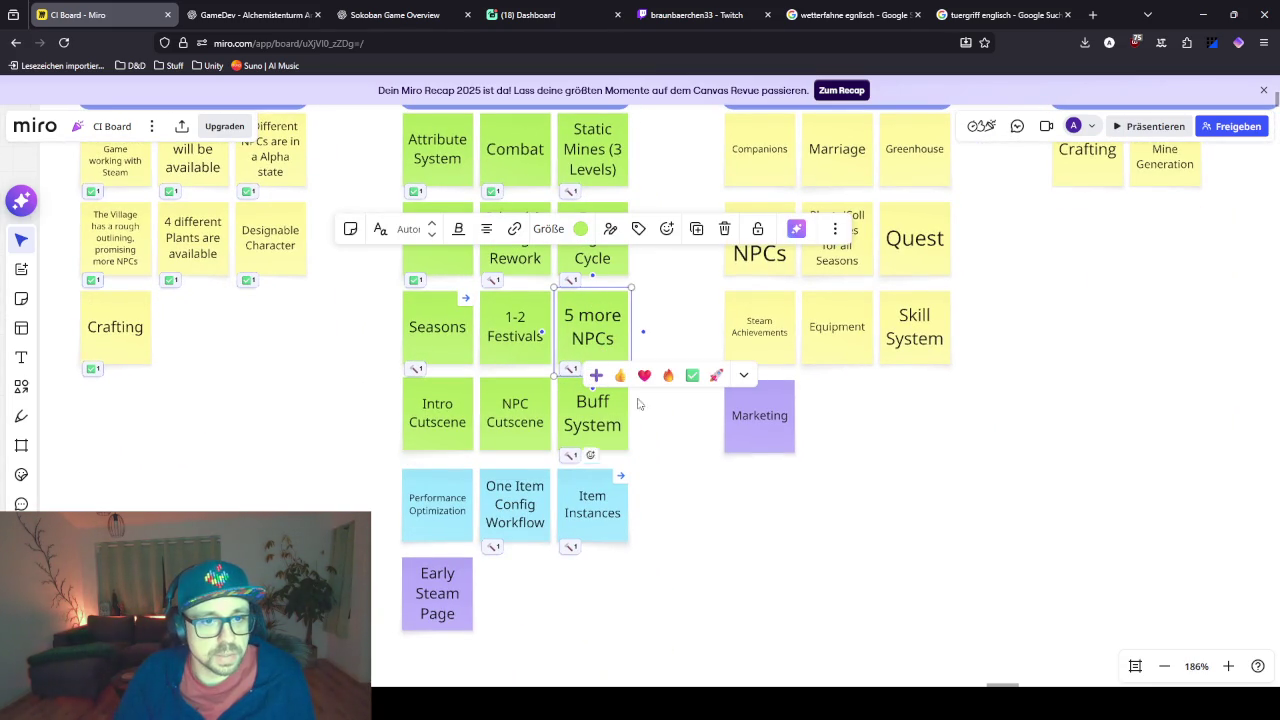
pyautogui.click(745, 375)
pyautogui.write('1')
pyautogui.click(640, 470)
# - Deselect the 5 more NPCs note and select the 1-2 Festivals note
pyautogui.scroll(3, 541, 299)
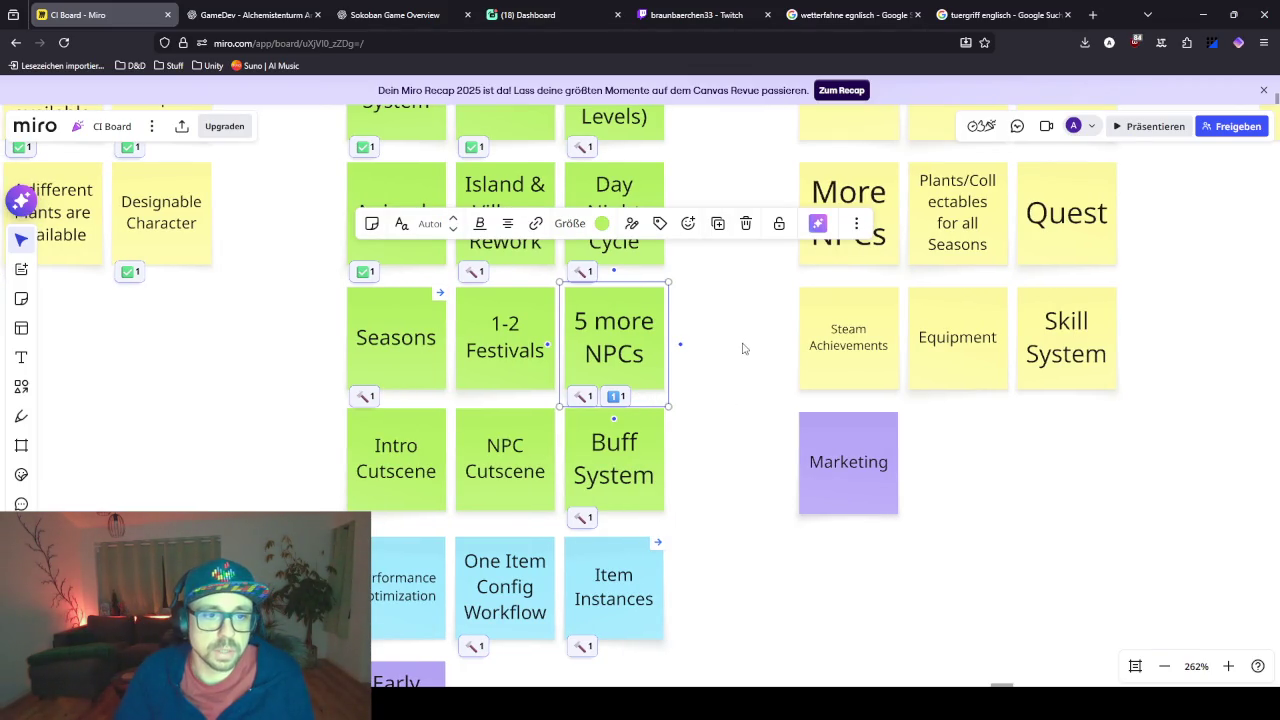
pyautogui.moveTo(743, 349); pyautogui.dragTo(750, 377)
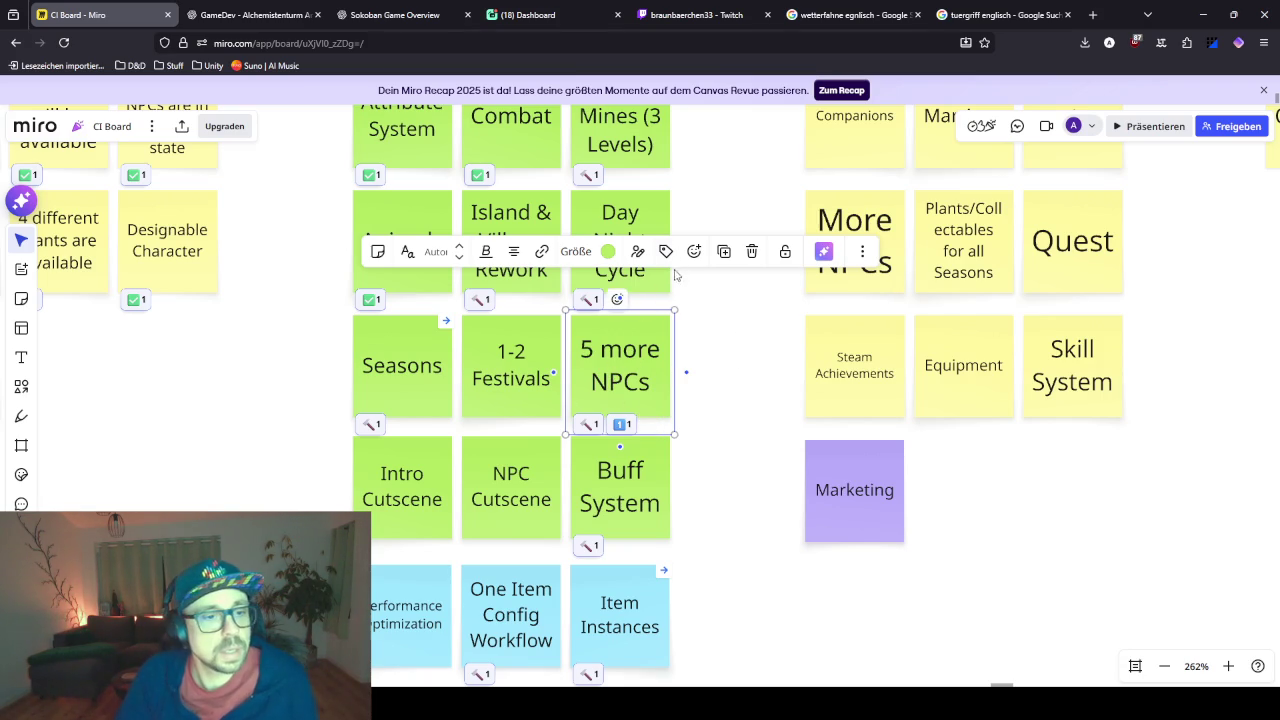
pyautogui.scroll(-5, 720, 477)
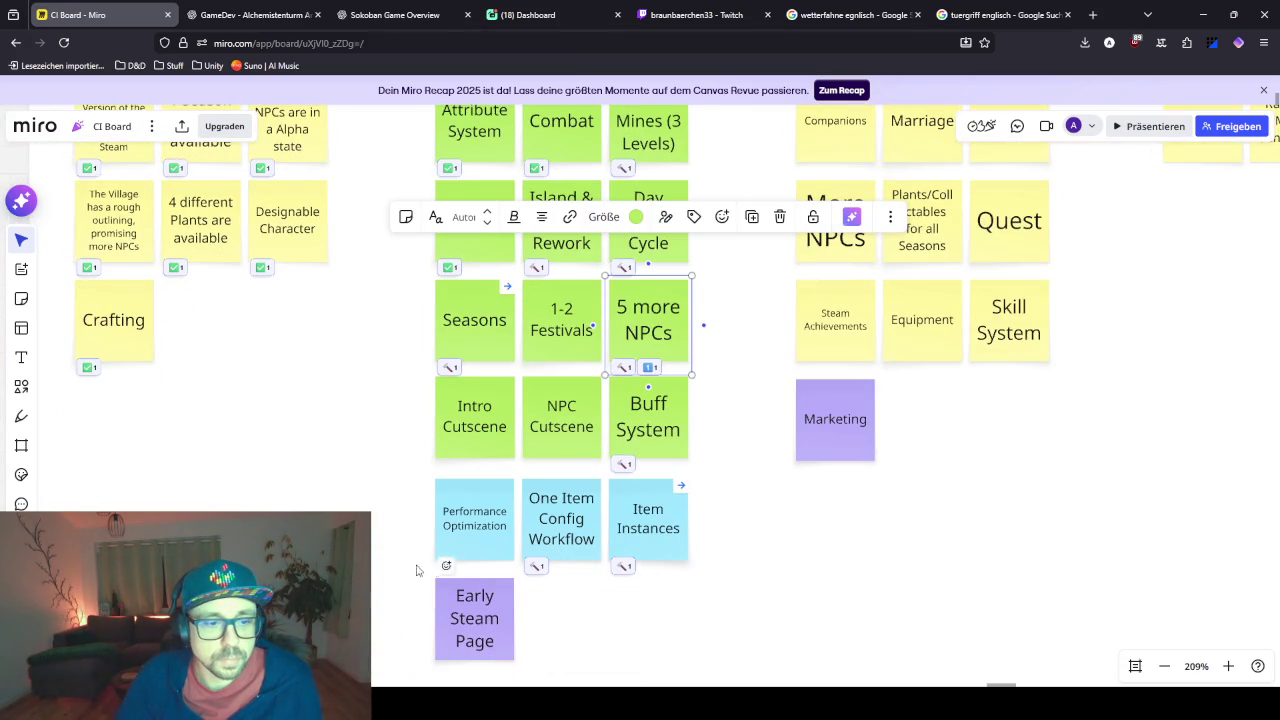
pyautogui.moveTo(757, 420); pyautogui.dragTo(757, 494)
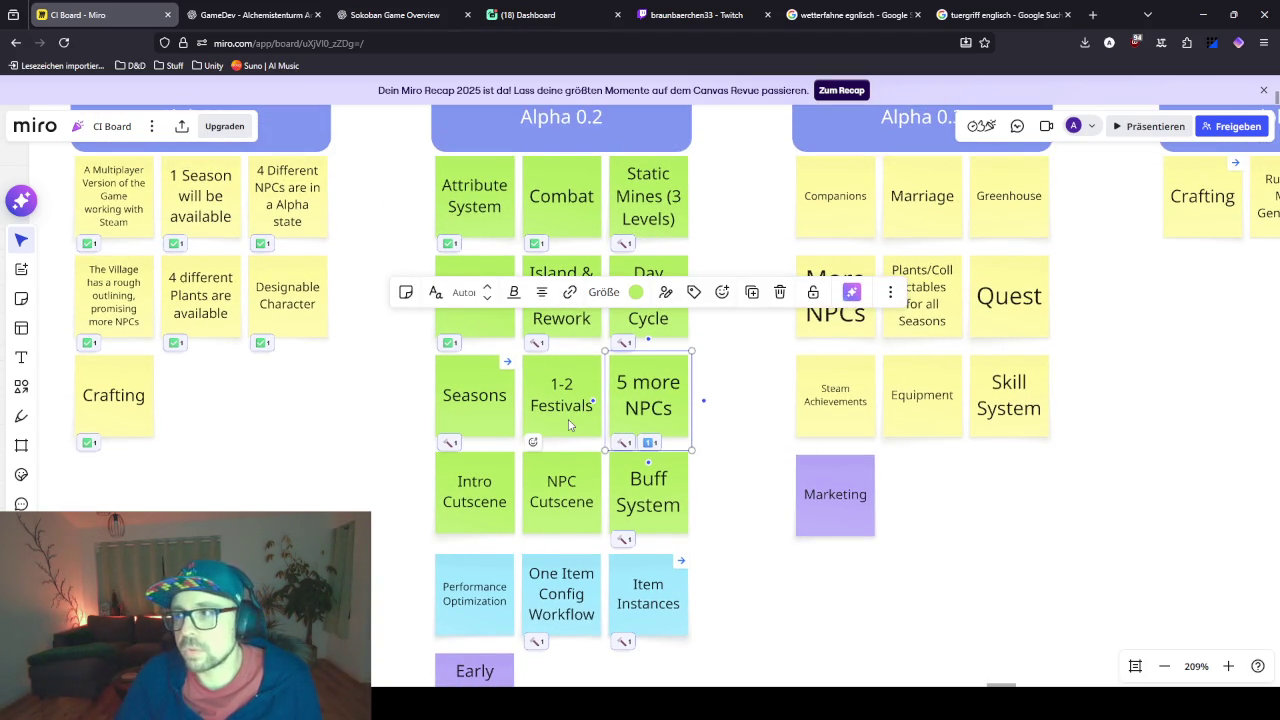
pyautogui.click(743, 407)
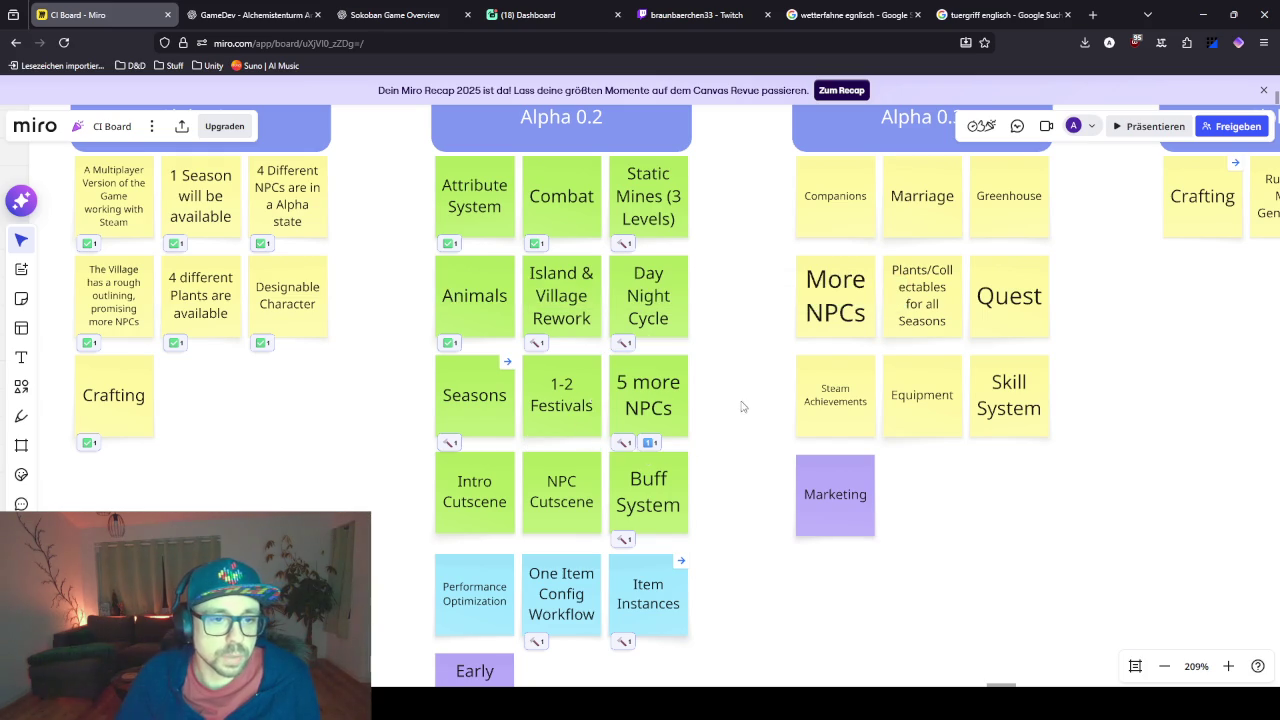
pyautogui.click(558, 395)
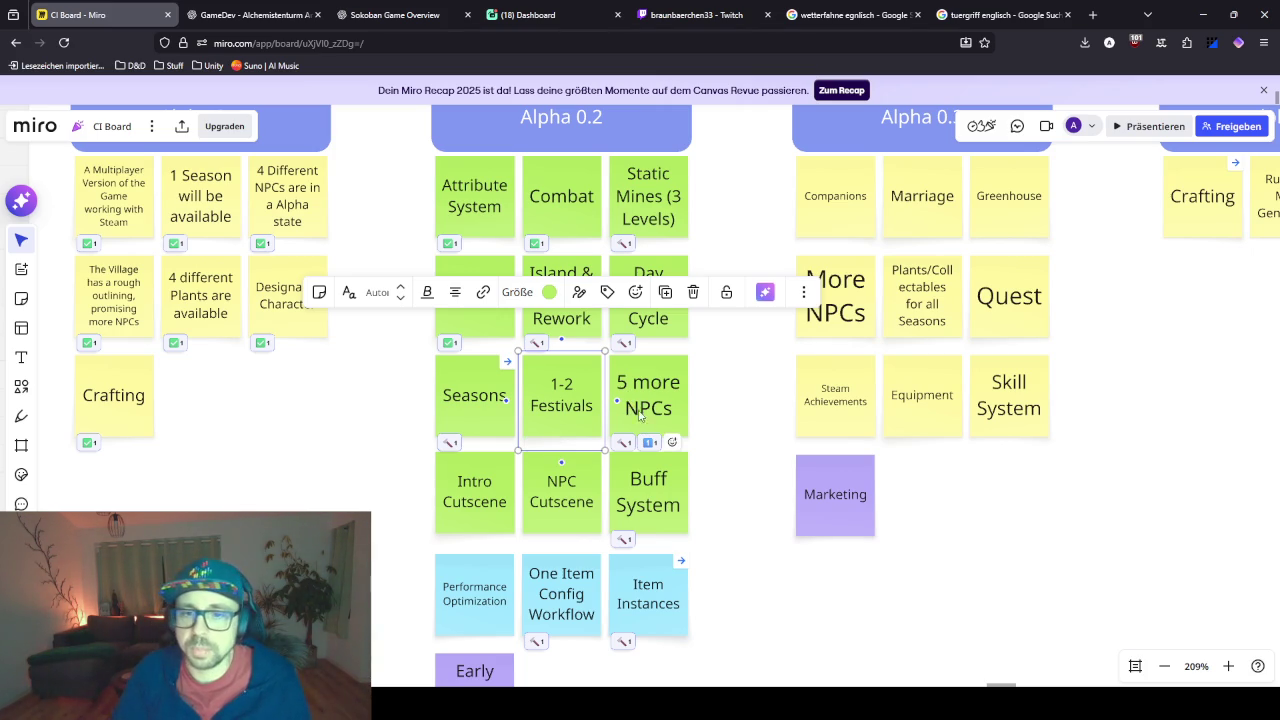
# - Duplicate the Runtime Mine Generation note in Alpha 0.4 and place the copy beside it
pyautogui.moveTo(975, 440); pyautogui.dragTo(678, 468)
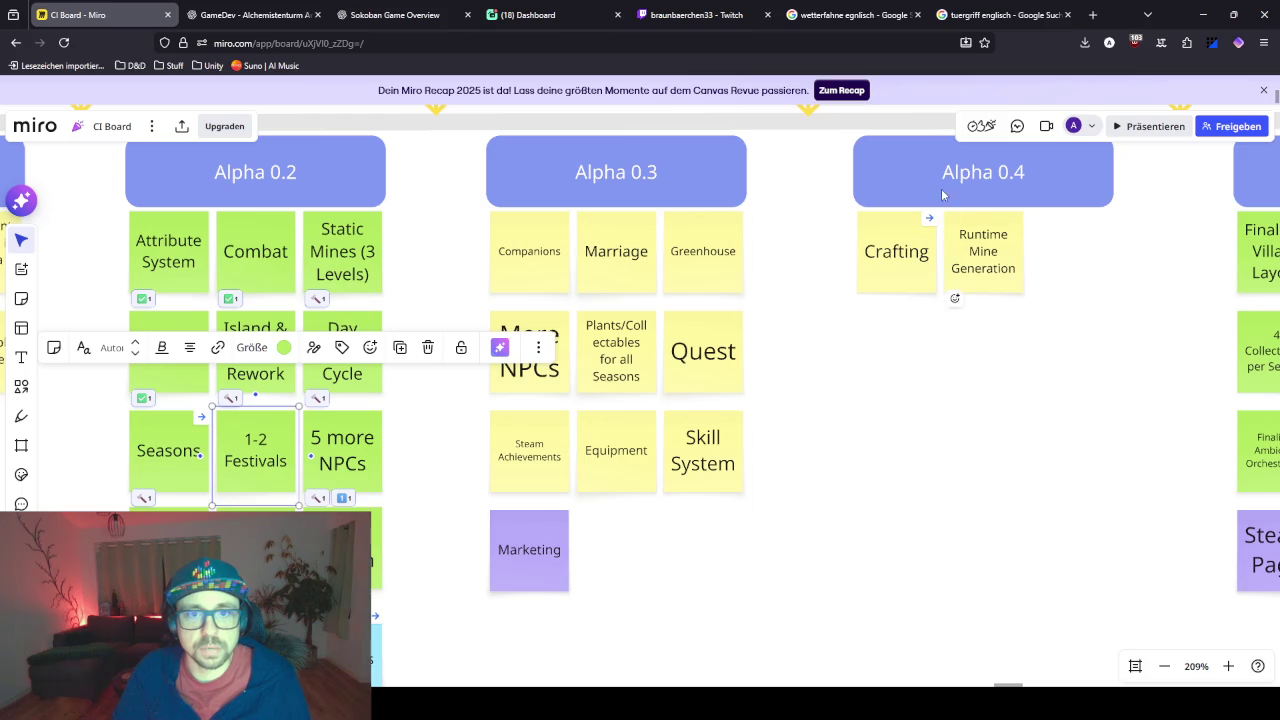
pyautogui.moveTo(505, 592)
pyautogui.mouseDown()
pyautogui.moveTo(807, 497)
pyautogui.moveTo(829, 422)
pyautogui.moveTo(438, 526)
pyautogui.mouseUp()
pyautogui.click(918, 283)
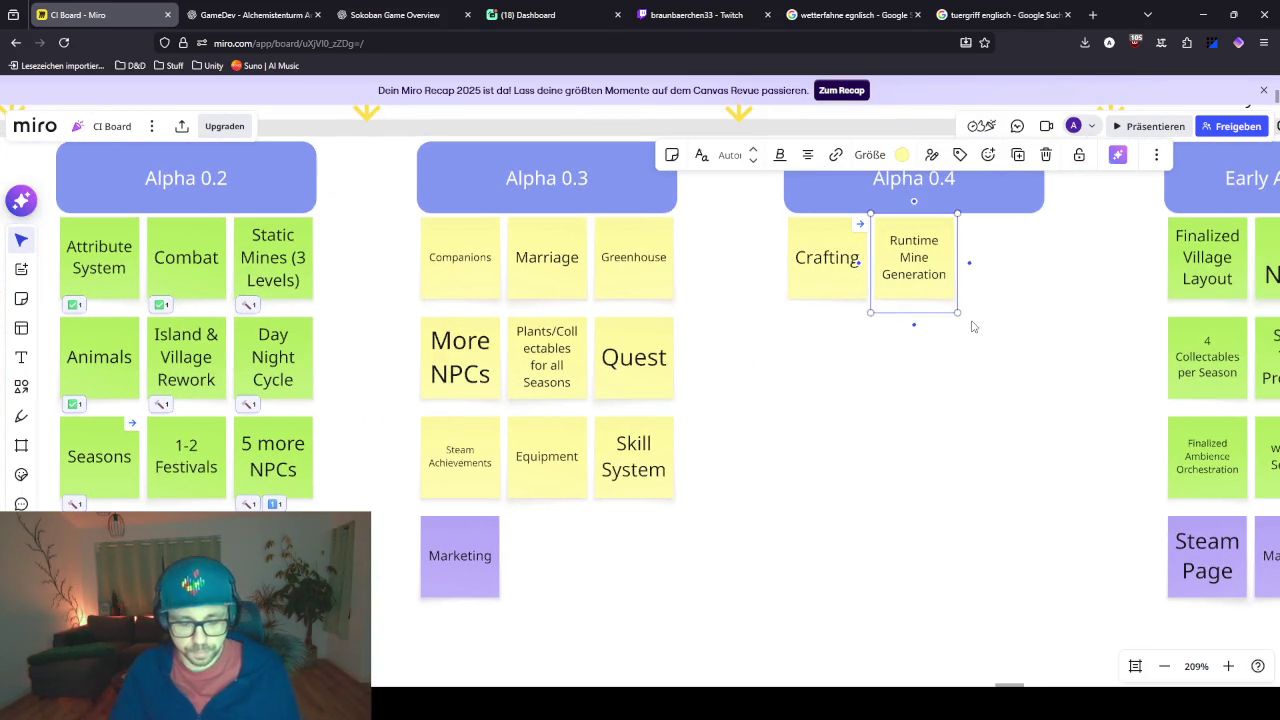
pyautogui.click(969, 262)
pyautogui.moveTo(1037, 272); pyautogui.dragTo(992, 268)
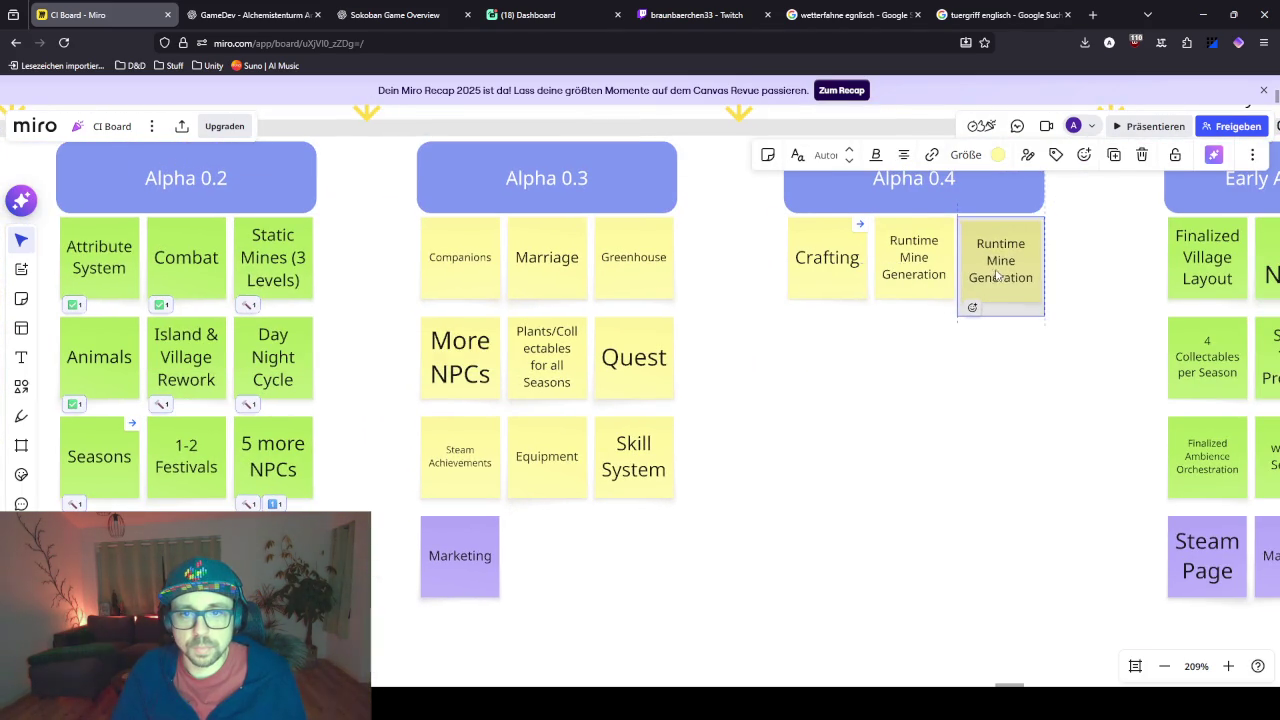
# - Replace the copied note's text with 'Minigames'
pyautogui.doubleClick(999, 258)
pyautogui.hotkey('ctrl', 'a')
pyautogui.write('Minigames')
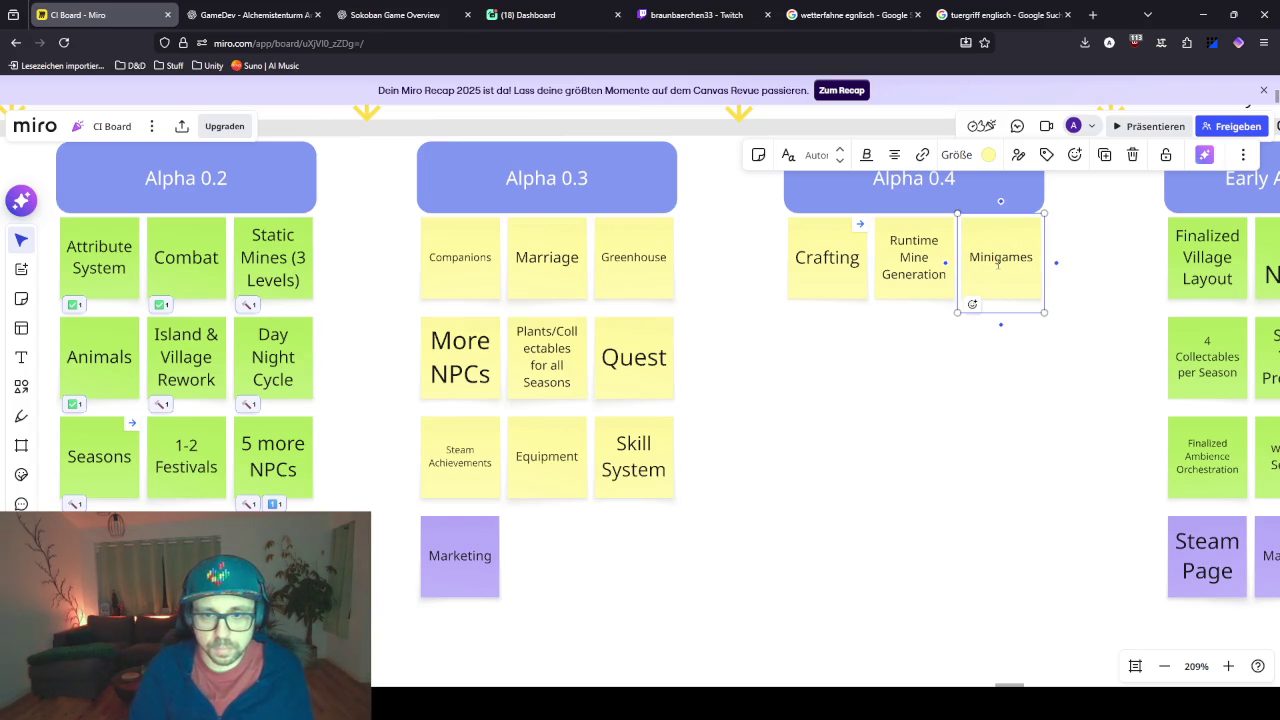
pyautogui.click(986, 360)
pyautogui.hscroll(-5, 600, 428)
pyautogui.scroll(-2, 600, 428)
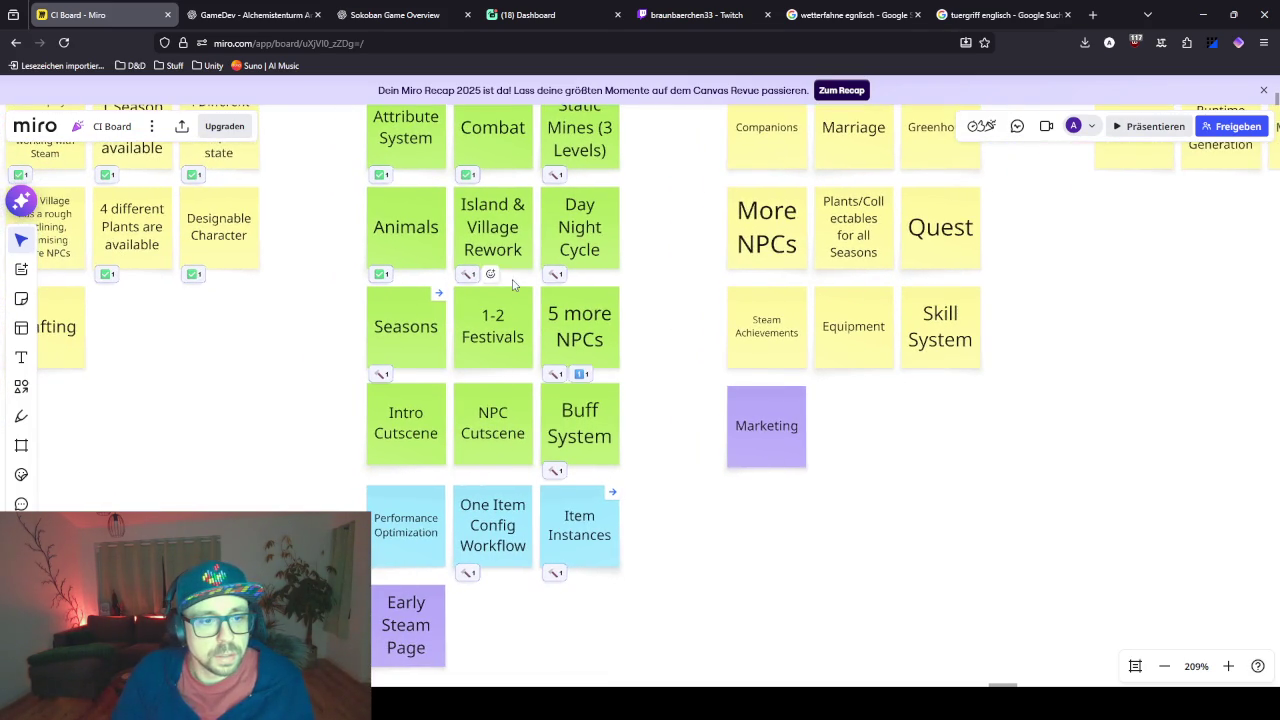
# - Look over the 1-2 Festivals, Intro Cutscene and NPC Cutscene notes
pyautogui.click(514, 308)
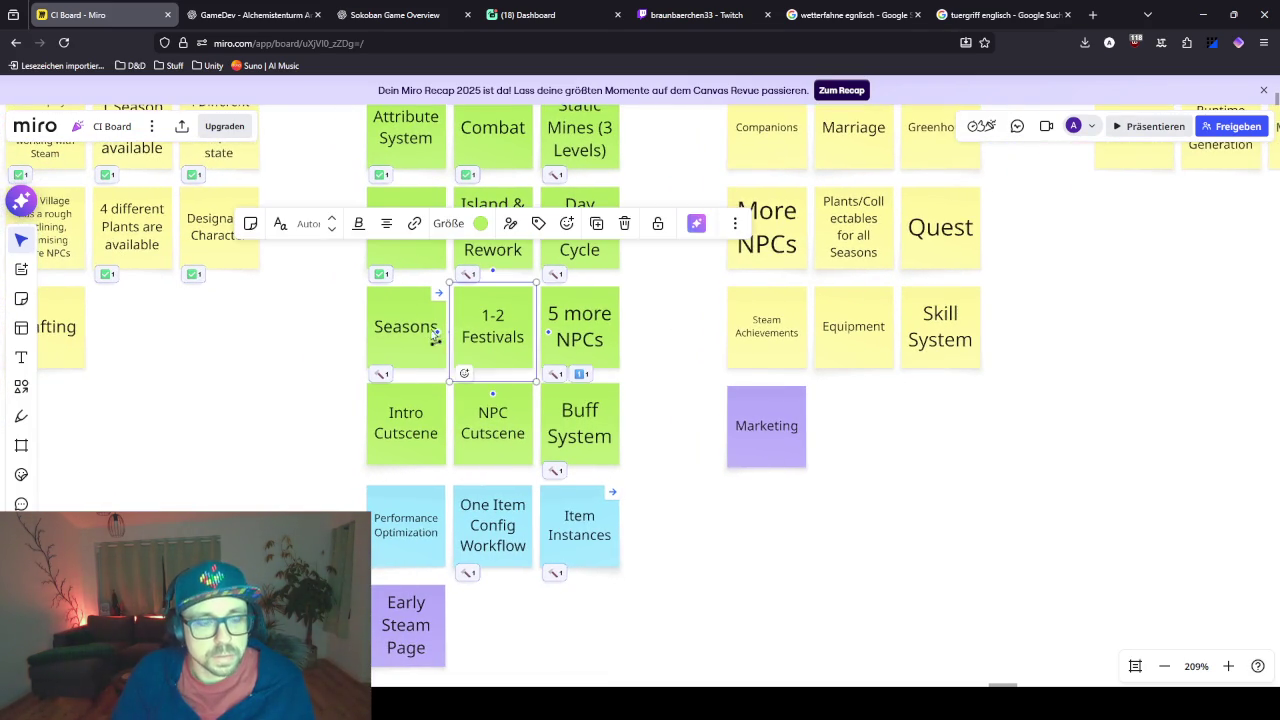
pyautogui.click(398, 436)
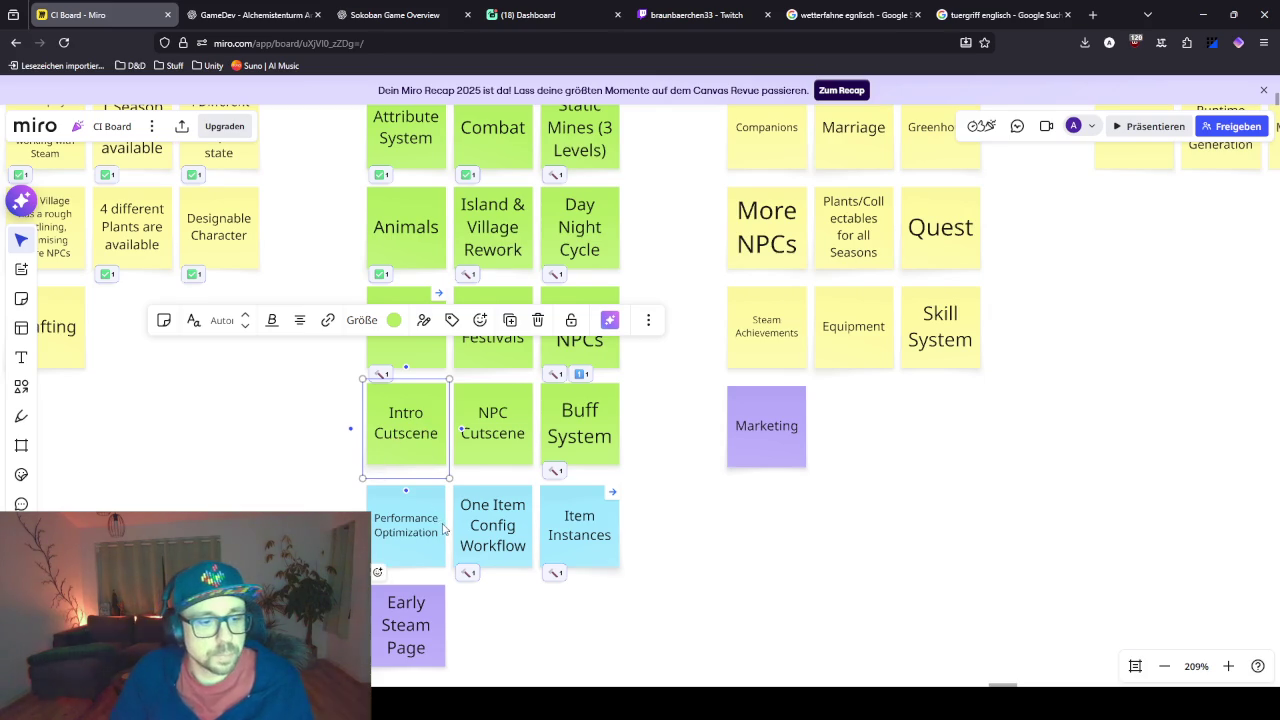
pyautogui.scroll(-2, 395, 510)
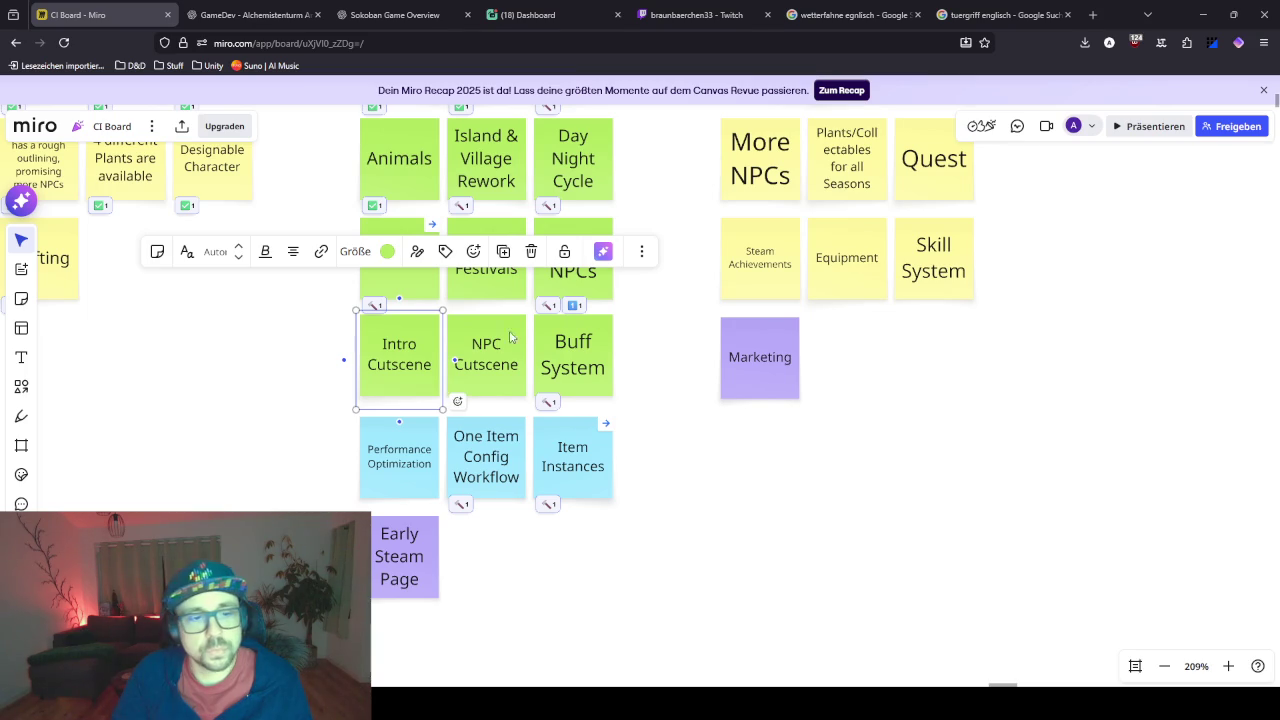
pyautogui.click(497, 356)
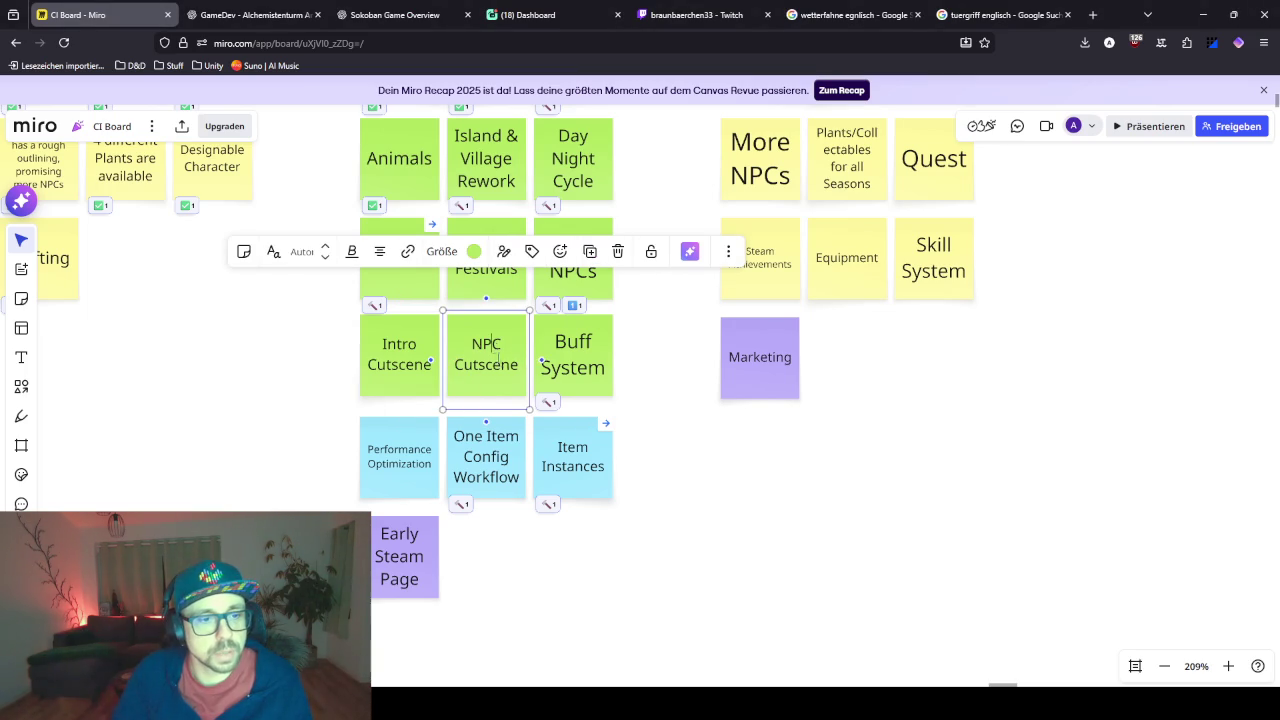
pyautogui.click(632, 406)
# - Zoom out over the full roadmap and check the Test with Alpha Testers marker
pyautogui.moveTo(474, 374); pyautogui.dragTo(508, 448)
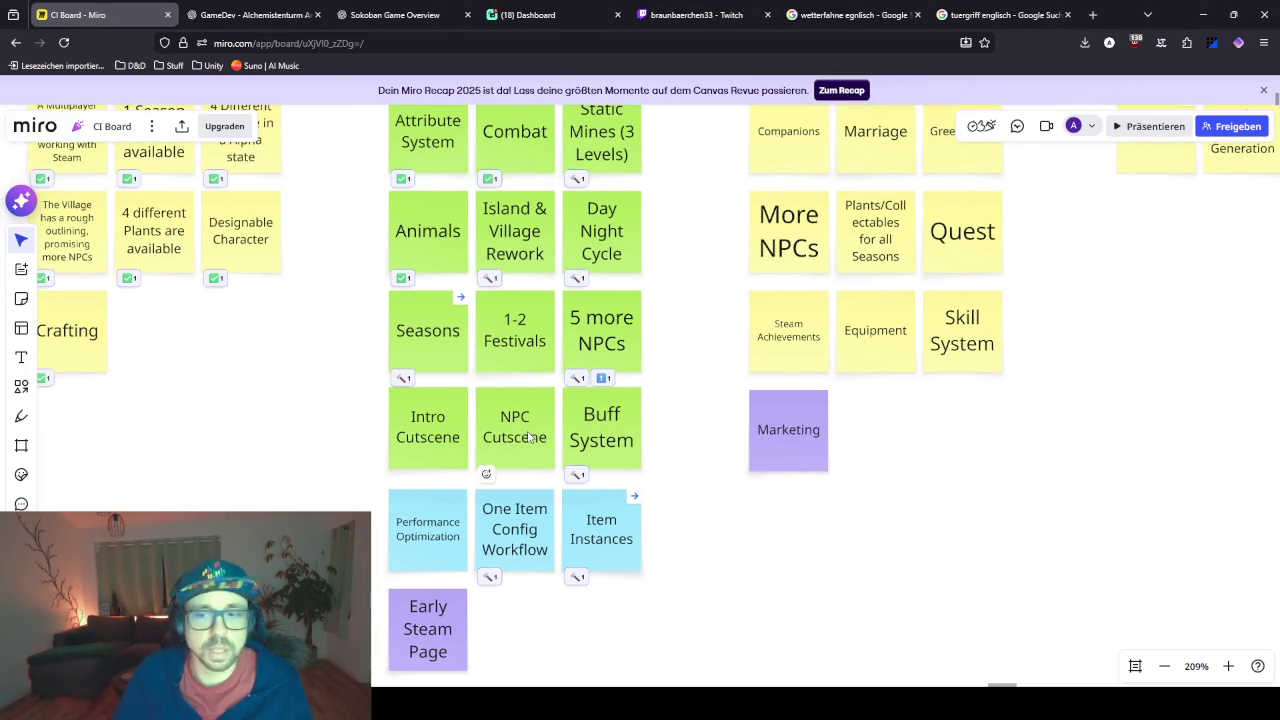
pyautogui.scroll(-5, 508, 415)
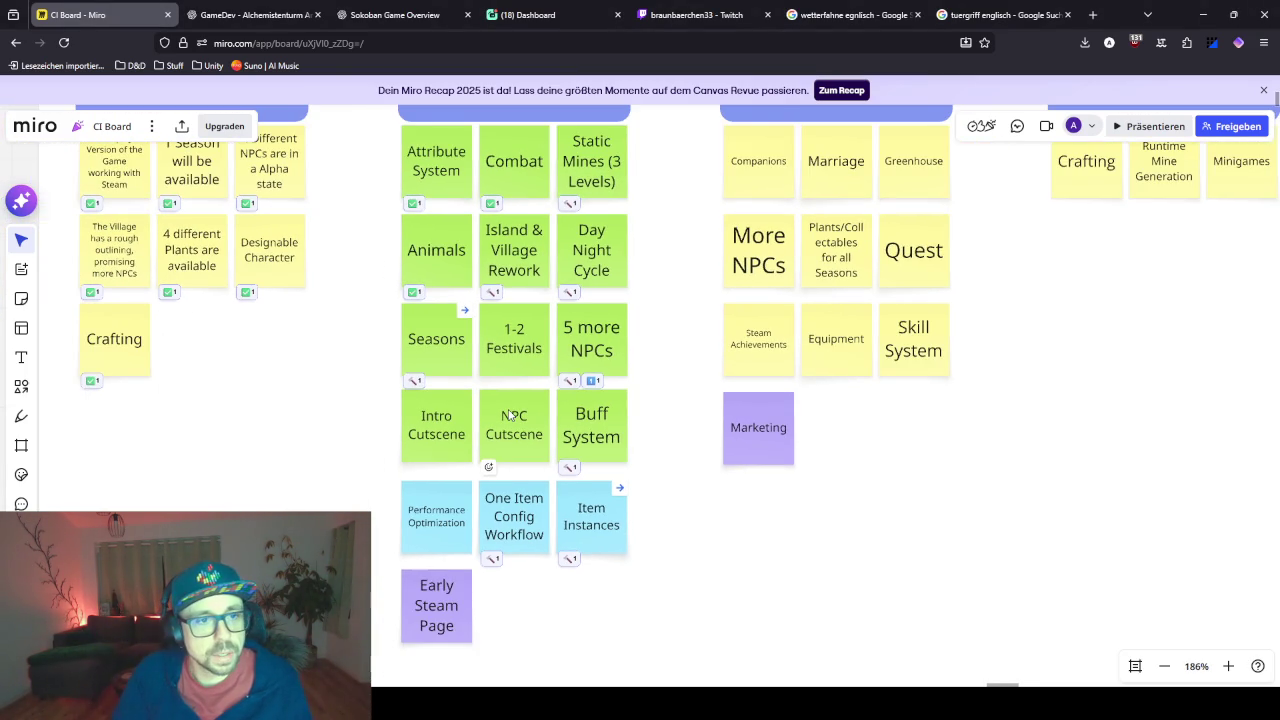
pyautogui.scroll(3, 484, 460)
pyautogui.scroll(2, 484, 460)
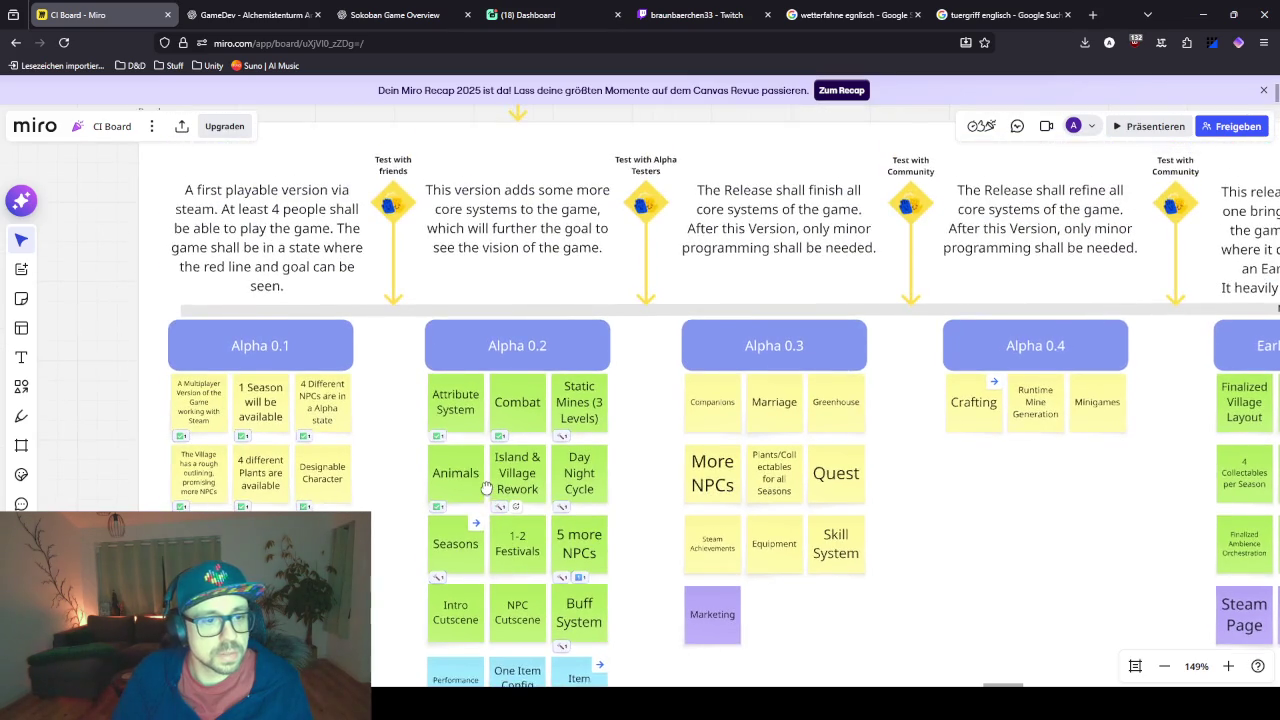
pyautogui.scroll(1, 539, 382)
pyautogui.scroll(-2, 539, 385)
pyautogui.scroll(2, 522, 390)
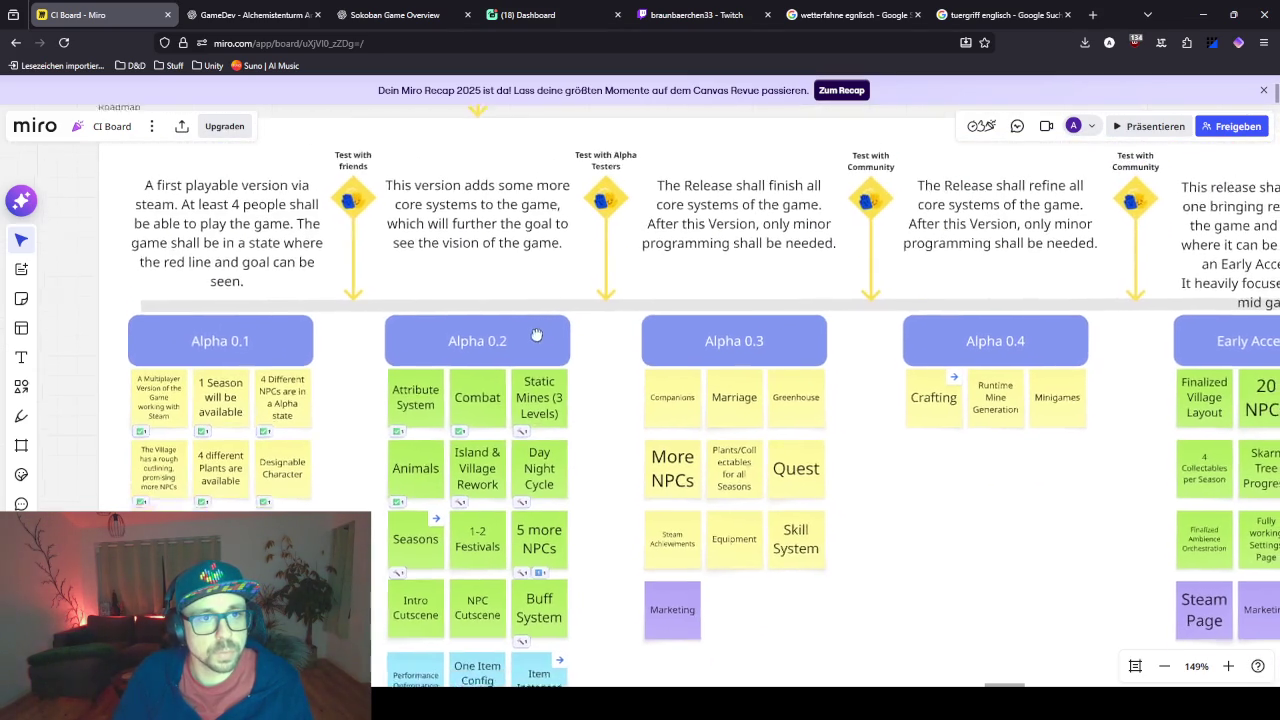
pyautogui.click(600, 191)
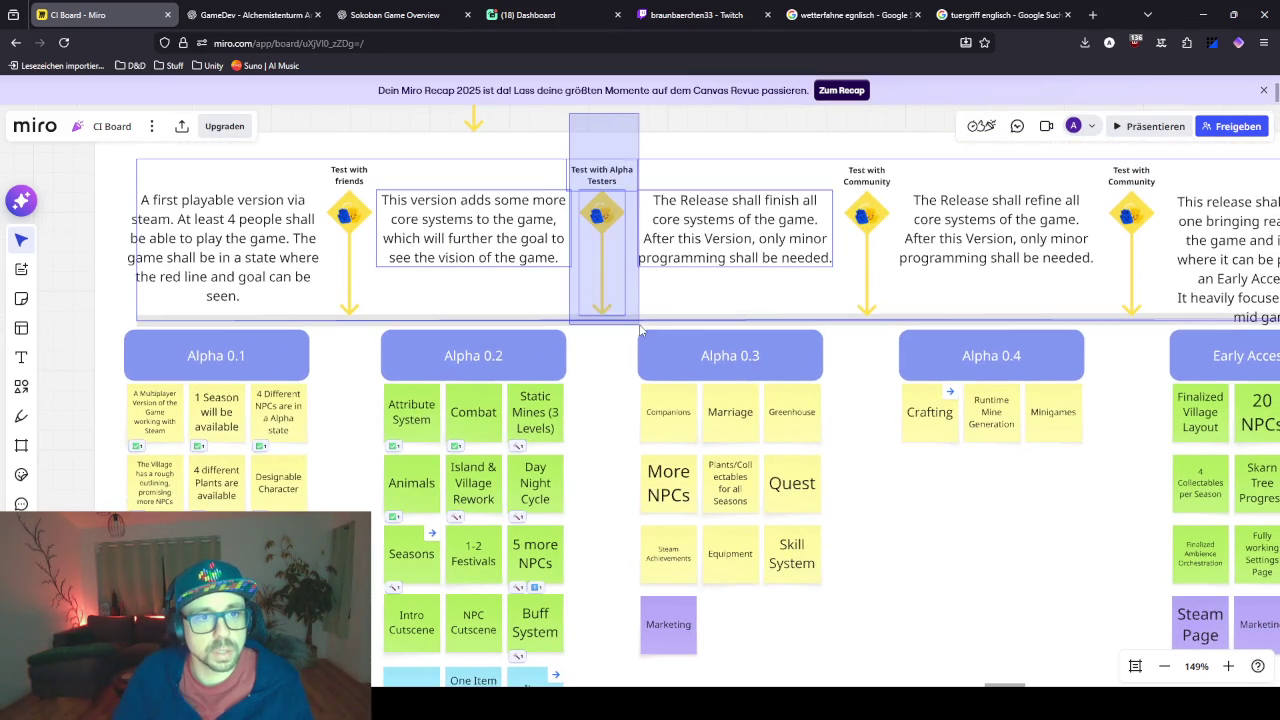
pyautogui.press('Escape')
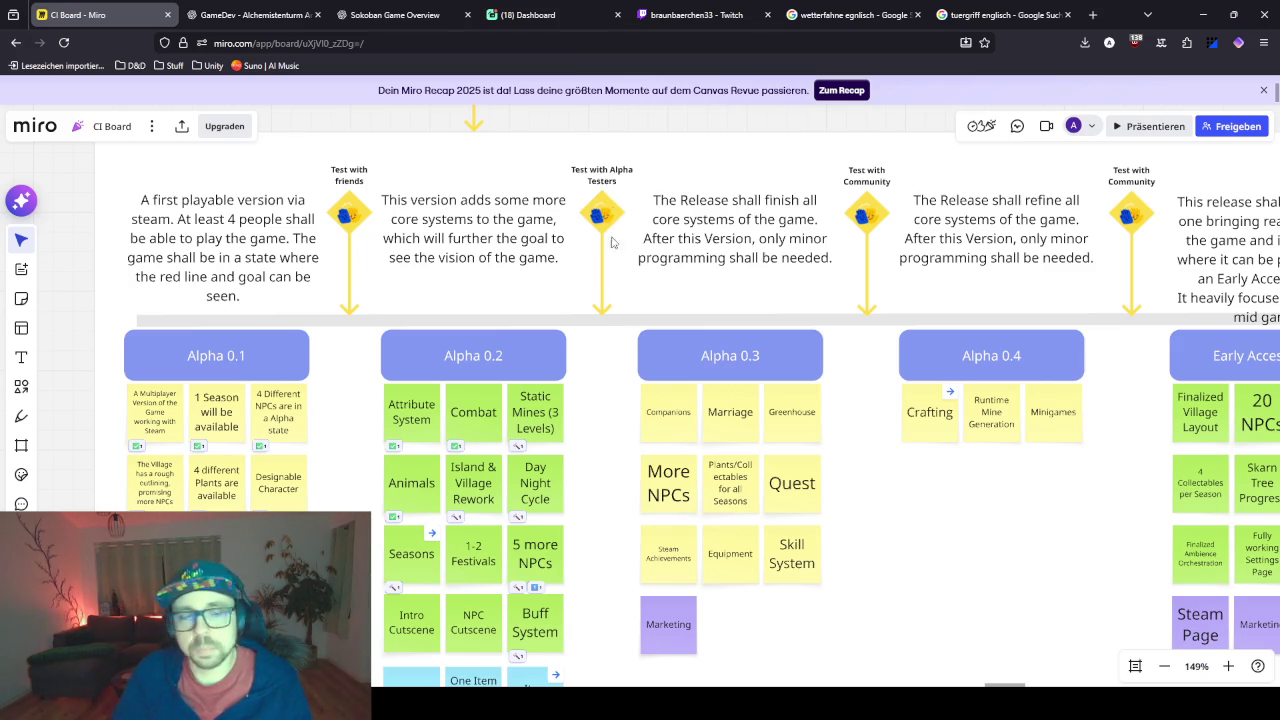
# - Minimize the browser so Unity with the running game is in front
pyautogui.scroll(-3, 566, 344)
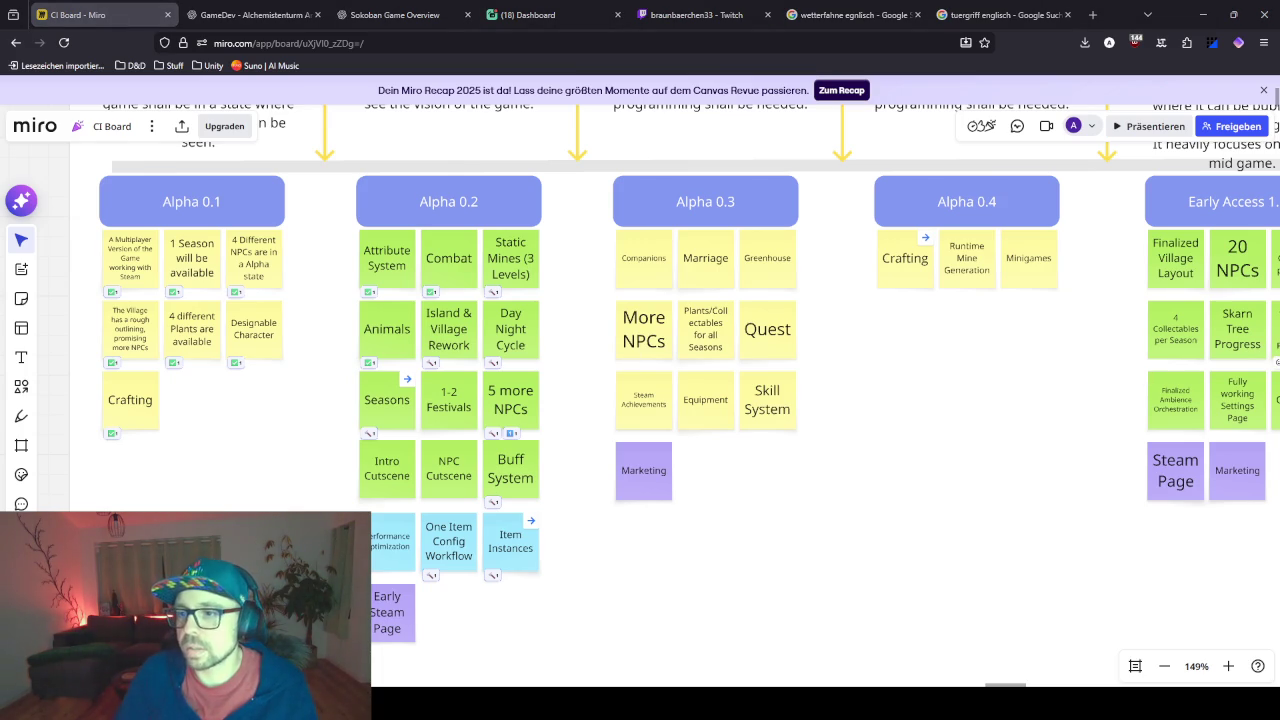
pyautogui.hscroll(-2, 577, 460)
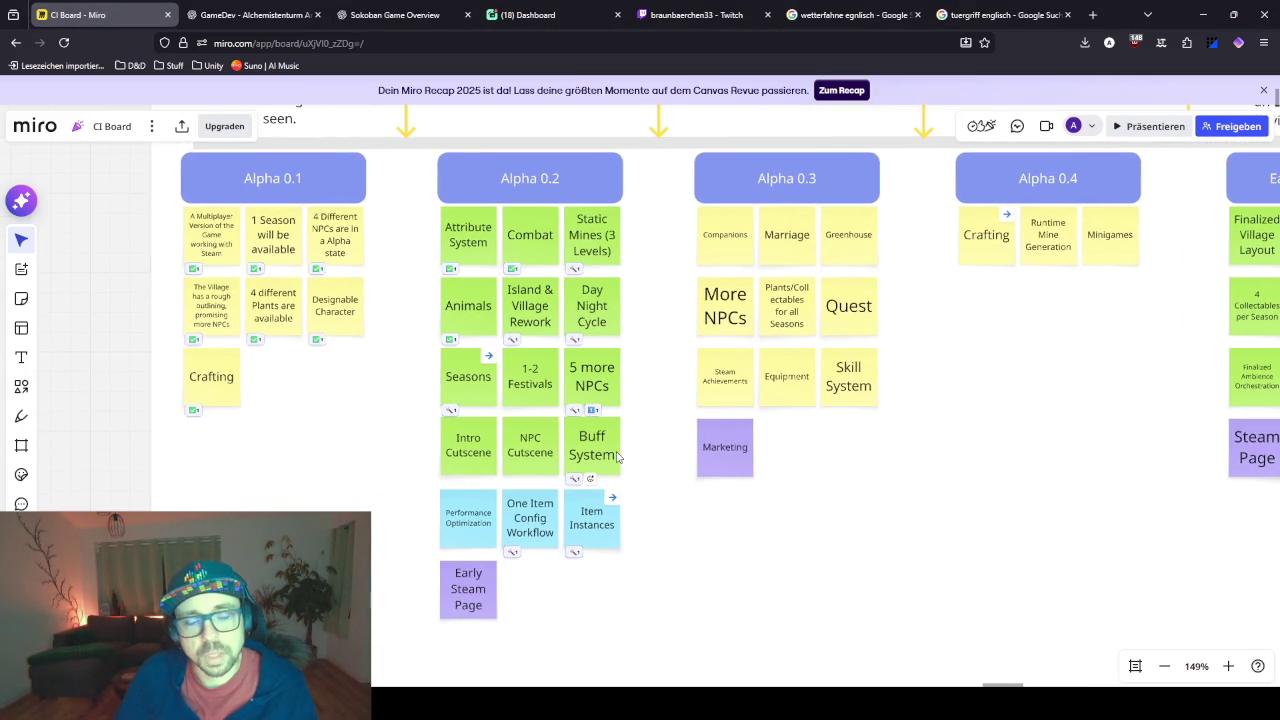
pyautogui.scroll(-5, 620, 420)
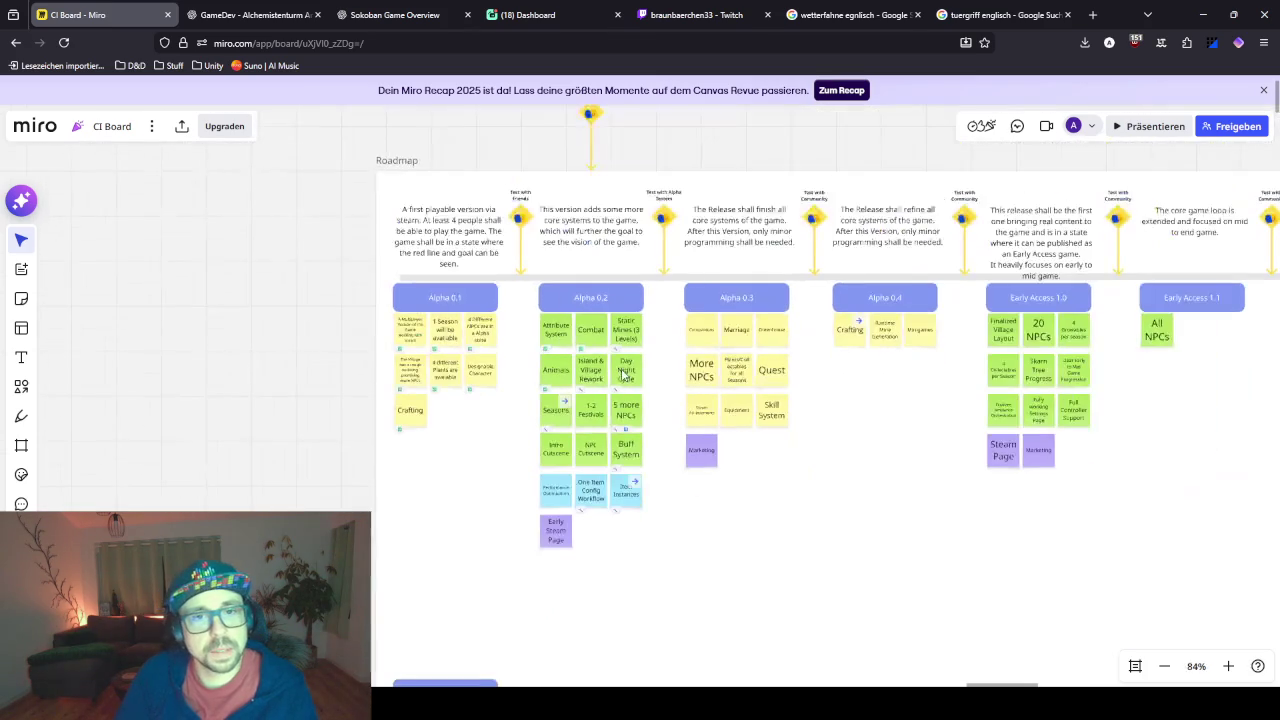
pyautogui.click(1202, 14)
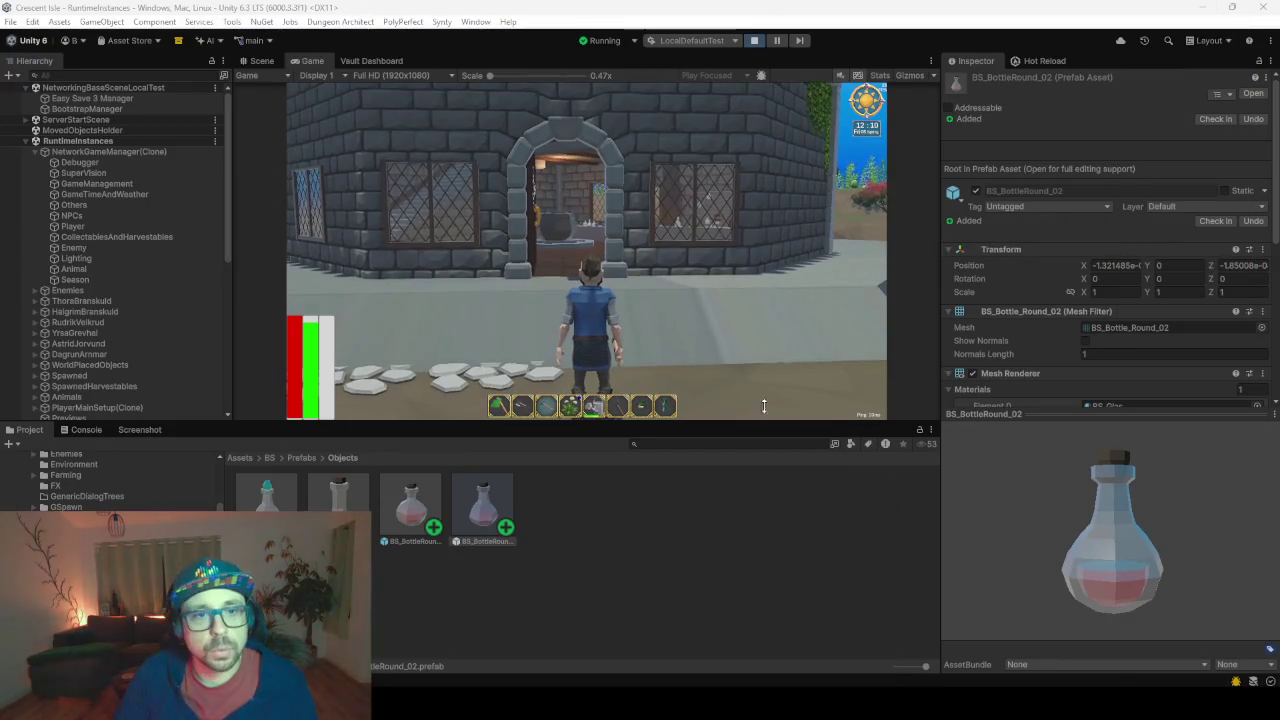
# - Open the Crescent Isle in-game menu and choose Exit Game
pyautogui.click(600, 200)
pyautogui.press('i')
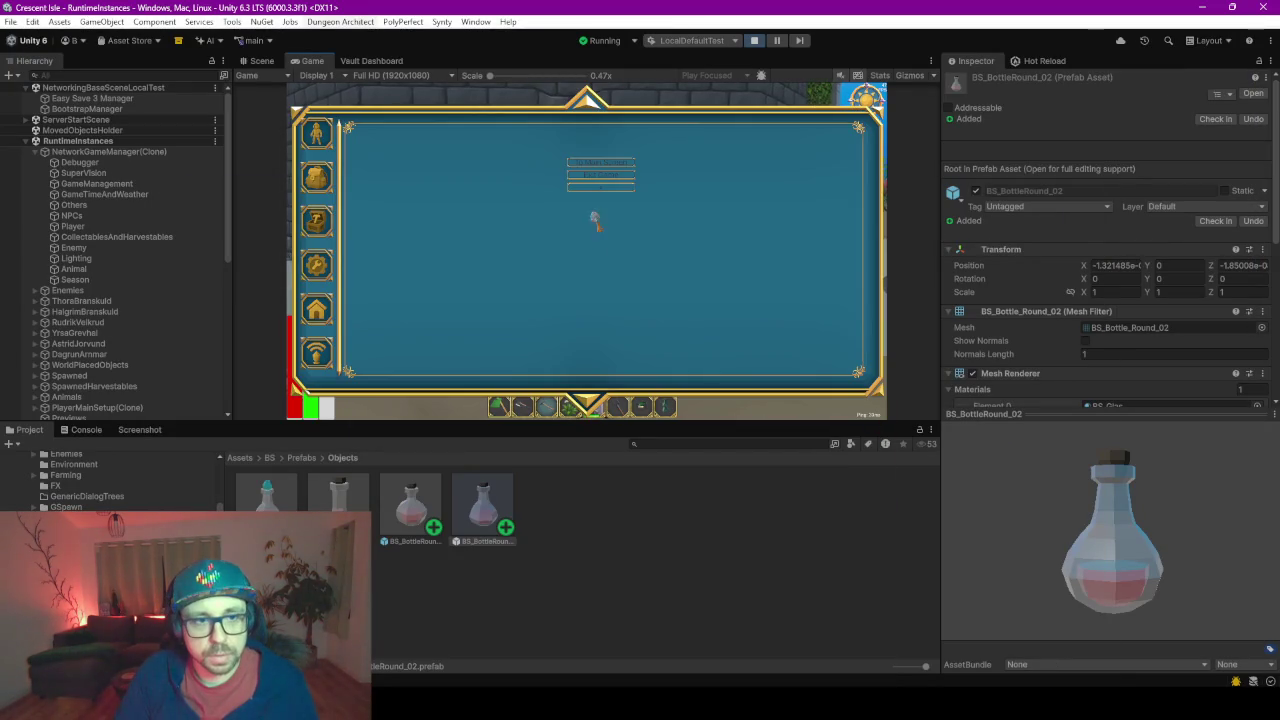
pyautogui.click(600, 178)
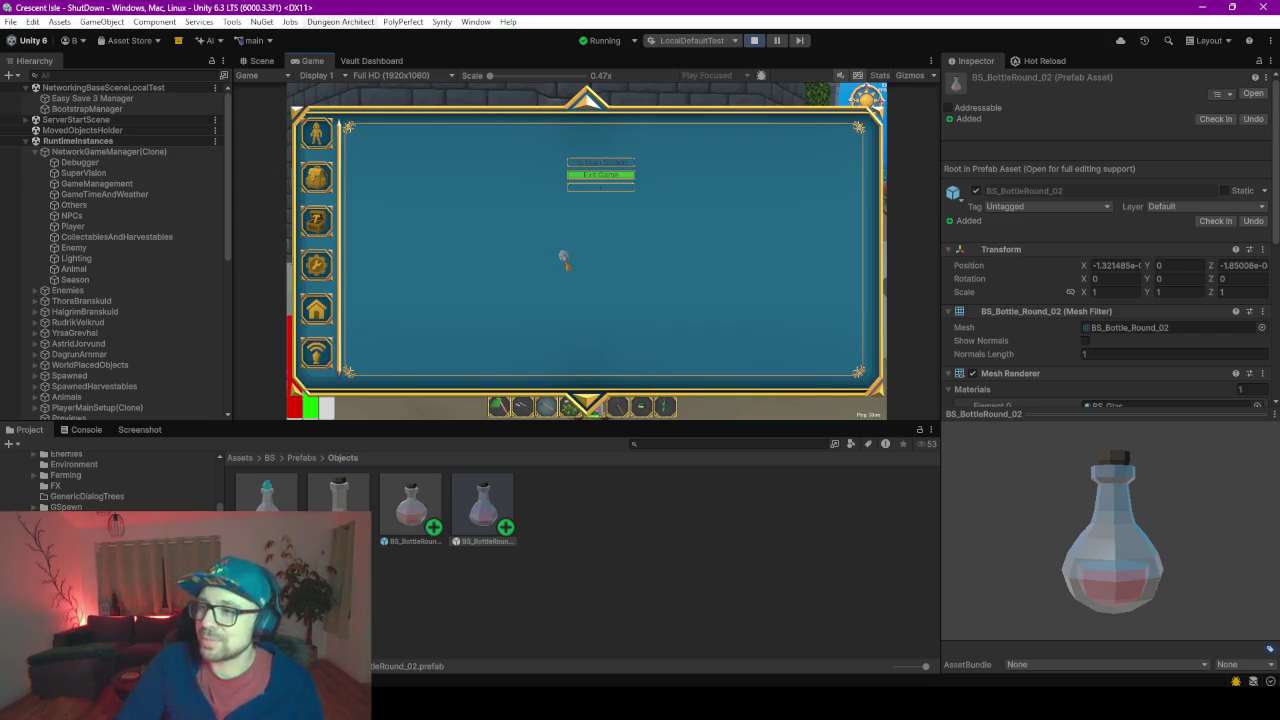